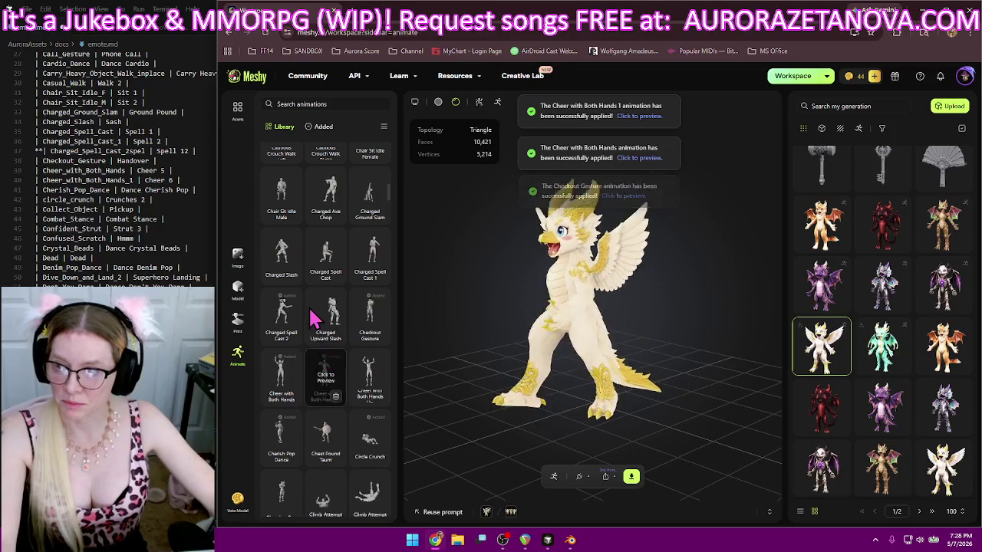
- Find Denim Pop Dance further down the library and add it to the dragon
{"action": "scroll", "coordinate": [331, 328], "scroll_direction": "down", "scroll_amount": 1}
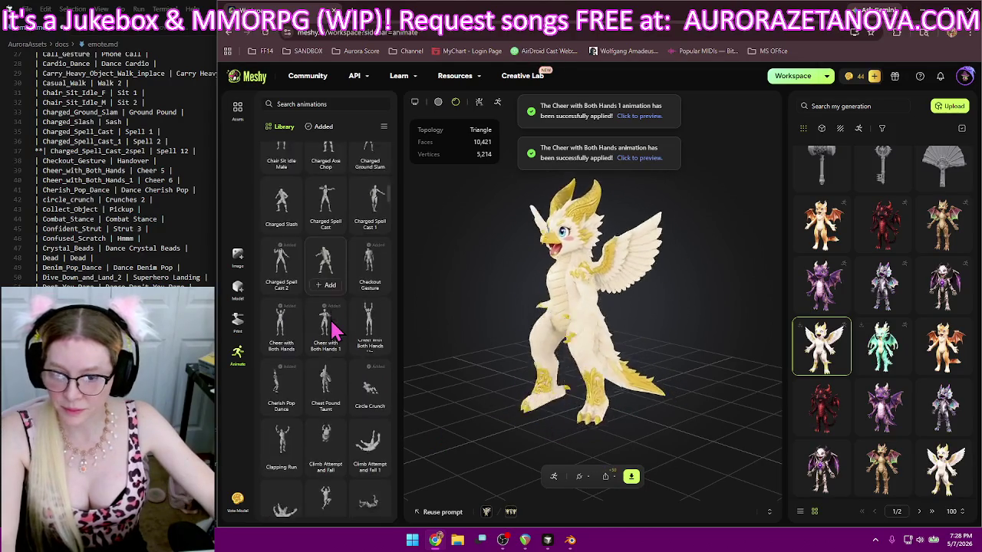
{"action": "scroll", "coordinate": [330, 333], "scroll_direction": "down", "scroll_amount": 2}
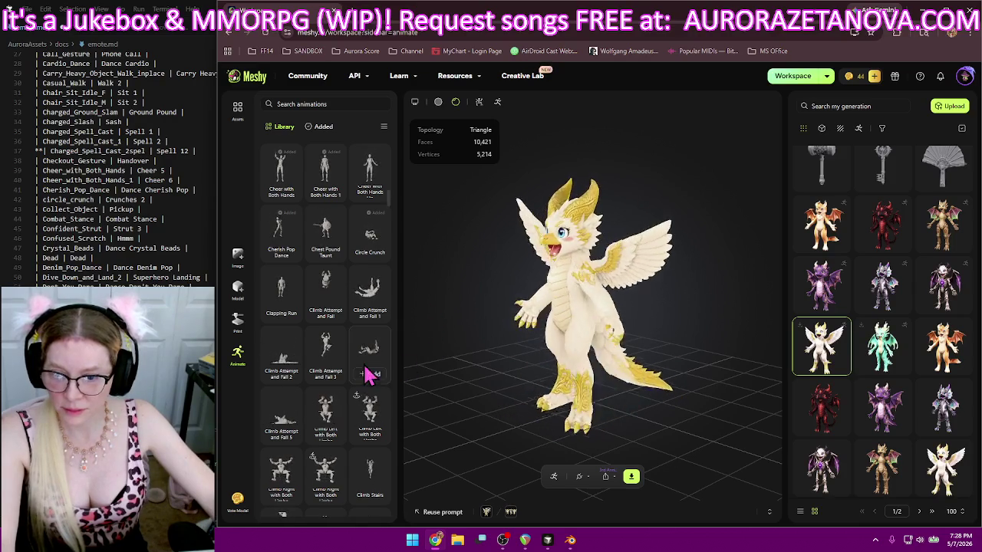
{"action": "scroll", "coordinate": [375, 368], "scroll_direction": "down", "scroll_amount": 3}
{"action": "scroll", "coordinate": [383, 339], "scroll_direction": "down", "scroll_amount": 2}
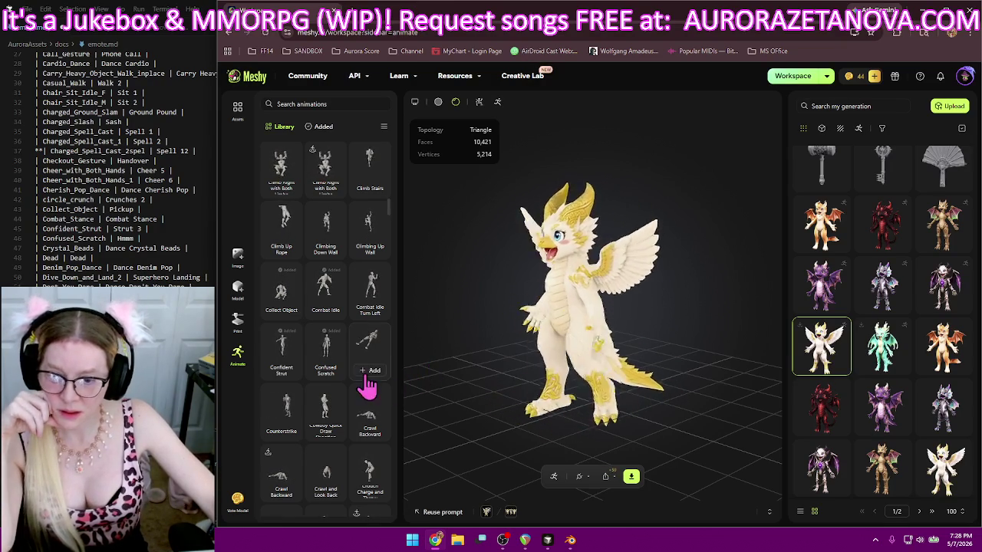
{"action": "scroll", "coordinate": [369, 360], "scroll_direction": "down", "scroll_amount": 2}
{"action": "scroll", "coordinate": [360, 322], "scroll_direction": "down", "scroll_amount": 2}
{"action": "scroll", "coordinate": [345, 291], "scroll_direction": "down", "scroll_amount": 2}
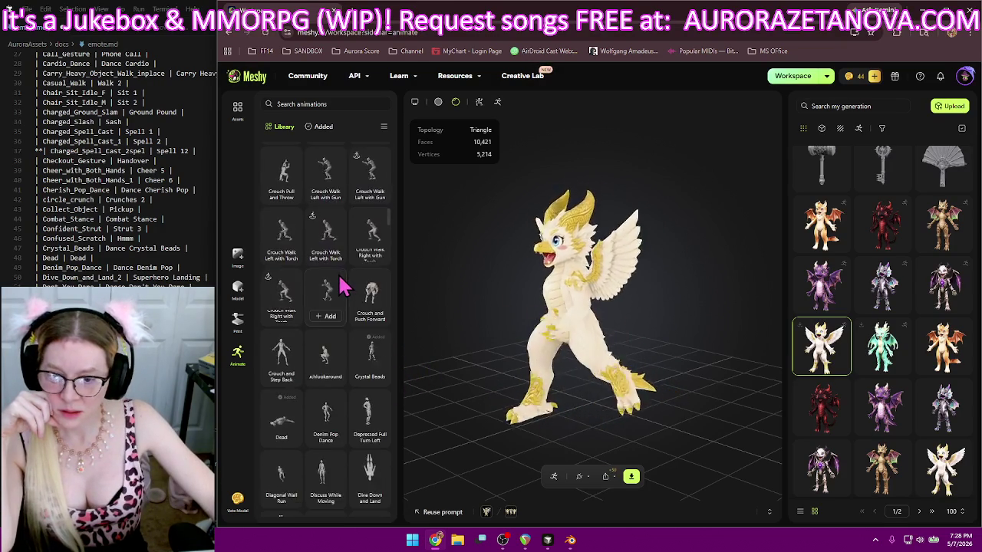
{"action": "scroll", "coordinate": [345, 288], "scroll_direction": "down", "scroll_amount": 2}
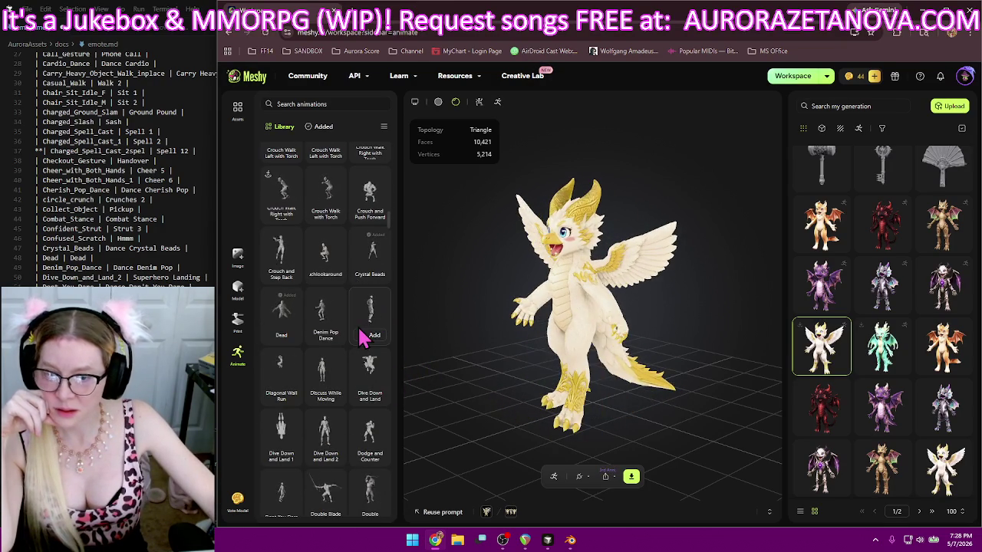
{"action": "scroll", "coordinate": [345, 322], "scroll_direction": "down", "scroll_amount": 1}
{"action": "left_click", "coordinate": [328, 285]}
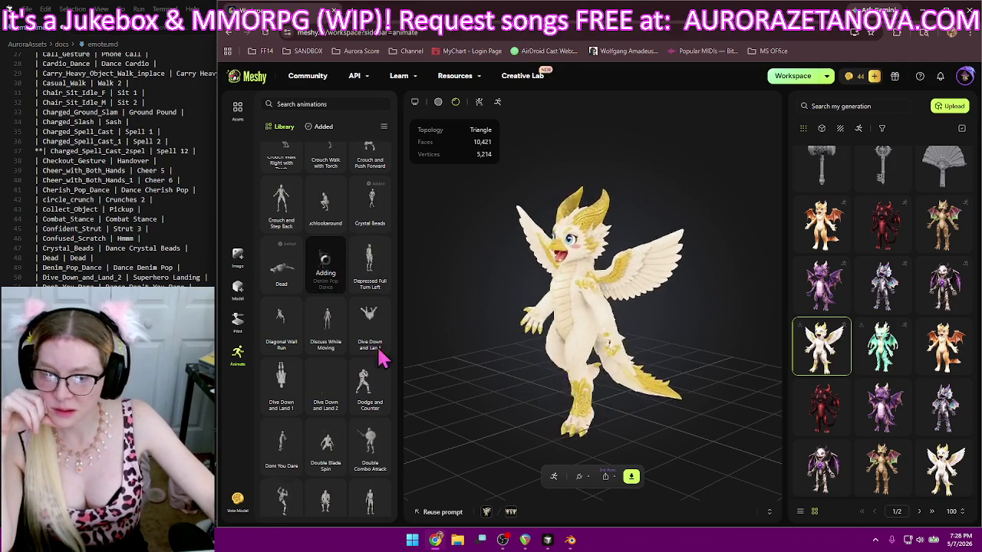
- Add the Dive Down and Land 2 and Dont You Dare animations
{"action": "scroll", "coordinate": [375, 359], "scroll_direction": "down", "scroll_amount": 1}
{"action": "left_click", "coordinate": [327, 349]}
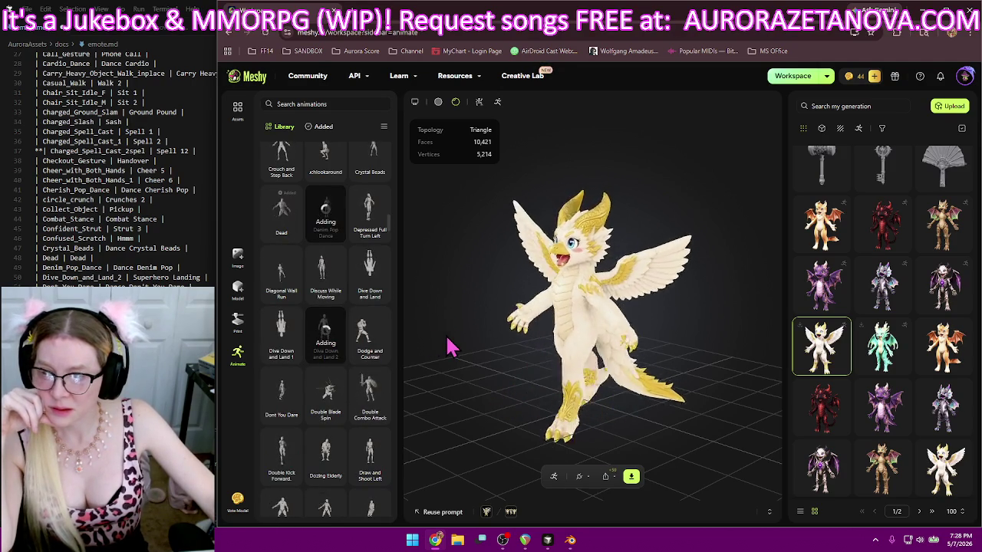
{"action": "scroll", "coordinate": [311, 383], "scroll_direction": "down", "scroll_amount": 1}
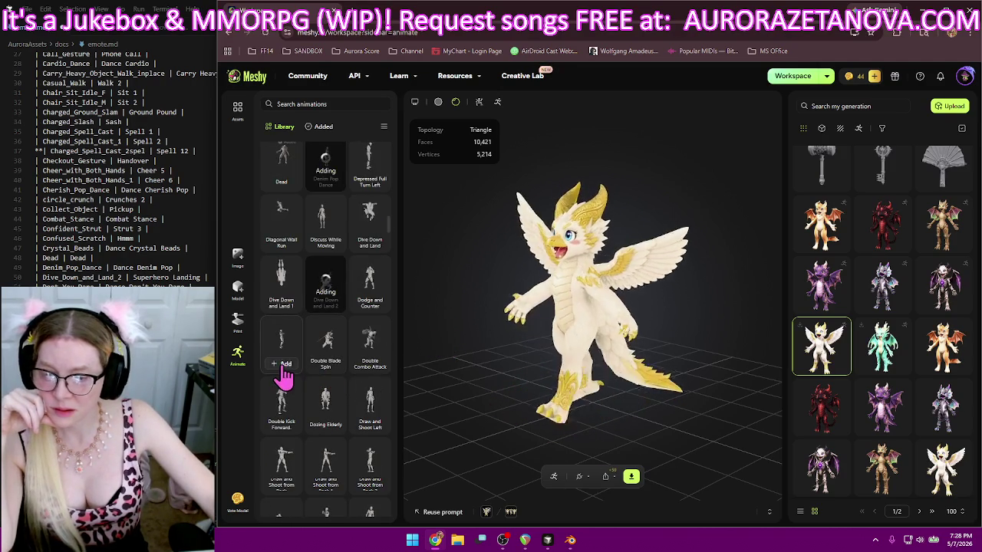
{"action": "left_click", "coordinate": [284, 364]}
- Add the Elderly Shaky Walk and Excited Walk Female animations
{"action": "scroll", "coordinate": [387, 326], "scroll_direction": "down", "scroll_amount": 1}
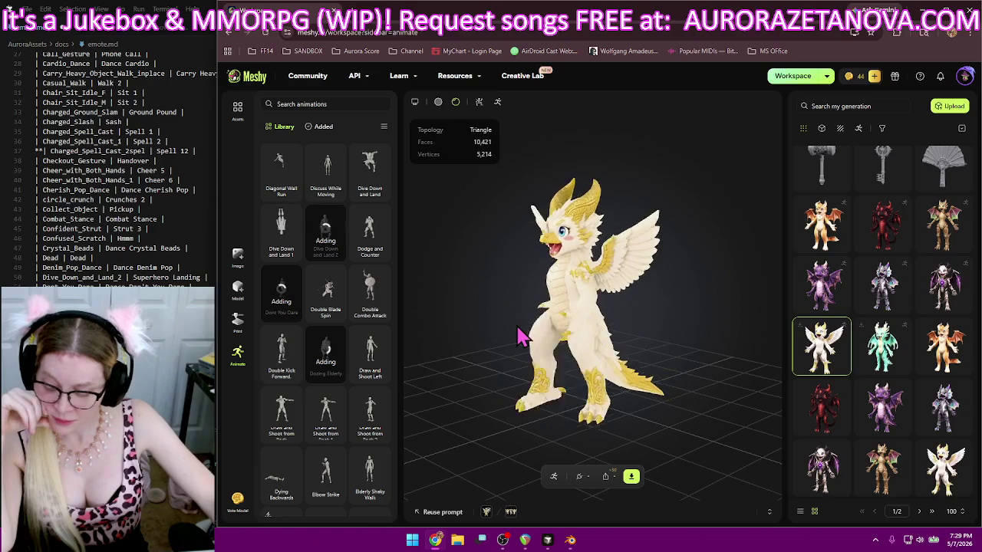
{"action": "scroll", "coordinate": [376, 351], "scroll_direction": "down", "scroll_amount": 3}
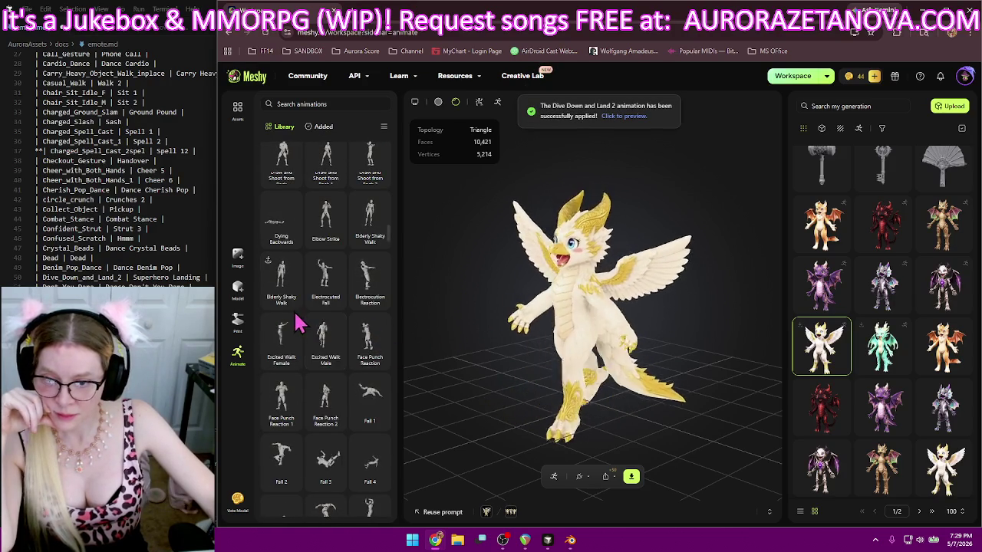
{"action": "left_click", "coordinate": [281, 286]}
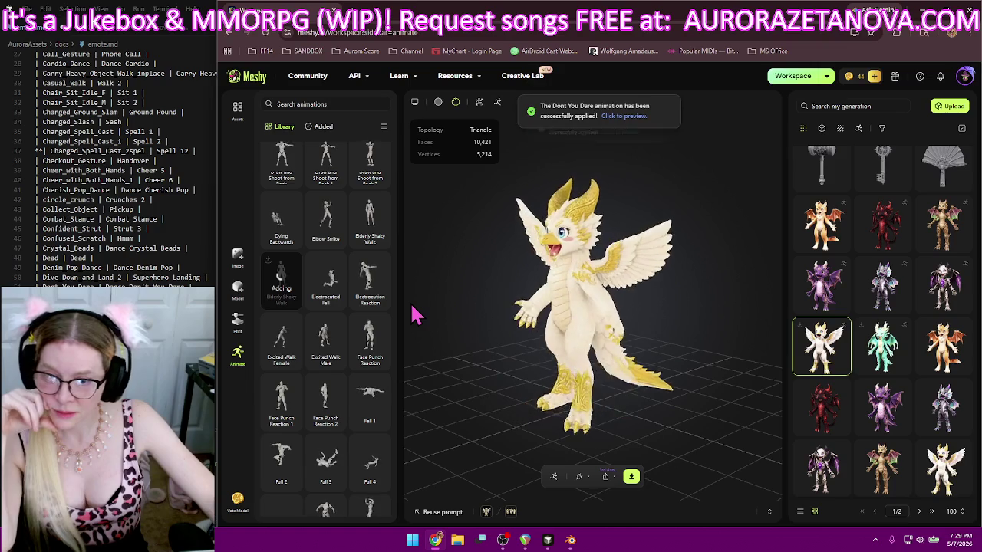
{"action": "left_click", "coordinate": [332, 360]}
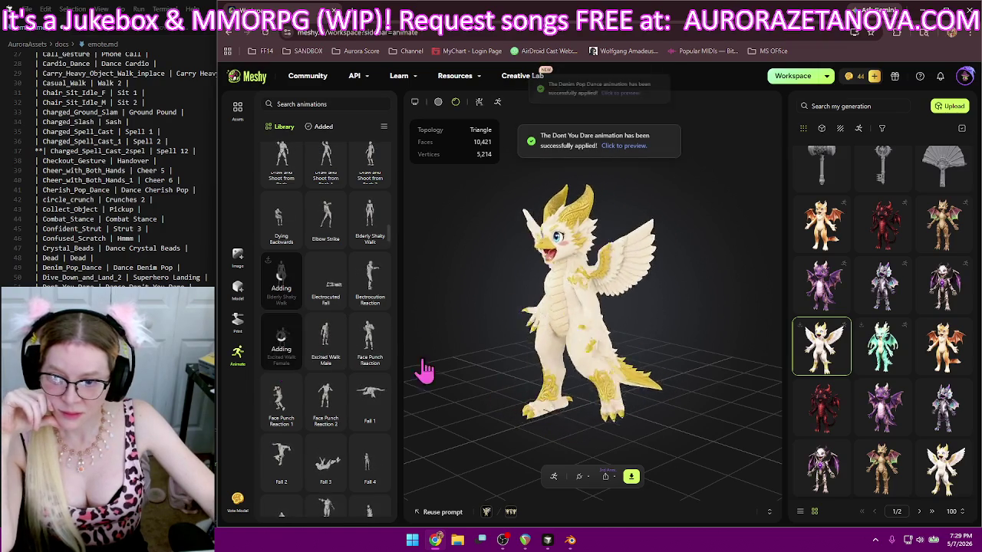
- Review the dragon's animations in the Added tab and bring up the download settings
{"action": "left_click", "coordinate": [319, 126]}
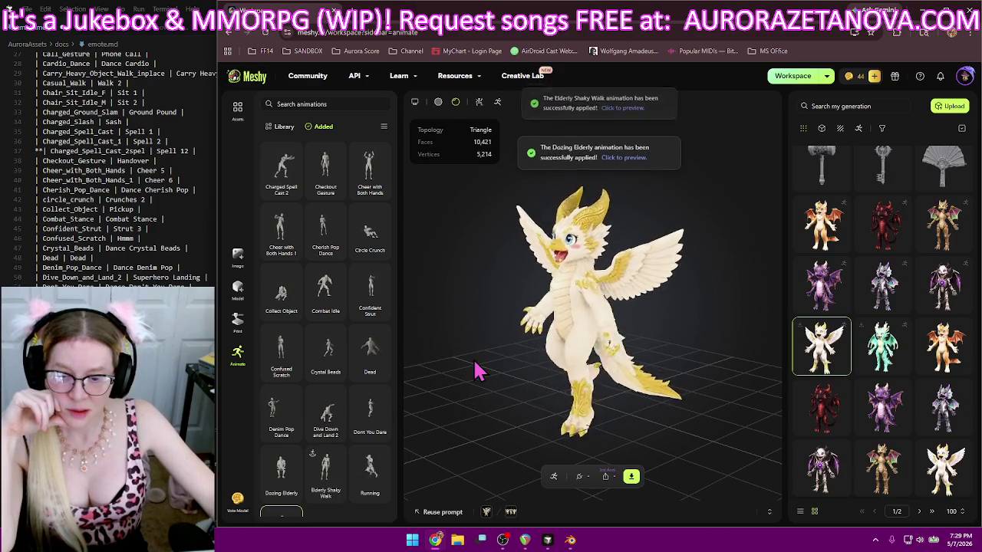
{"action": "scroll", "coordinate": [371, 354], "scroll_direction": "down", "scroll_amount": 1}
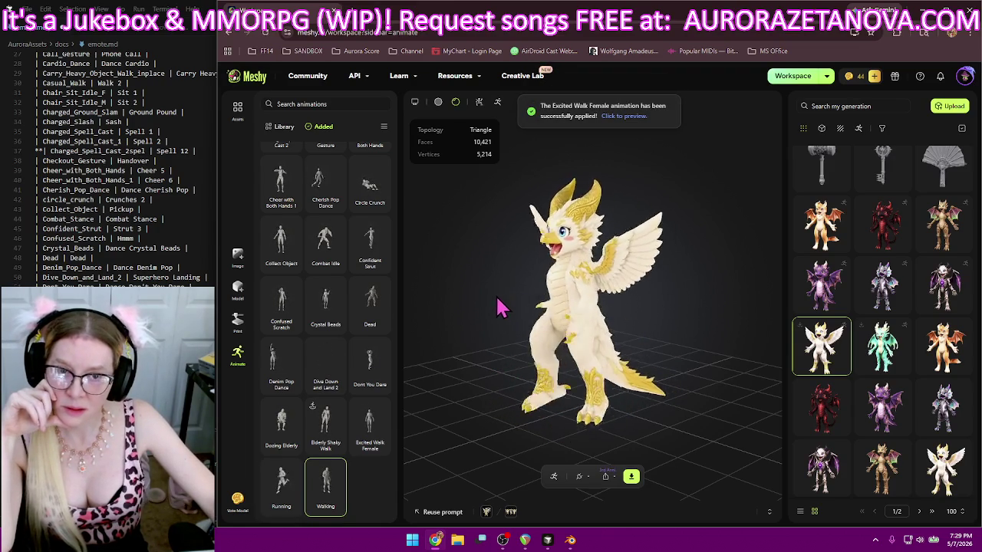
{"action": "left_click", "coordinate": [631, 477]}
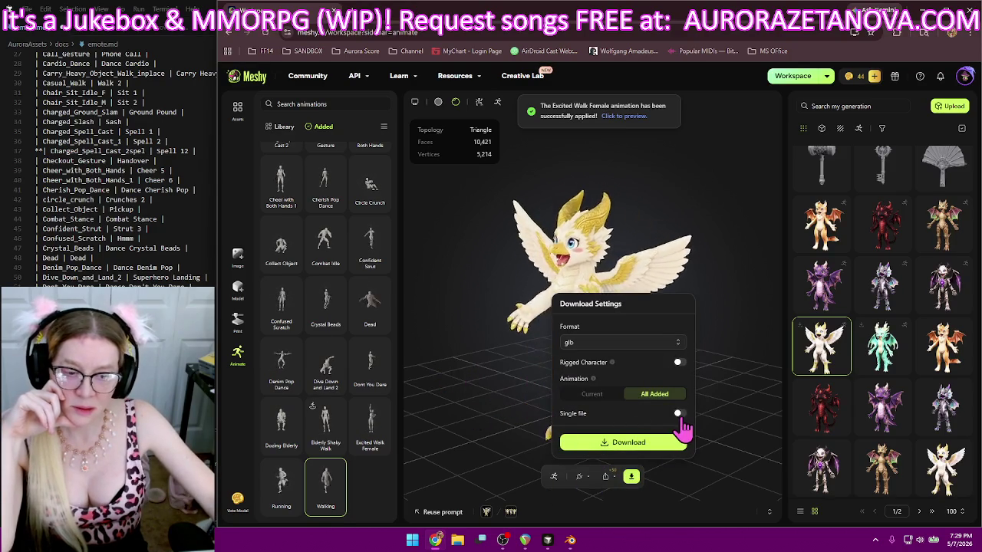
- Download all added animations with the rigged dragon as one glb, then remove Cheer with Both Hands 1
{"action": "left_click", "coordinate": [679, 414]}
{"action": "left_click", "coordinate": [679, 362]}
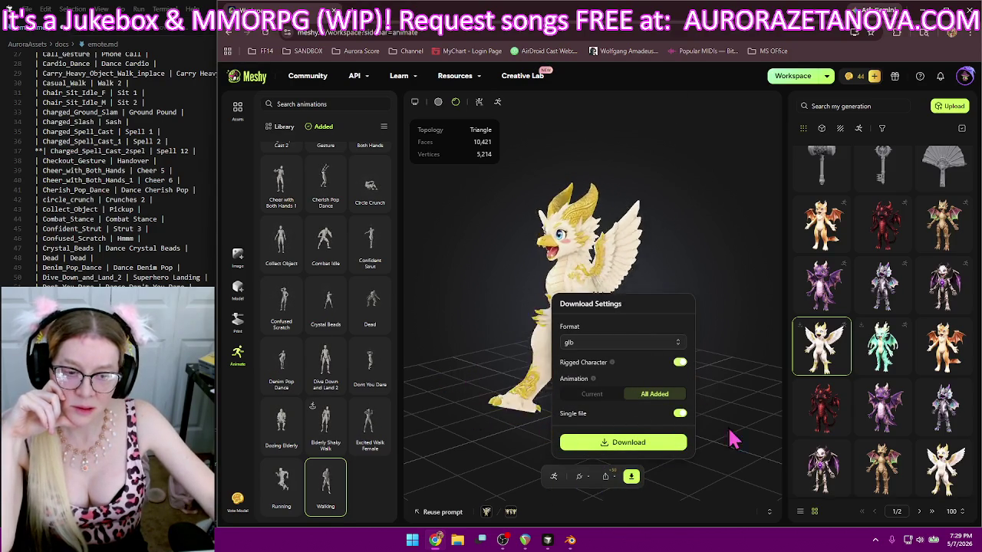
{"action": "left_click", "coordinate": [678, 445]}
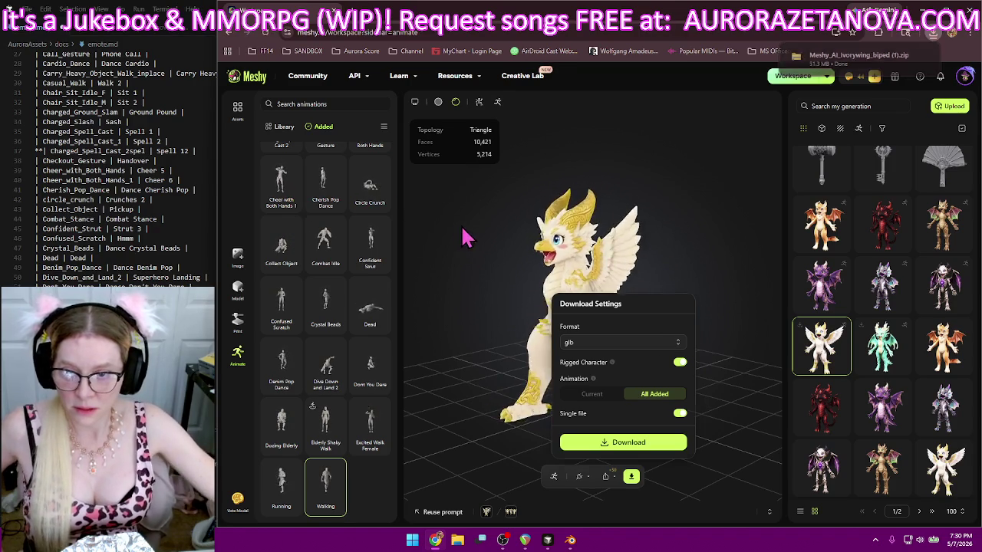
{"action": "left_click", "coordinate": [291, 210]}
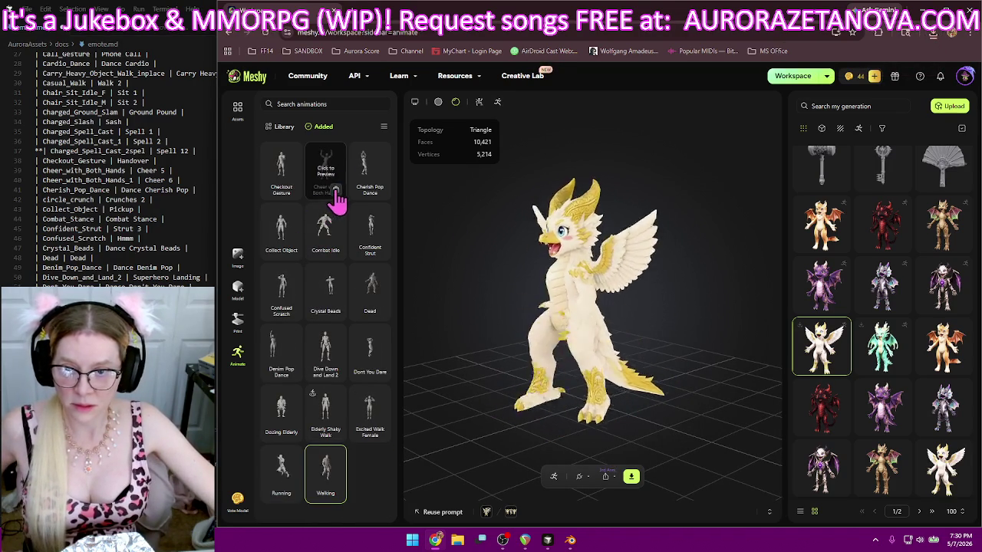
- Remove Checkout Gesture, Collect Object, Cherish Pop Dance, Combat Idle, Confident Strut, Confused Scratch and Crystal Beads
{"action": "left_click", "coordinate": [285, 184]}
{"action": "left_click", "coordinate": [330, 192]}
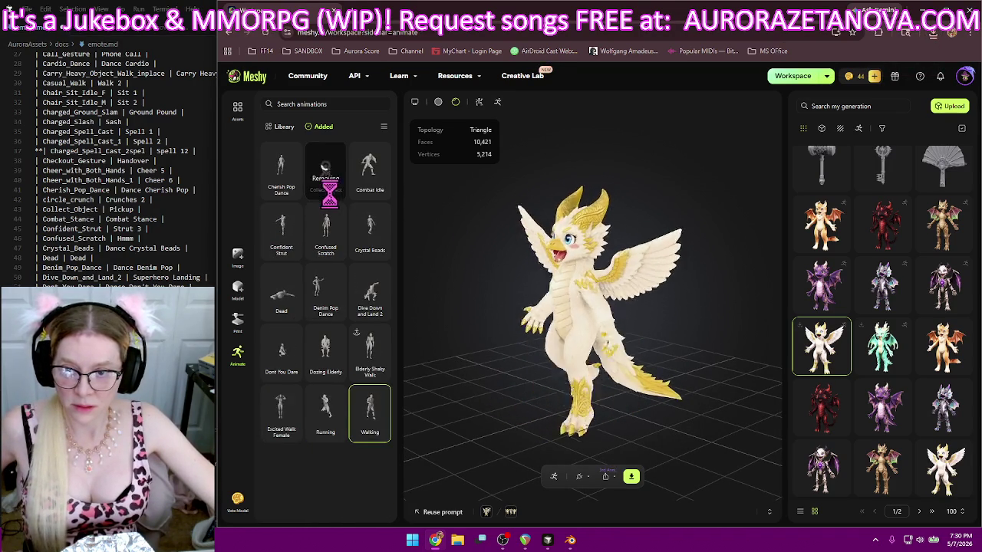
{"action": "left_click", "coordinate": [289, 189]}
{"action": "left_click", "coordinate": [335, 190]}
{"action": "left_click", "coordinate": [291, 191]}
{"action": "left_click", "coordinate": [335, 190]}
{"action": "left_click", "coordinate": [291, 189]}
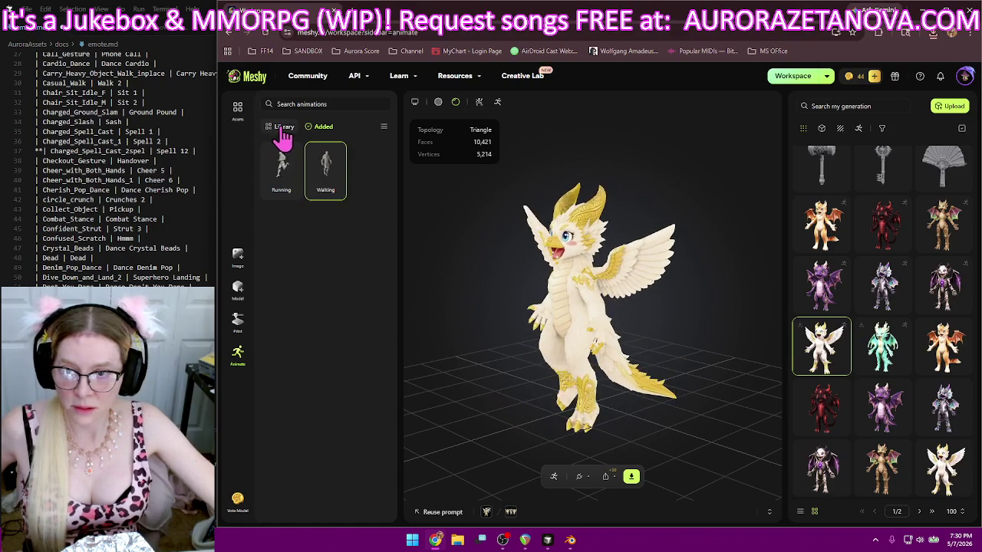
- Locate Fast Lightning in the Animate library and add it to the dragon
{"action": "scroll", "coordinate": [146, 220], "scroll_direction": "down", "scroll_amount": 3}
{"action": "scroll", "coordinate": [146, 220], "scroll_direction": "down", "scroll_amount": 1}
{"action": "scroll", "coordinate": [146, 220], "scroll_direction": "down", "scroll_amount": 2}
{"action": "scroll", "coordinate": [145, 220], "scroll_direction": "down", "scroll_amount": 3}
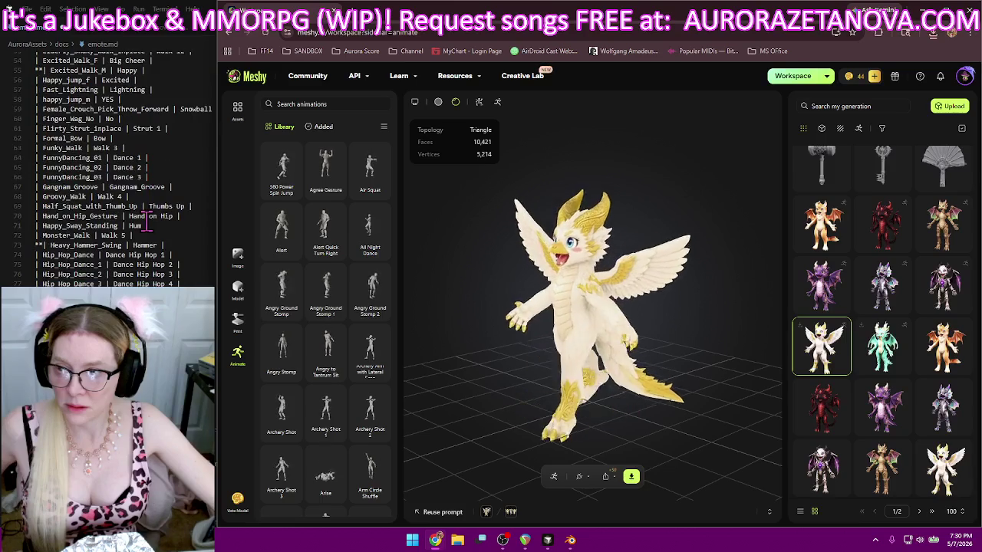
{"action": "scroll", "coordinate": [368, 259], "scroll_direction": "down", "scroll_amount": 3}
{"action": "scroll", "coordinate": [368, 273], "scroll_direction": "down", "scroll_amount": 3}
{"action": "scroll", "coordinate": [370, 273], "scroll_direction": "down", "scroll_amount": 3}
{"action": "scroll", "coordinate": [371, 276], "scroll_direction": "down", "scroll_amount": 3}
{"action": "scroll", "coordinate": [371, 278], "scroll_direction": "down", "scroll_amount": 3}
{"action": "scroll", "coordinate": [370, 280], "scroll_direction": "down", "scroll_amount": 2}
{"action": "scroll", "coordinate": [370, 281], "scroll_direction": "down", "scroll_amount": 3}
{"action": "scroll", "coordinate": [370, 281], "scroll_direction": "down", "scroll_amount": 3}
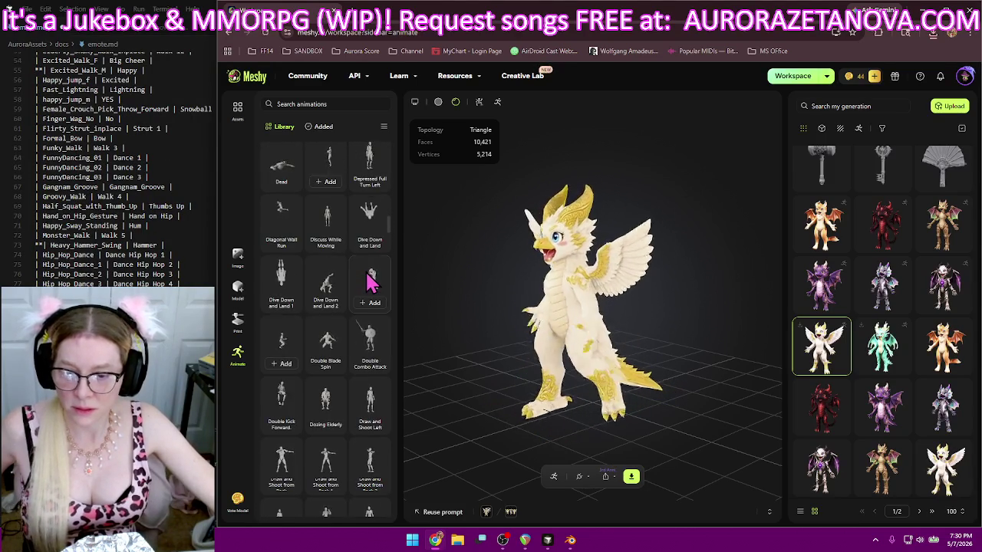
{"action": "scroll", "coordinate": [370, 282], "scroll_direction": "down", "scroll_amount": 2}
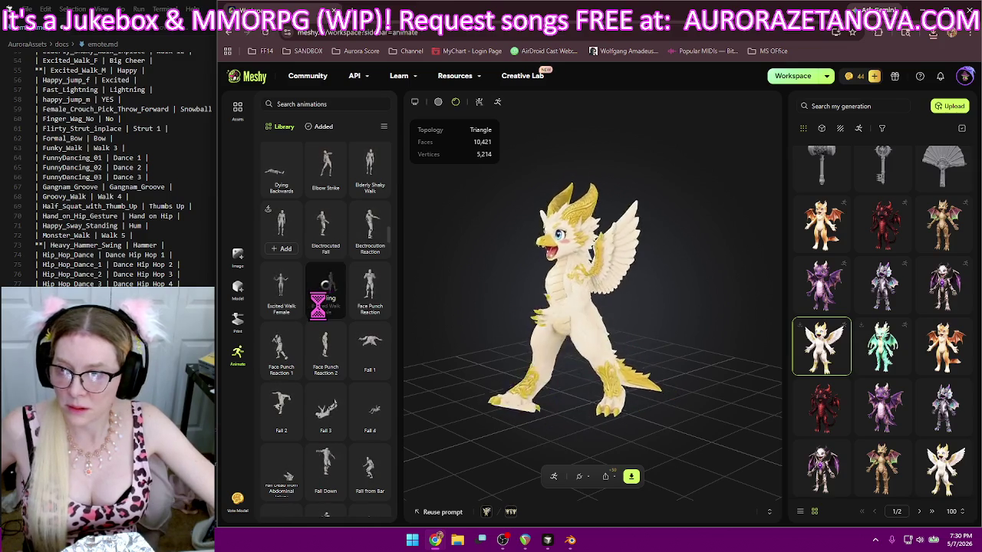
{"action": "scroll", "coordinate": [339, 284], "scroll_direction": "down", "scroll_amount": 2}
{"action": "scroll", "coordinate": [341, 284], "scroll_direction": "down", "scroll_amount": 2}
{"action": "scroll", "coordinate": [353, 288], "scroll_direction": "down", "scroll_amount": 2}
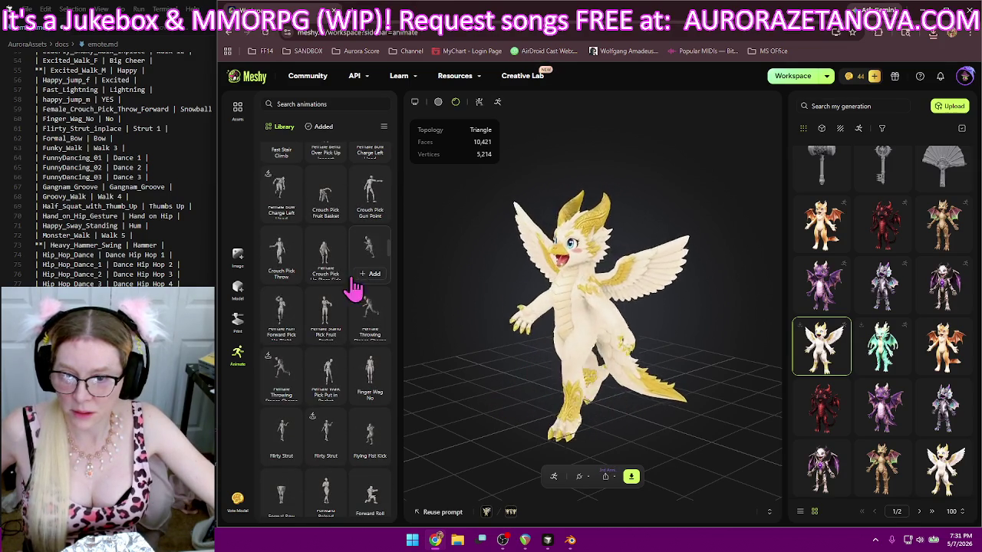
{"action": "scroll", "coordinate": [340, 311], "scroll_direction": "down", "scroll_amount": 1}
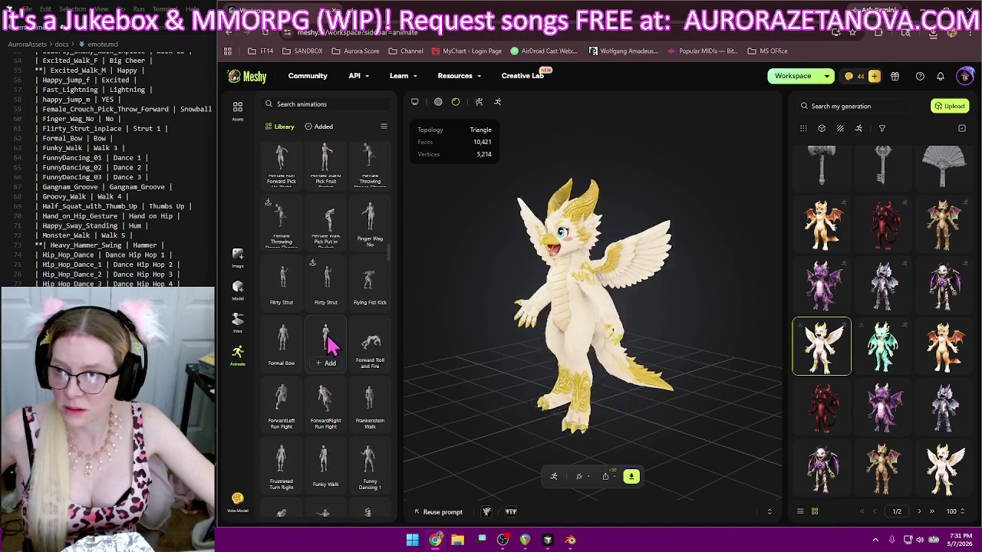
{"action": "scroll", "coordinate": [330, 346], "scroll_direction": "up", "scroll_amount": 3}
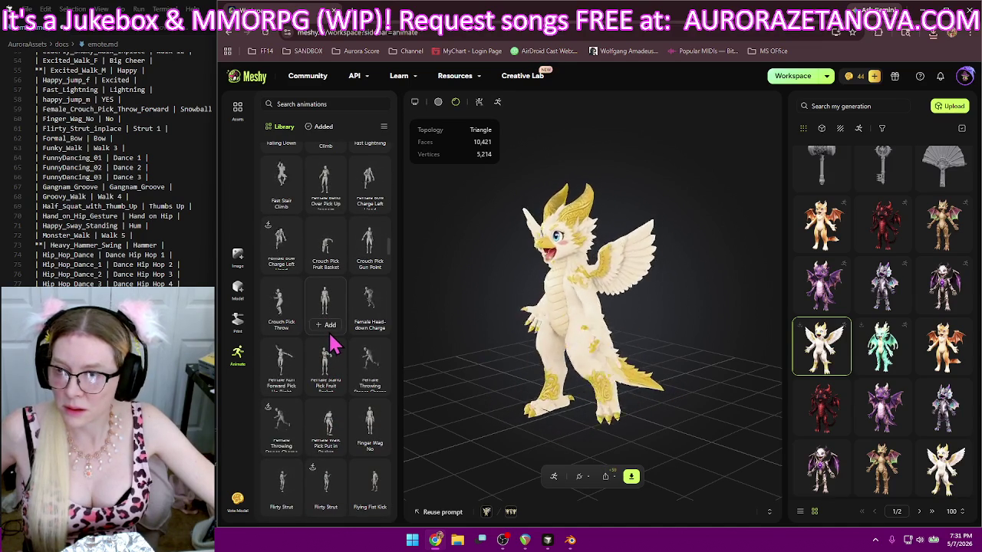
{"action": "scroll", "coordinate": [333, 354], "scroll_direction": "up", "scroll_amount": 2}
{"action": "scroll", "coordinate": [335, 354], "scroll_direction": "up", "scroll_amount": 1}
{"action": "scroll", "coordinate": [335, 353], "scroll_direction": "up", "scroll_amount": 1}
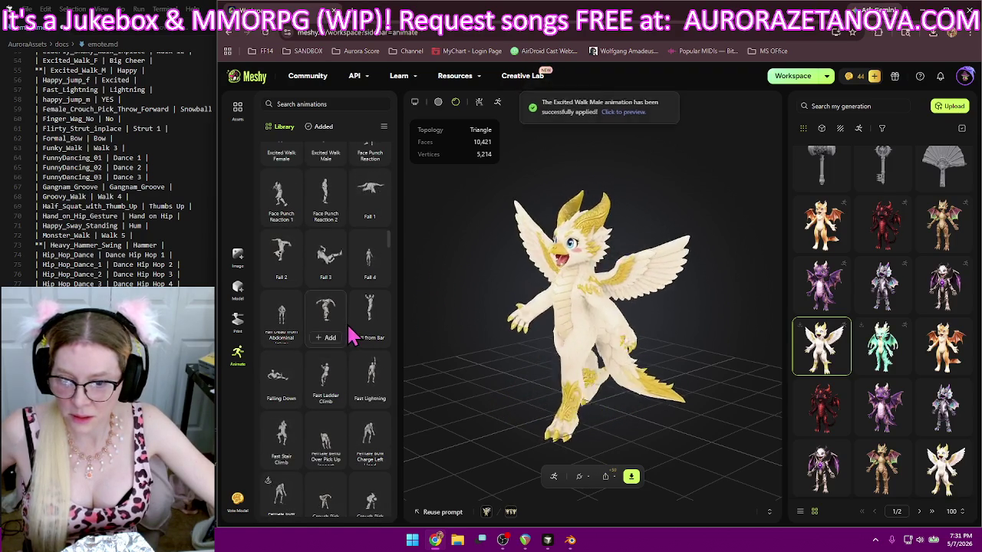
{"action": "scroll", "coordinate": [361, 314], "scroll_direction": "down", "scroll_amount": 1}
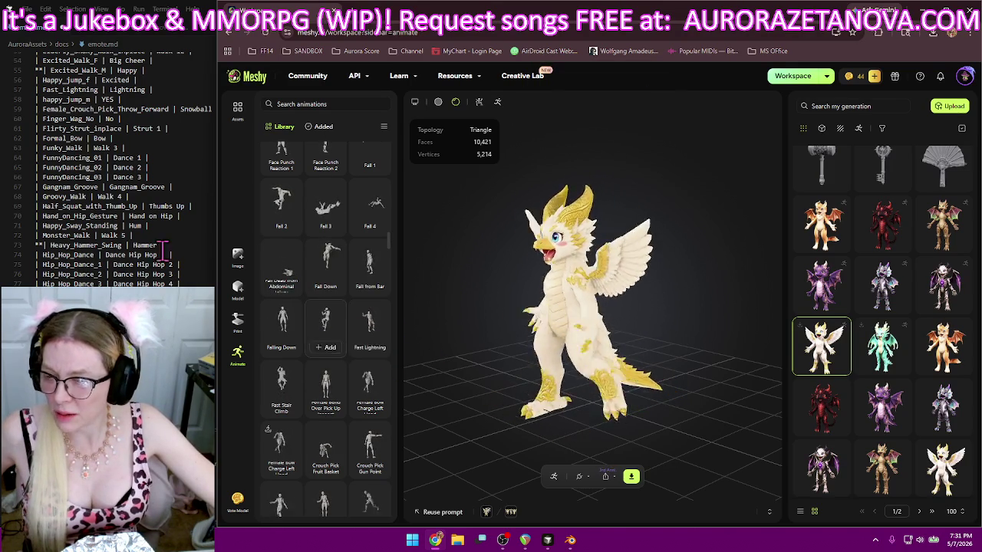
{"action": "scroll", "coordinate": [154, 253], "scroll_direction": "down", "scroll_amount": 4}
{"action": "scroll", "coordinate": [153, 253], "scroll_direction": "down", "scroll_amount": 2}
{"action": "scroll", "coordinate": [163, 254], "scroll_direction": "down", "scroll_amount": 1}
{"action": "scroll", "coordinate": [164, 253], "scroll_direction": "down", "scroll_amount": 2}
{"action": "scroll", "coordinate": [168, 251], "scroll_direction": "down", "scroll_amount": 1}
{"action": "scroll", "coordinate": [173, 251], "scroll_direction": "down", "scroll_amount": 2}
{"action": "scroll", "coordinate": [176, 250], "scroll_direction": "down", "scroll_amount": 1}
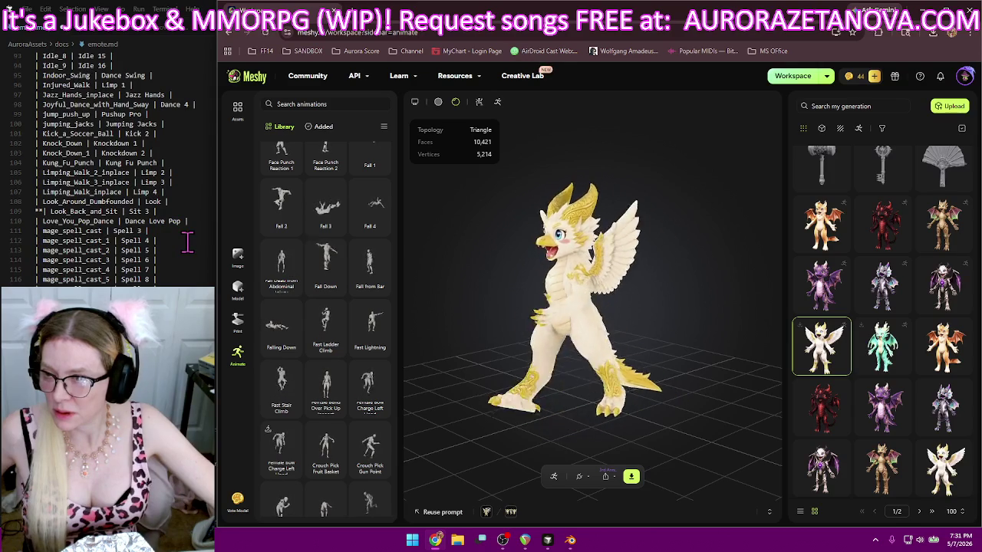
{"action": "scroll", "coordinate": [187, 244], "scroll_direction": "down", "scroll_amount": 5}
{"action": "scroll", "coordinate": [187, 244], "scroll_direction": "down", "scroll_amount": 5}
{"action": "scroll", "coordinate": [187, 244], "scroll_direction": "down", "scroll_amount": 5}
{"action": "scroll", "coordinate": [187, 244], "scroll_direction": "down", "scroll_amount": 5}
{"action": "scroll", "coordinate": [187, 244], "scroll_direction": "down", "scroll_amount": 5}
{"action": "scroll", "coordinate": [186, 246], "scroll_direction": "down", "scroll_amount": 5}
{"action": "scroll", "coordinate": [186, 246], "scroll_direction": "up", "scroll_amount": 8}
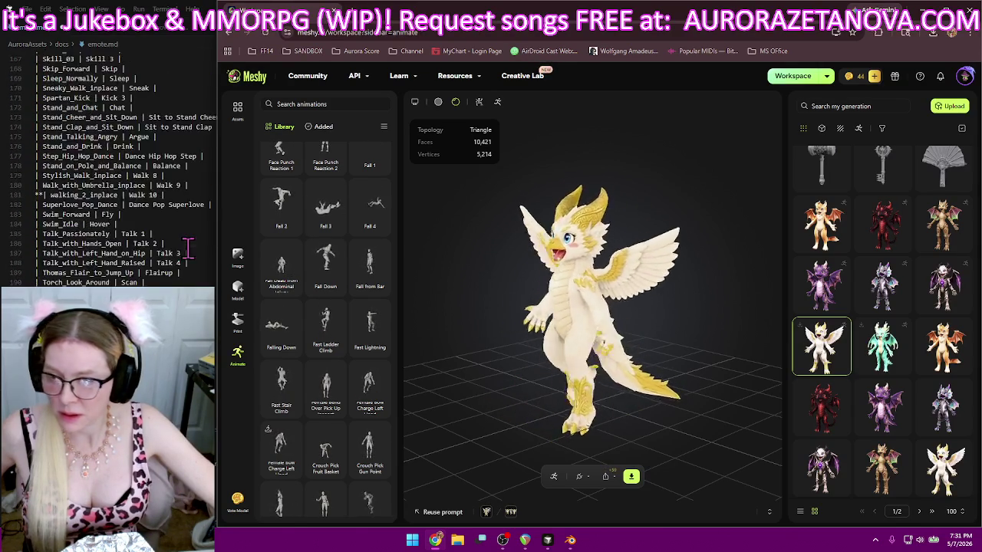
{"action": "scroll", "coordinate": [183, 252], "scroll_direction": "up", "scroll_amount": 5}
{"action": "scroll", "coordinate": [179, 256], "scroll_direction": "up", "scroll_amount": 7}
{"action": "scroll", "coordinate": [169, 261], "scroll_direction": "up", "scroll_amount": 7}
{"action": "scroll", "coordinate": [157, 268], "scroll_direction": "up", "scroll_amount": 7}
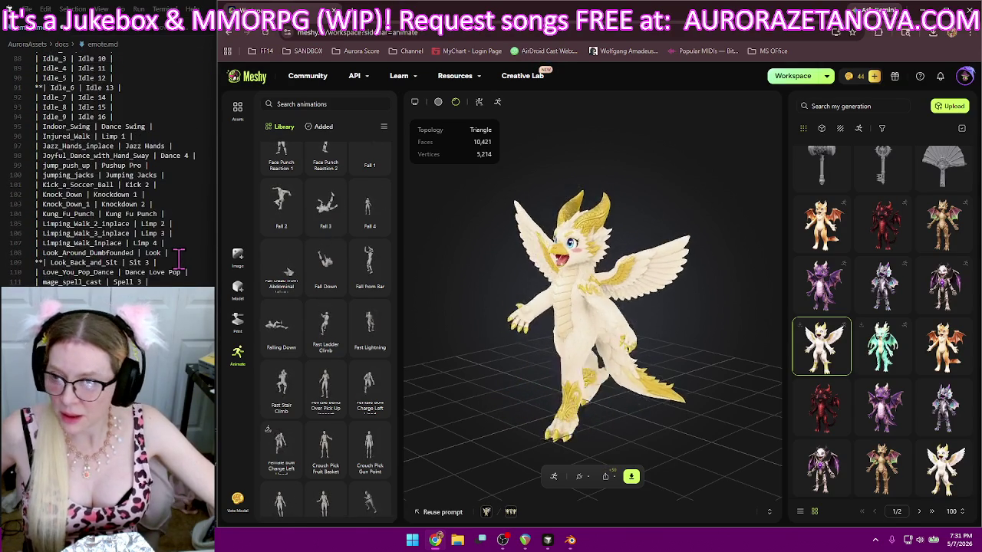
{"action": "scroll", "coordinate": [152, 270], "scroll_direction": "up", "scroll_amount": 1}
{"action": "scroll", "coordinate": [157, 263], "scroll_direction": "up", "scroll_amount": 5}
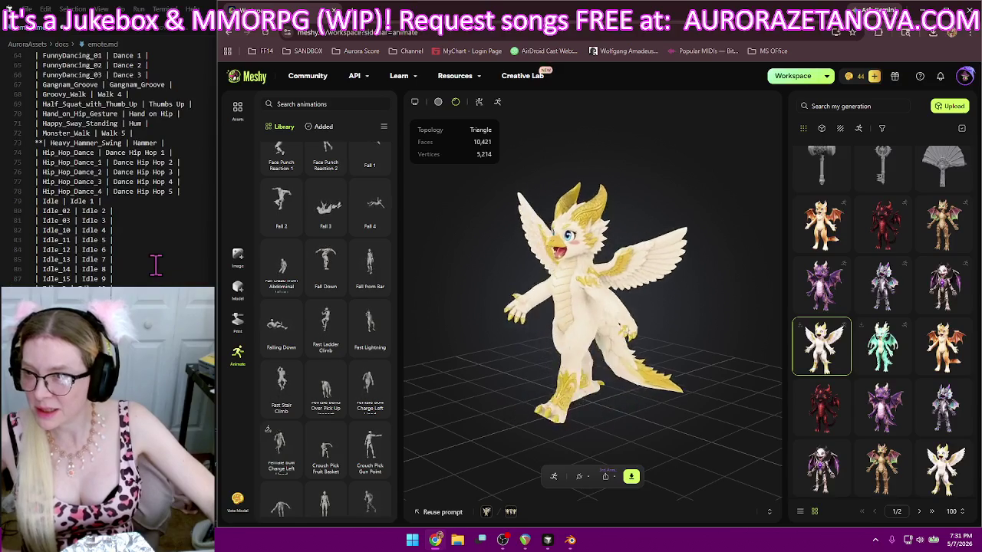
{"action": "scroll", "coordinate": [165, 262], "scroll_direction": "up", "scroll_amount": 3}
{"action": "scroll", "coordinate": [172, 261], "scroll_direction": "up", "scroll_amount": 3}
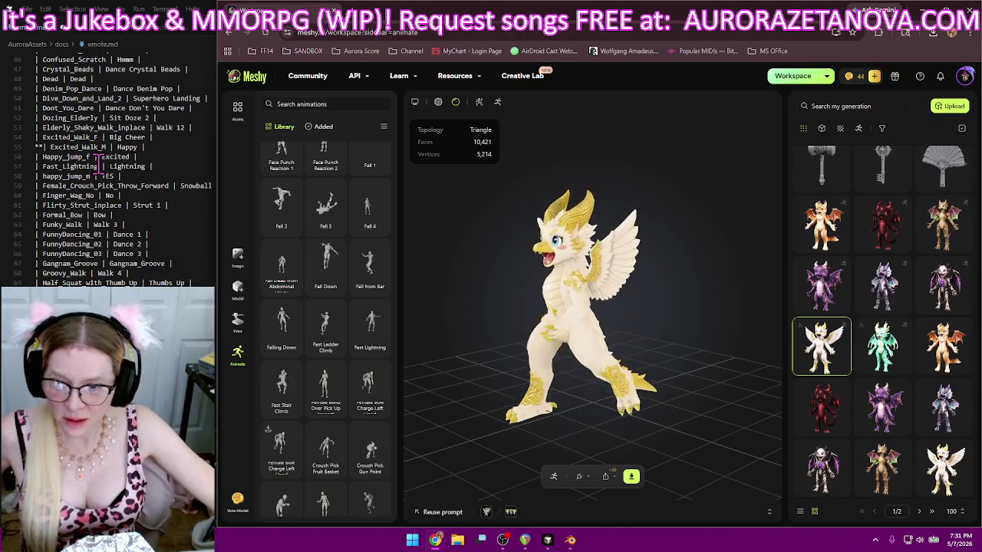
{"action": "left_click", "coordinate": [369, 347]}
- Switch over to the emote.md notes in Cursor
{"action": "scroll", "coordinate": [362, 394], "scroll_direction": "up", "scroll_amount": 1}
{"action": "scroll", "coordinate": [364, 209], "scroll_direction": "up", "scroll_amount": 1}
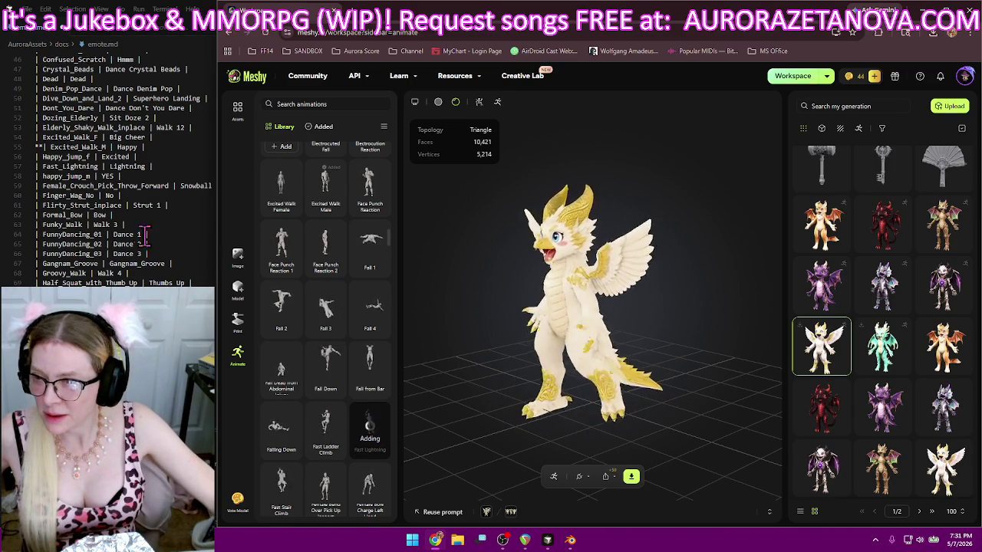
{"action": "left_click", "coordinate": [161, 166]}
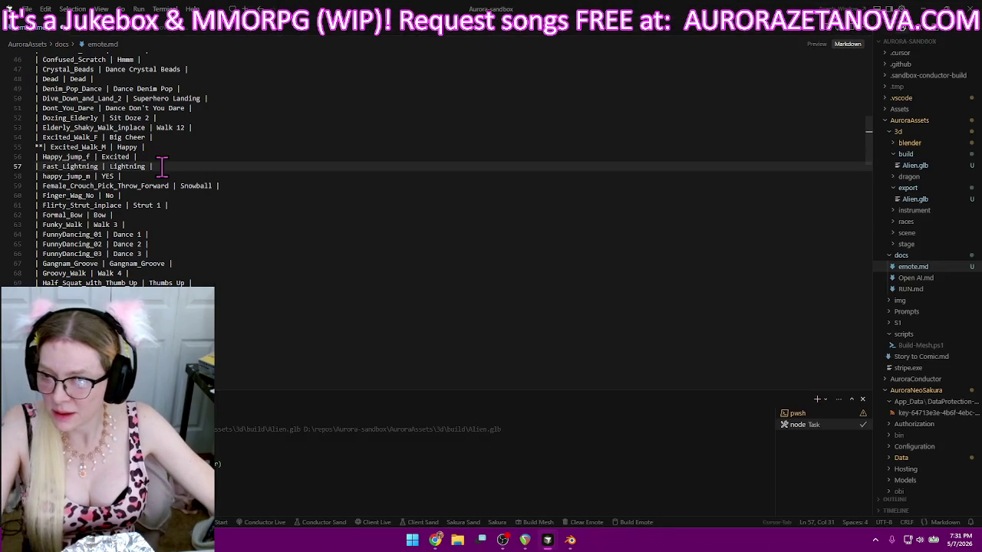
- Move the happy_jump_m | YES | row up above Fast_Lightning, then return to Meshy
{"action": "left_click", "coordinate": [161, 175], "text": "shift"}
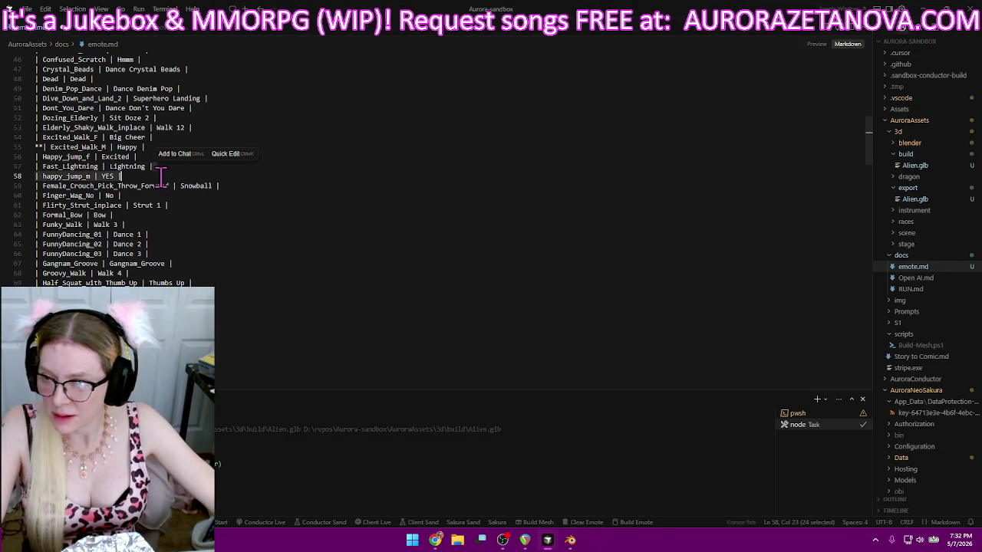
{"action": "key", "text": "alt+Up"}
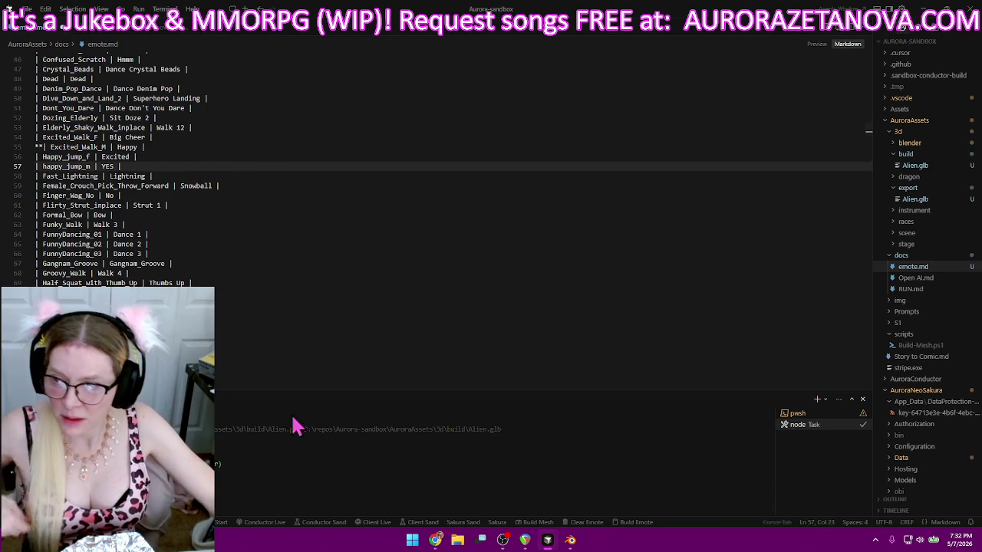
{"action": "mouse_move", "coordinate": [435, 540]}
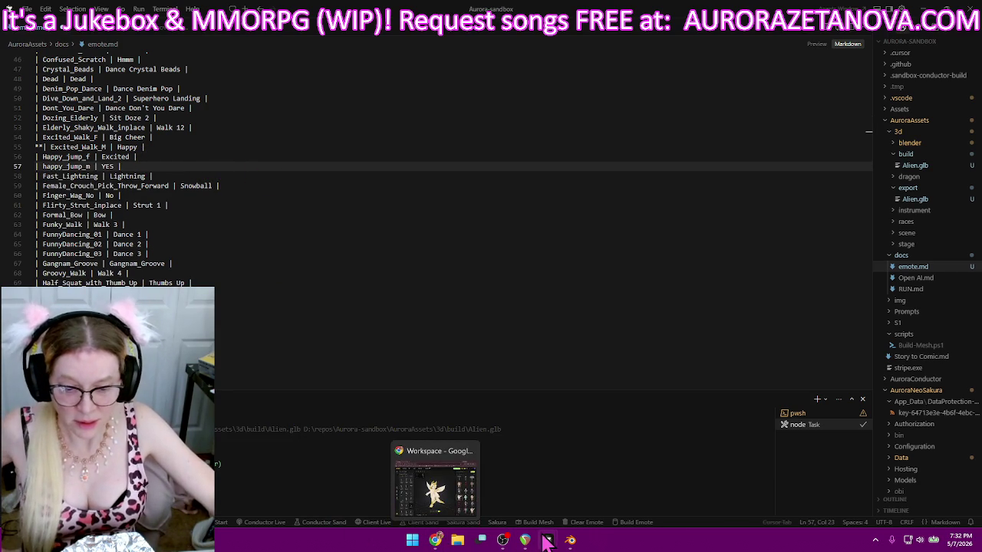
{"action": "left_click", "coordinate": [436, 541]}
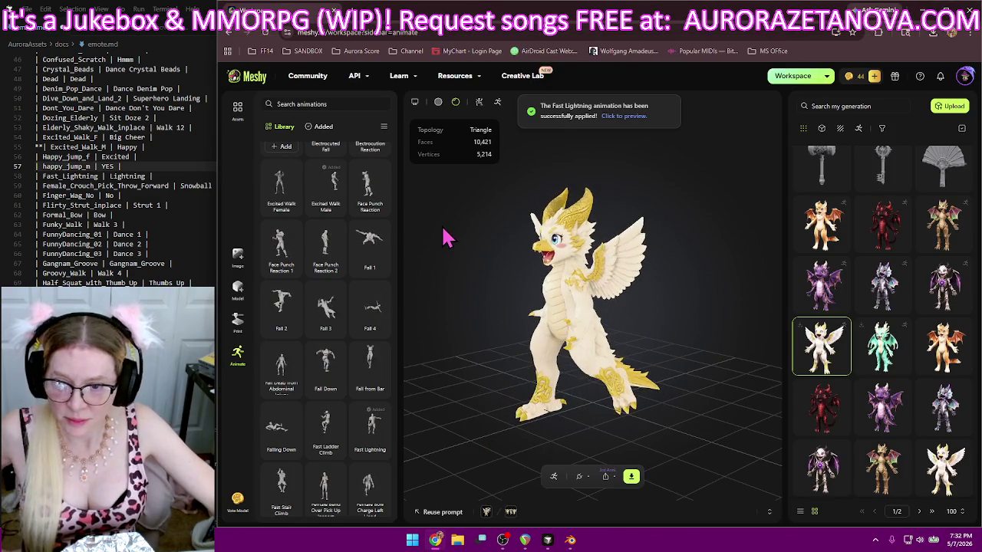
{"action": "mouse_move", "coordinate": [370, 303]}
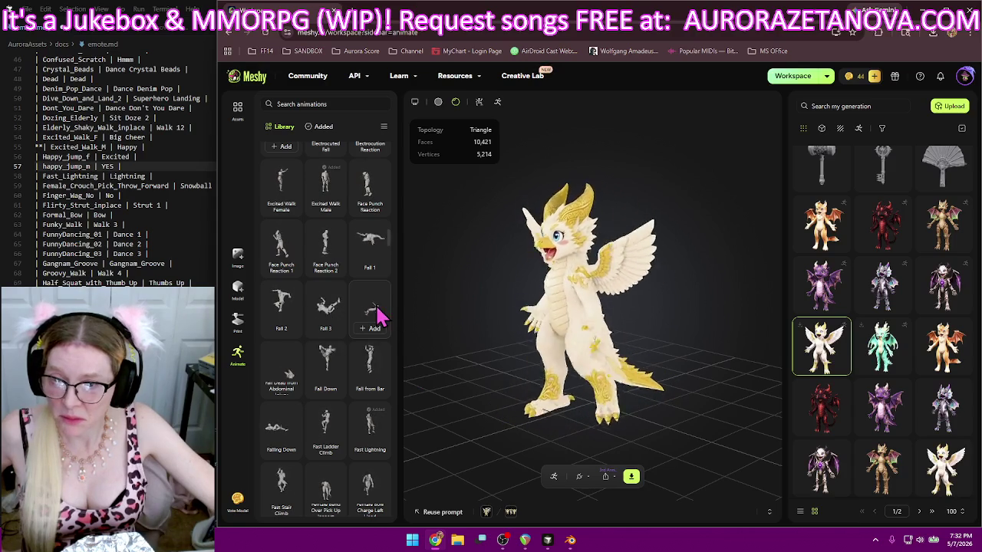
- Browse the library to Flirty Strut and relabel the Flirty_Strut_inplace row as 'Strut 1'
{"action": "scroll", "coordinate": [379, 350], "scroll_direction": "down", "scroll_amount": 4}
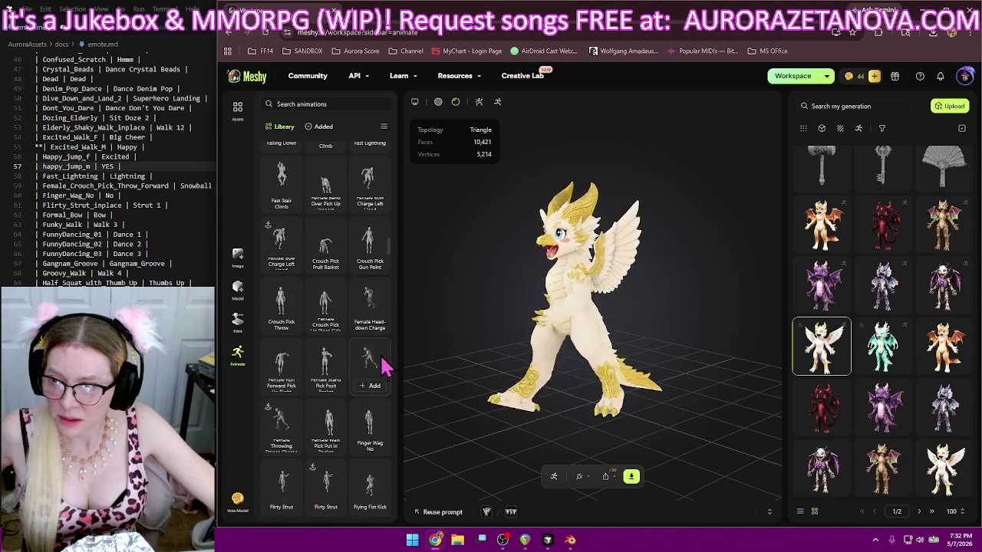
{"action": "type", "text": "1"}
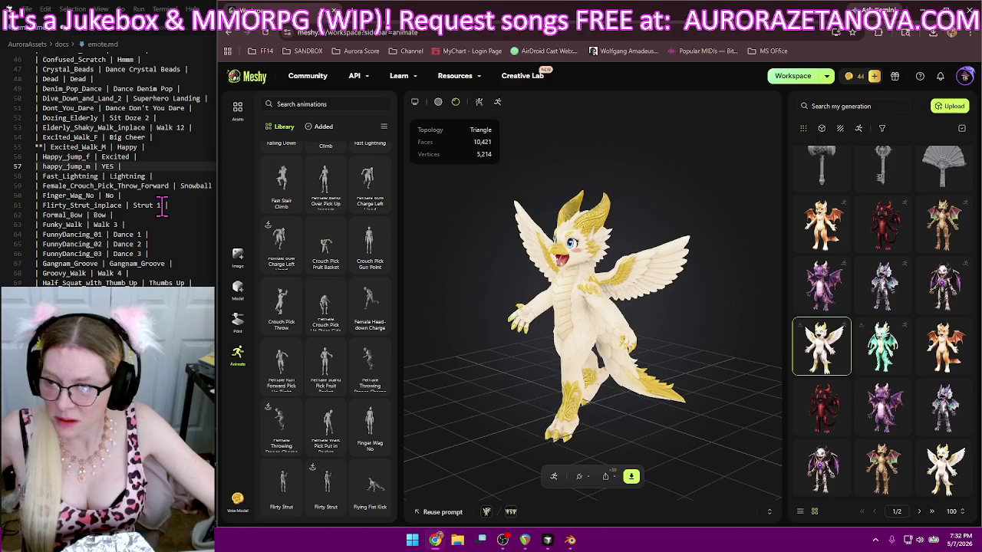
{"action": "left_click", "coordinate": [163, 209]}
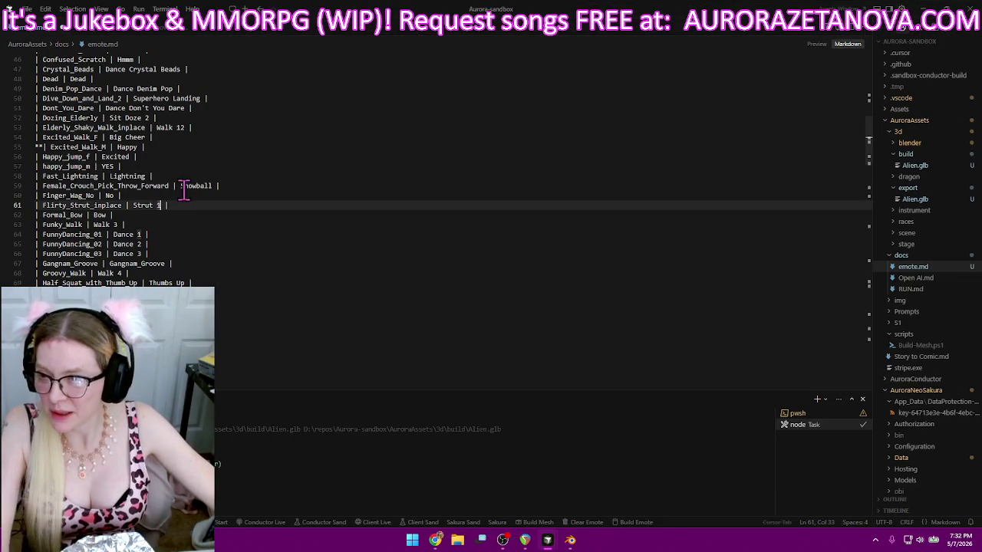
- Relocate the two Happy_jump rows below Hand_on_Hip_Gesture in emote.md, then return to Meshy
{"action": "left_click_drag", "start_coordinate": [158, 148], "coordinate": [163, 169]}
{"action": "key", "text": "ctrl+c"}
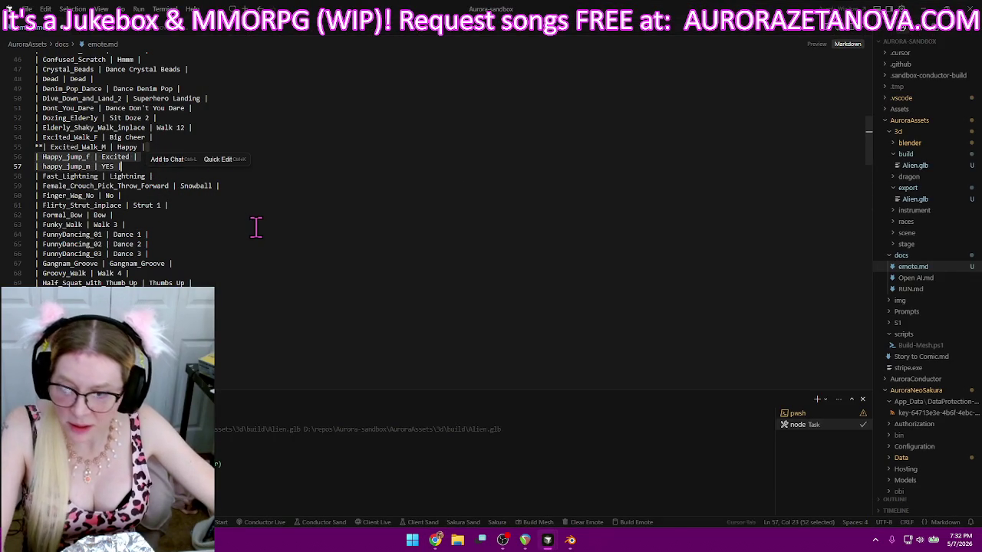
{"action": "key", "text": "BackSpace"}
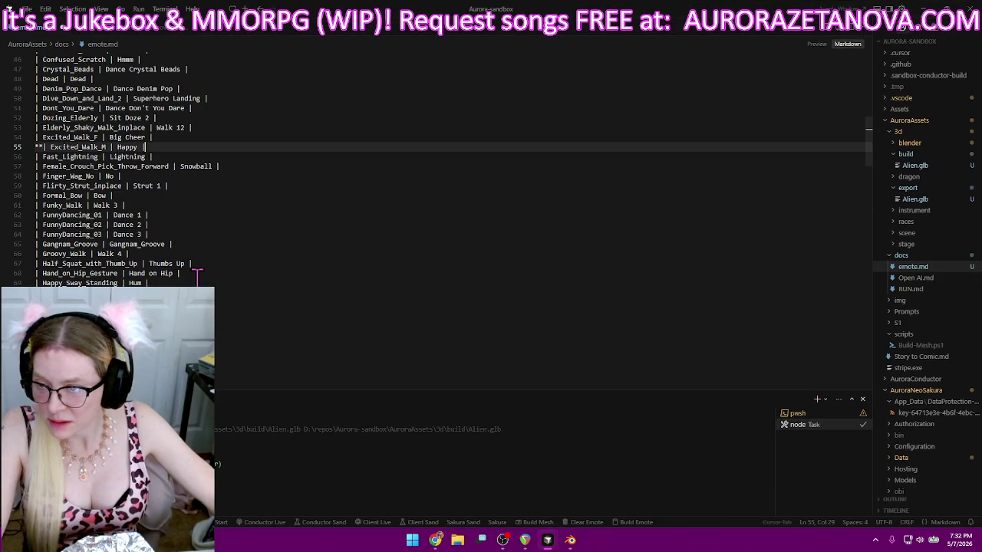
{"action": "left_click", "coordinate": [204, 273]}
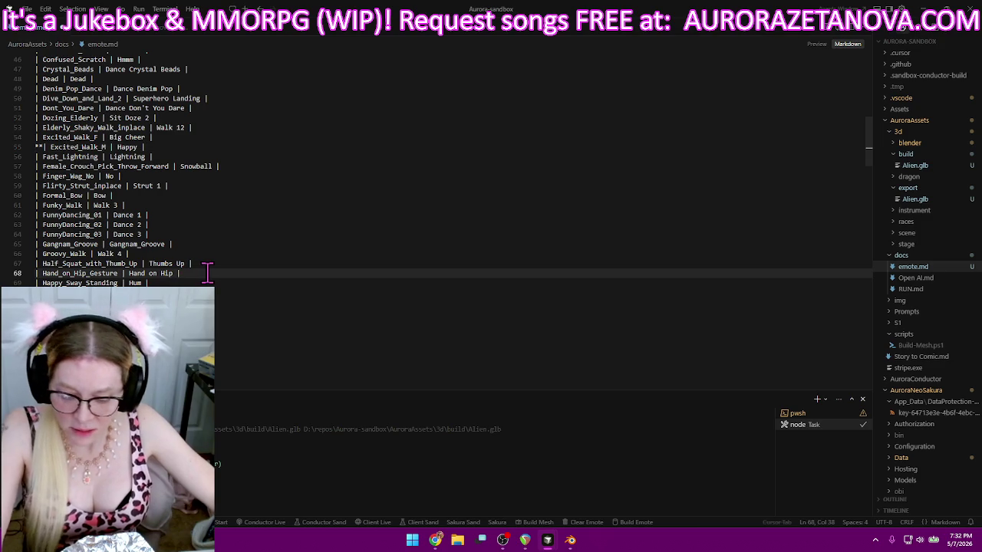
{"action": "key", "text": "ctrl+v"}
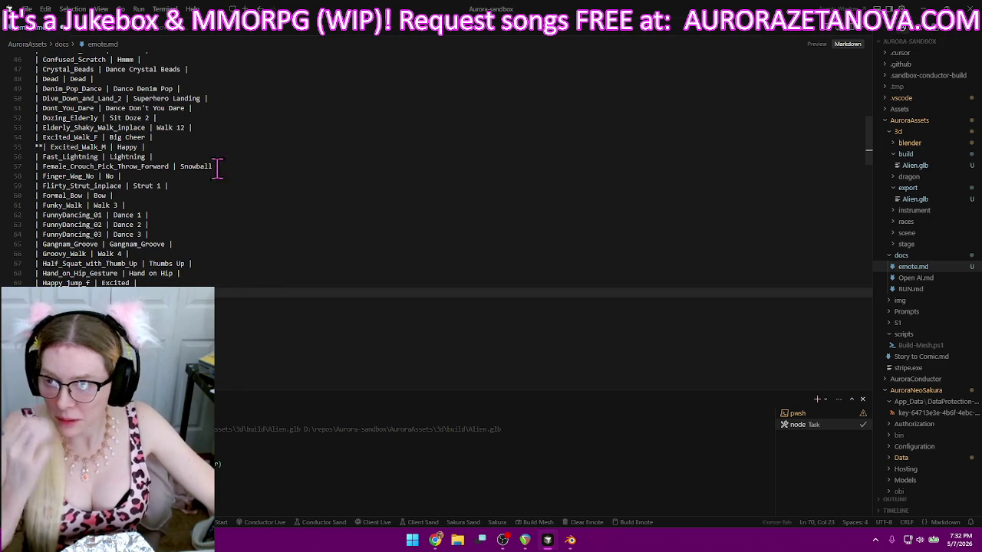
{"action": "left_click", "coordinate": [180, 157]}
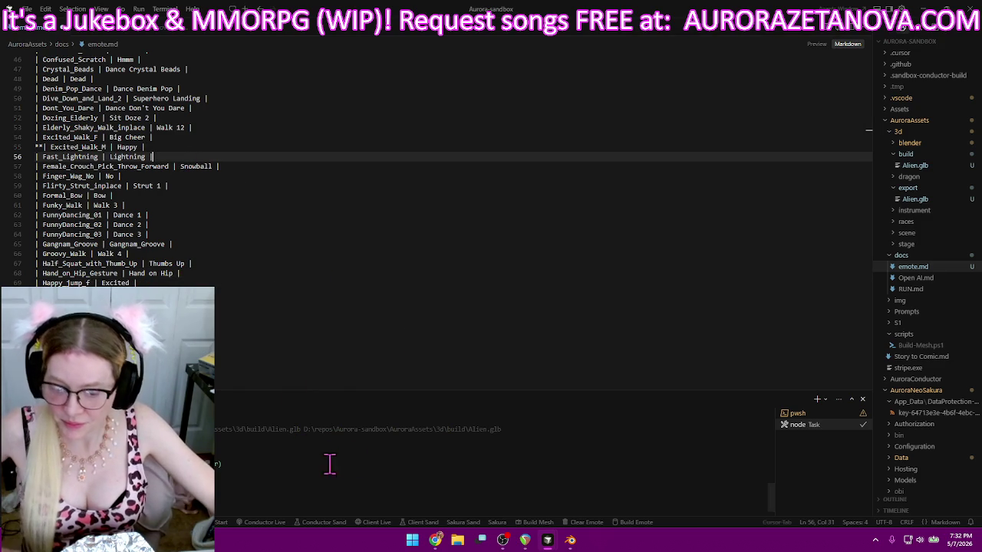
{"action": "left_click", "coordinate": [436, 540]}
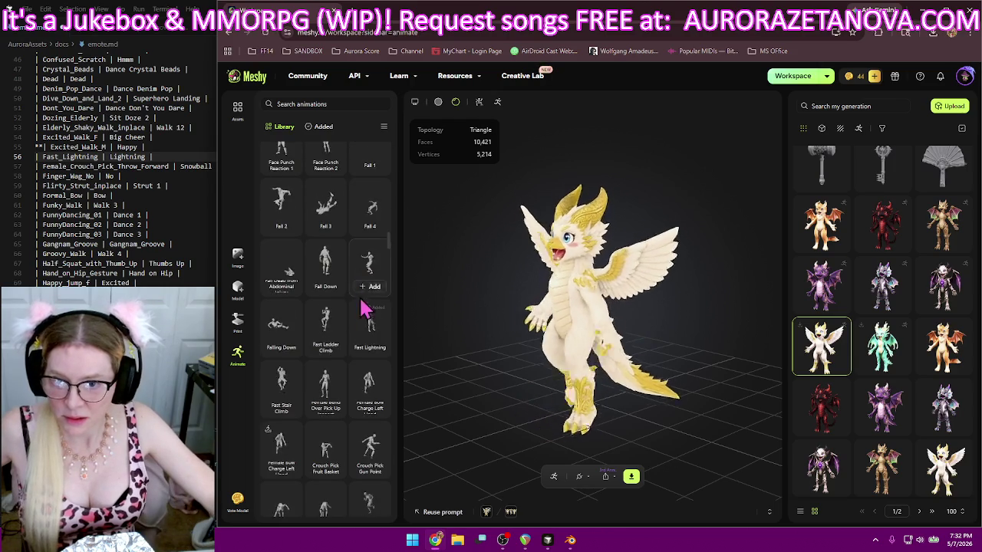
{"action": "scroll", "coordinate": [361, 315], "scroll_direction": "up", "scroll_amount": 5}
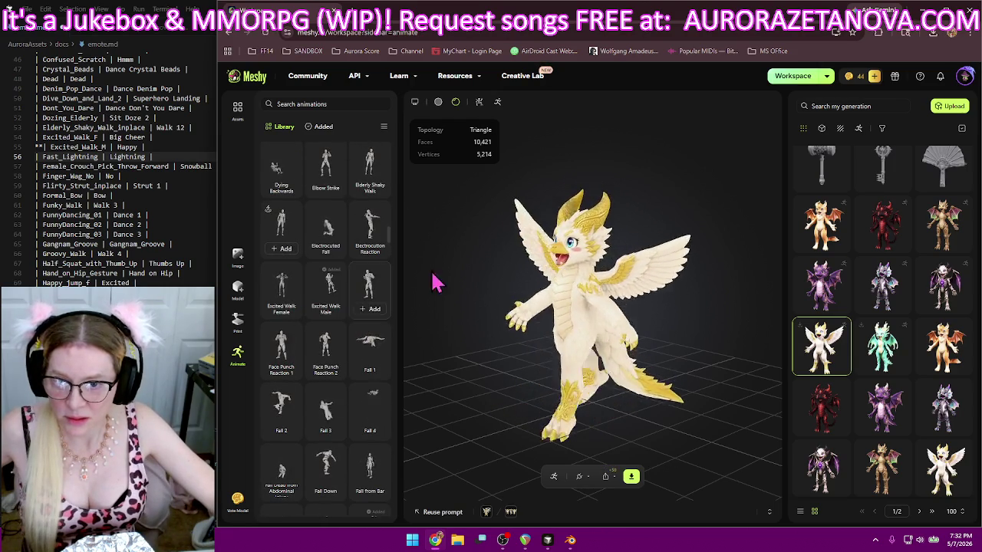
{"action": "scroll", "coordinate": [358, 302], "scroll_direction": "down", "scroll_amount": 3}
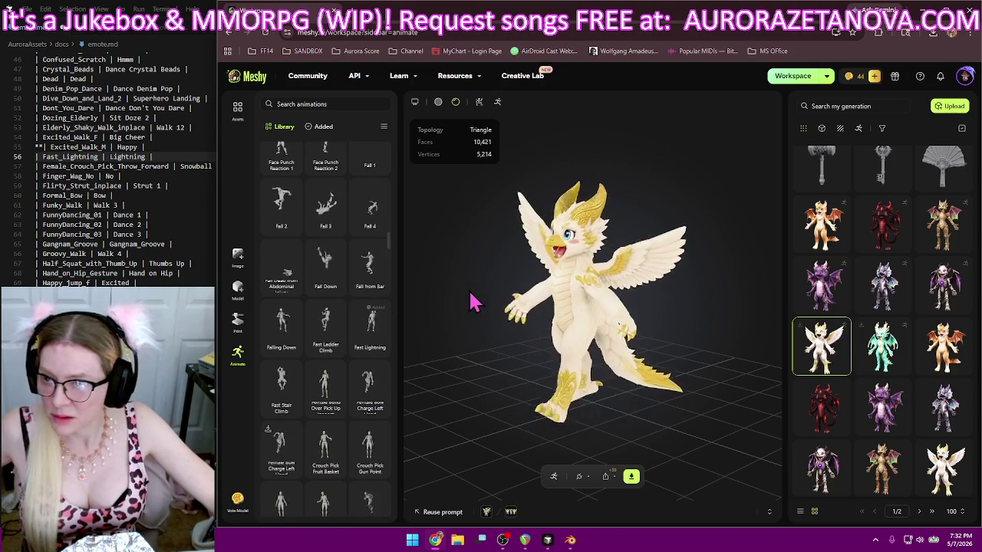
{"action": "scroll", "coordinate": [350, 329], "scroll_direction": "down", "scroll_amount": 1}
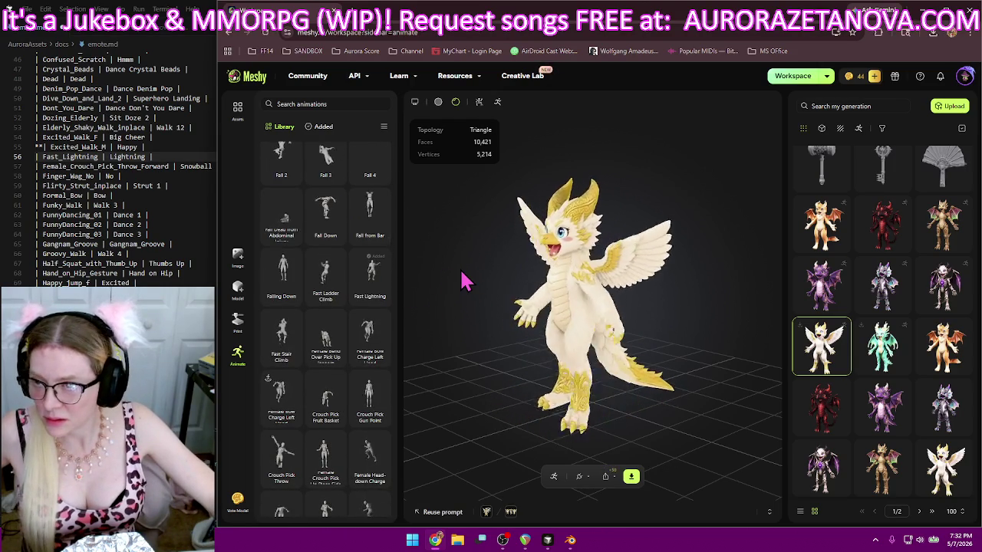
{"action": "scroll", "coordinate": [373, 302], "scroll_direction": "down", "scroll_amount": 3}
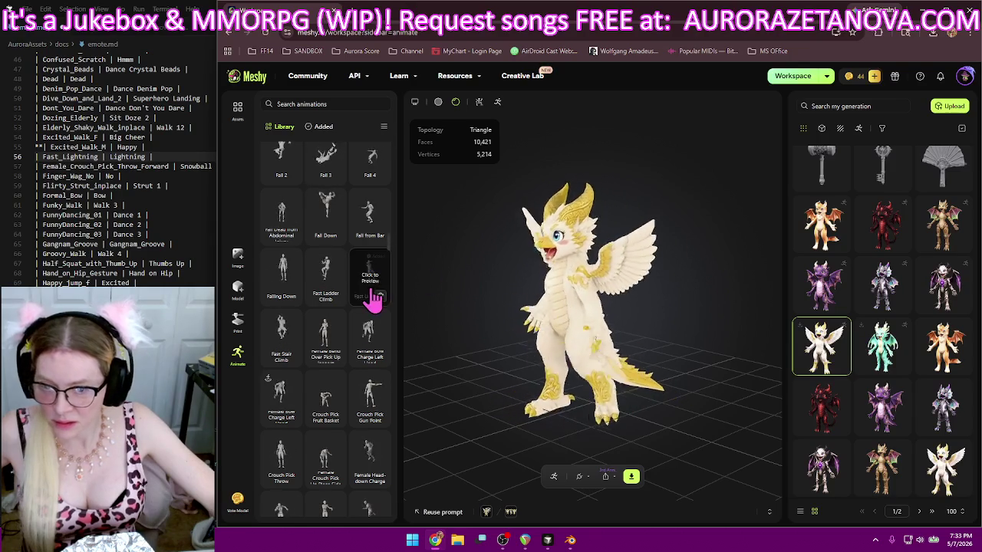
{"action": "scroll", "coordinate": [373, 307], "scroll_direction": "down", "scroll_amount": 3}
{"action": "scroll", "coordinate": [389, 323], "scroll_direction": "down", "scroll_amount": 1}
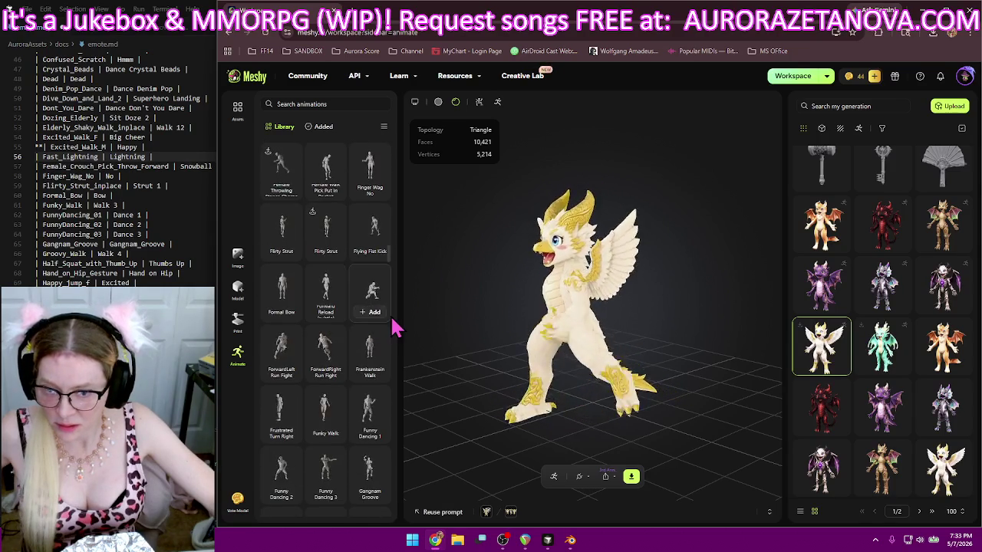
{"action": "scroll", "coordinate": [370, 268], "scroll_direction": "up", "scroll_amount": 2}
{"action": "scroll", "coordinate": [371, 267], "scroll_direction": "up", "scroll_amount": 1}
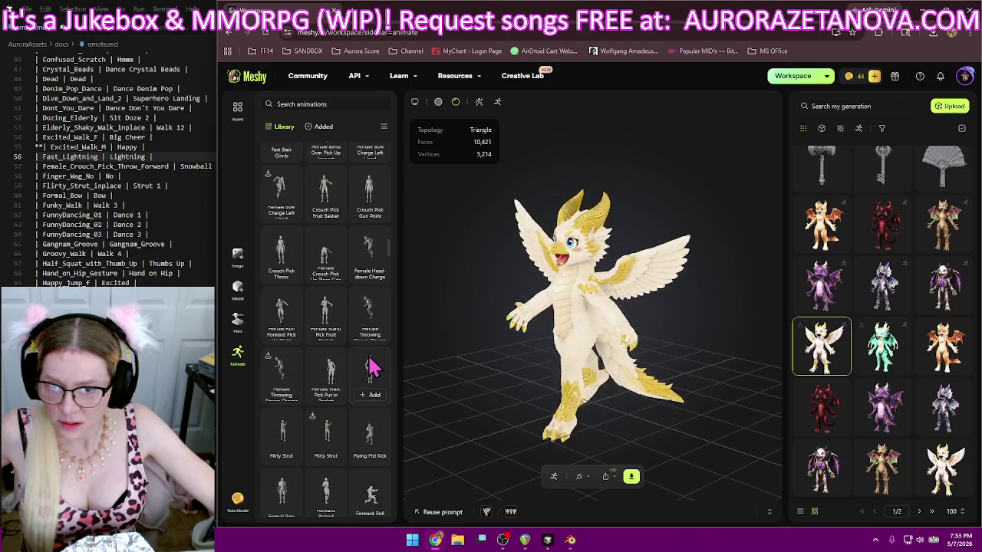
{"action": "scroll", "coordinate": [371, 369], "scroll_direction": "down", "scroll_amount": 2}
{"action": "scroll", "coordinate": [370, 368], "scroll_direction": "down", "scroll_amount": 2}
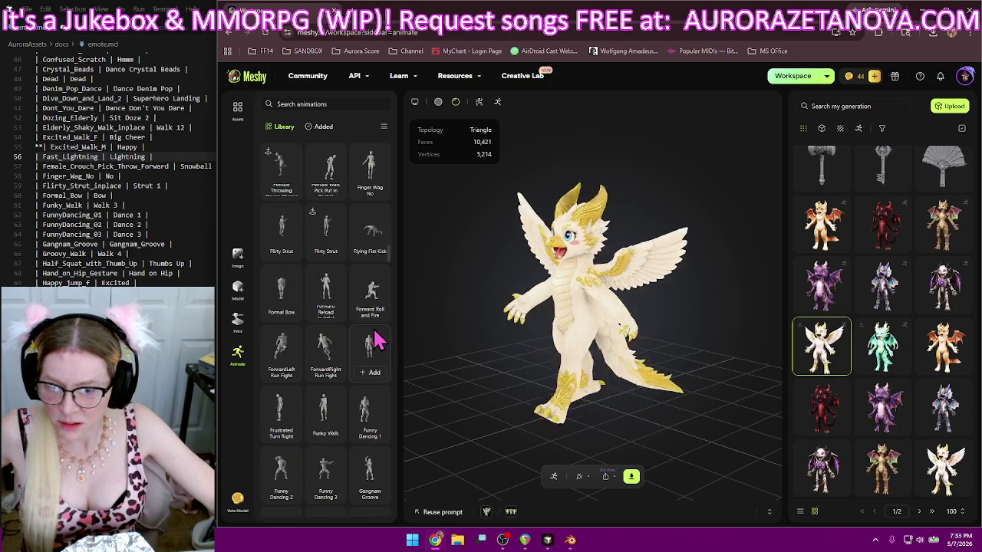
{"action": "scroll", "coordinate": [370, 343], "scroll_direction": "down", "scroll_amount": 2}
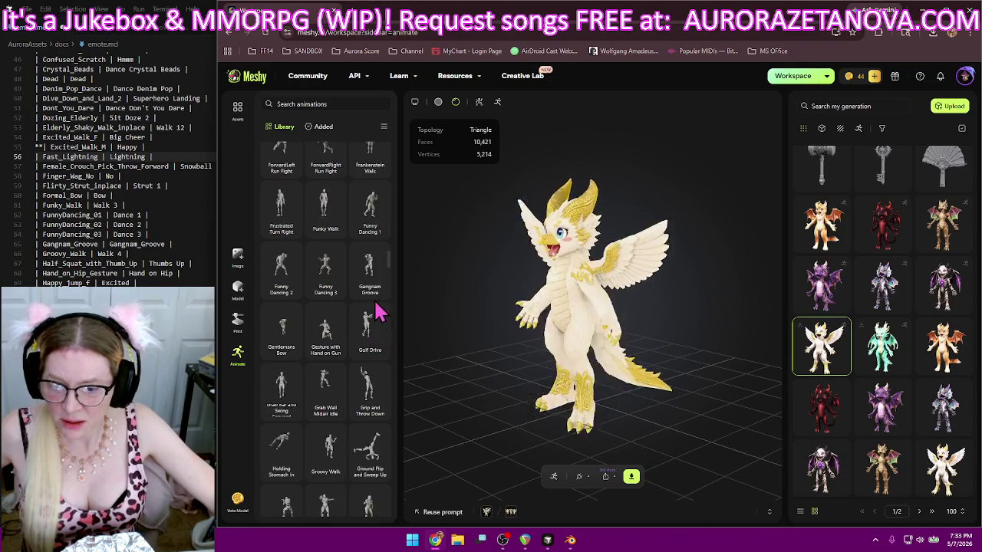
{"action": "scroll", "coordinate": [366, 326], "scroll_direction": "up", "scroll_amount": 4}
{"action": "scroll", "coordinate": [366, 326], "scroll_direction": "up", "scroll_amount": 4}
{"action": "scroll", "coordinate": [366, 326], "scroll_direction": "up", "scroll_amount": 3}
{"action": "scroll", "coordinate": [367, 326], "scroll_direction": "up", "scroll_amount": 3}
{"action": "scroll", "coordinate": [366, 326], "scroll_direction": "up", "scroll_amount": 3}
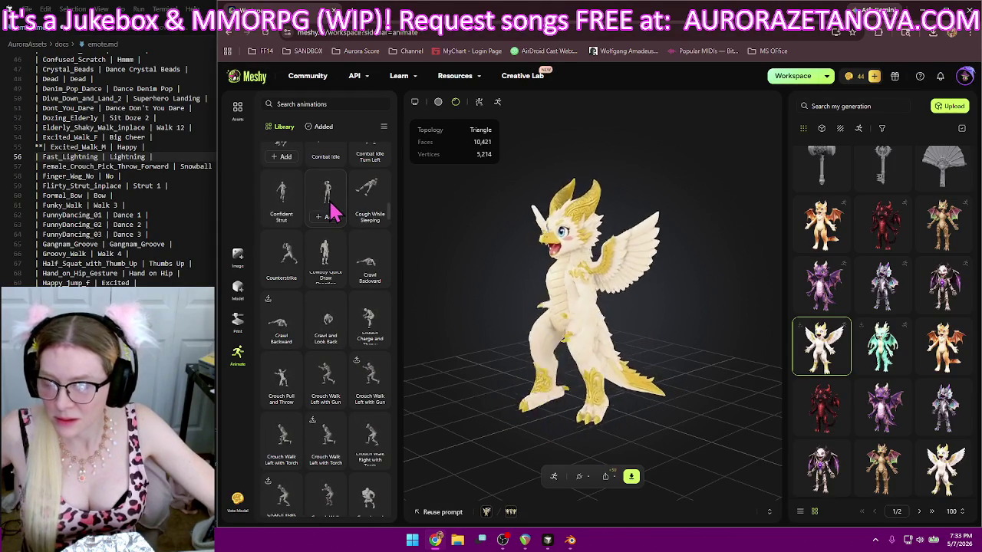
{"action": "scroll", "coordinate": [328, 219], "scroll_direction": "down", "scroll_amount": 2}
{"action": "scroll", "coordinate": [330, 234], "scroll_direction": "down", "scroll_amount": 3}
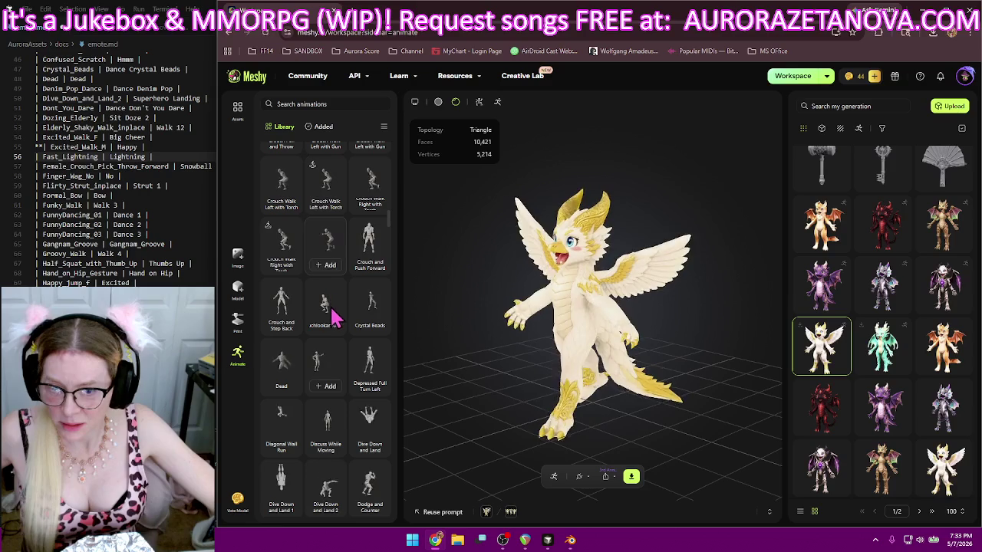
{"action": "scroll", "coordinate": [383, 317], "scroll_direction": "down", "scroll_amount": 5}
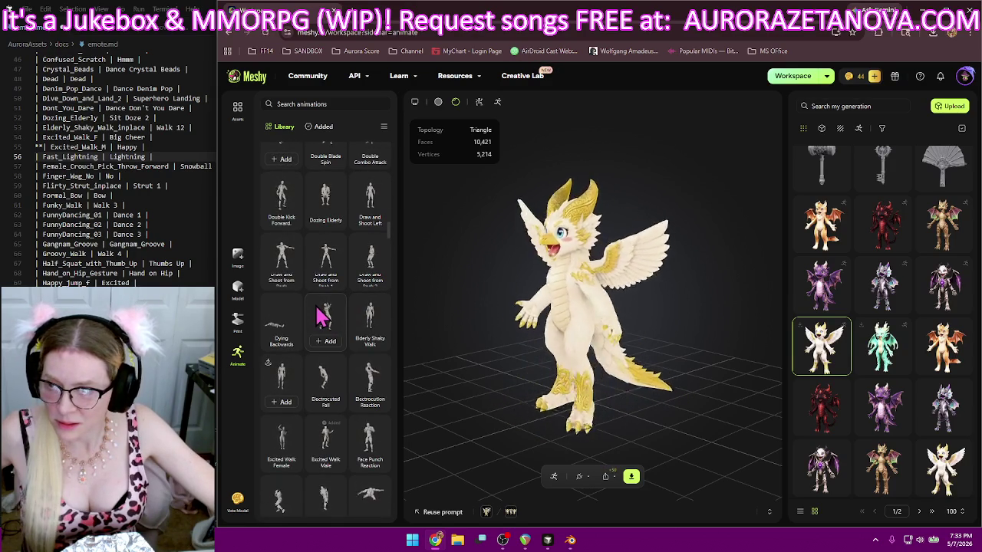
{"action": "scroll", "coordinate": [326, 316], "scroll_direction": "down", "scroll_amount": 1}
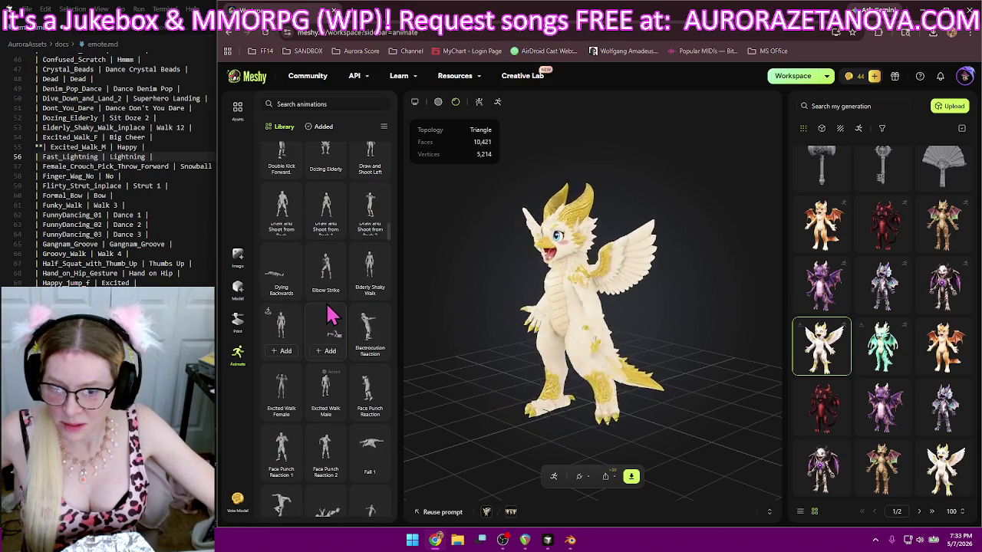
{"action": "scroll", "coordinate": [328, 313], "scroll_direction": "down", "scroll_amount": 3}
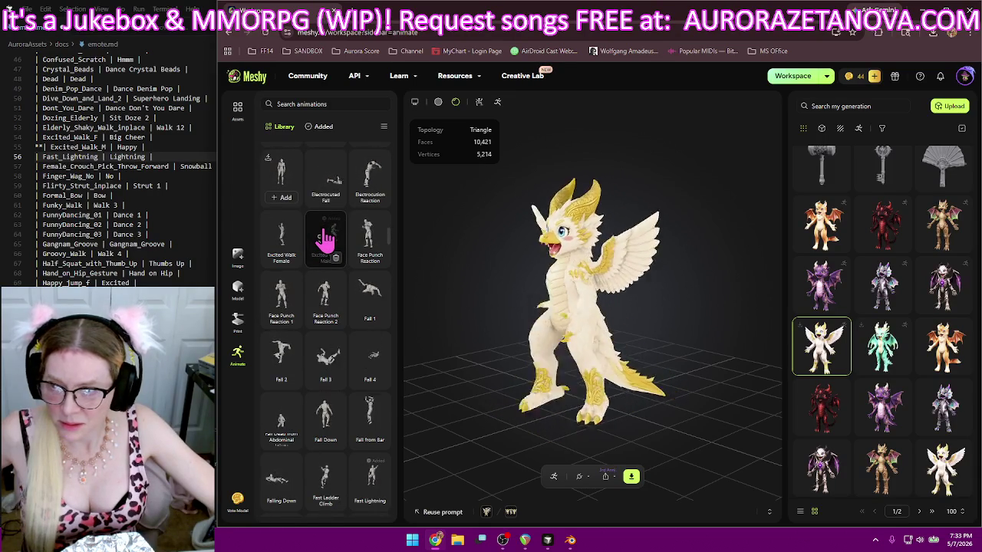
{"action": "scroll", "coordinate": [382, 437], "scroll_direction": "down", "scroll_amount": 4}
{"action": "scroll", "coordinate": [380, 322], "scroll_direction": "down", "scroll_amount": 2}
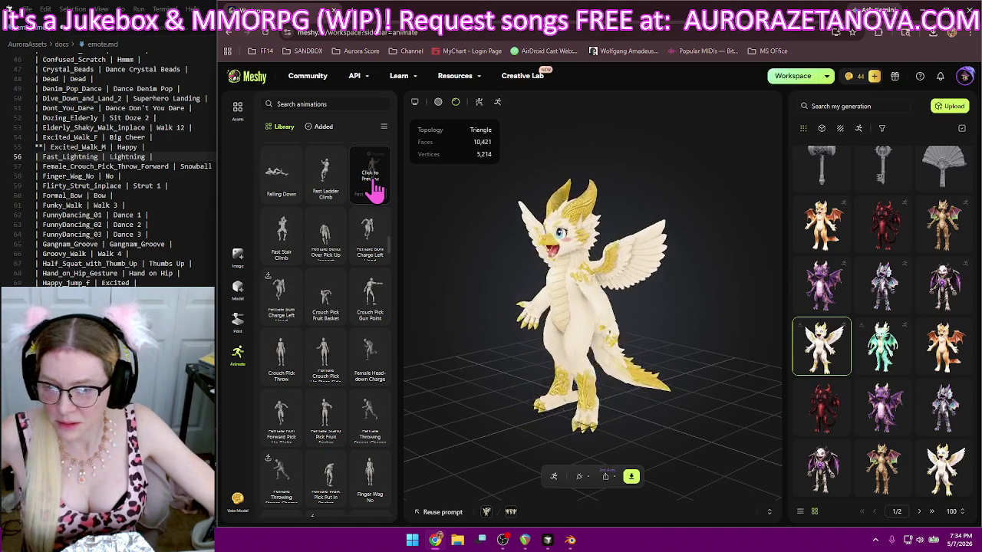
- Add the Crouch Pick Throw, Finger Wag No and Flirty Strut animations
{"action": "left_click", "coordinate": [282, 376]}
{"action": "scroll", "coordinate": [373, 328], "scroll_direction": "down", "scroll_amount": 2}
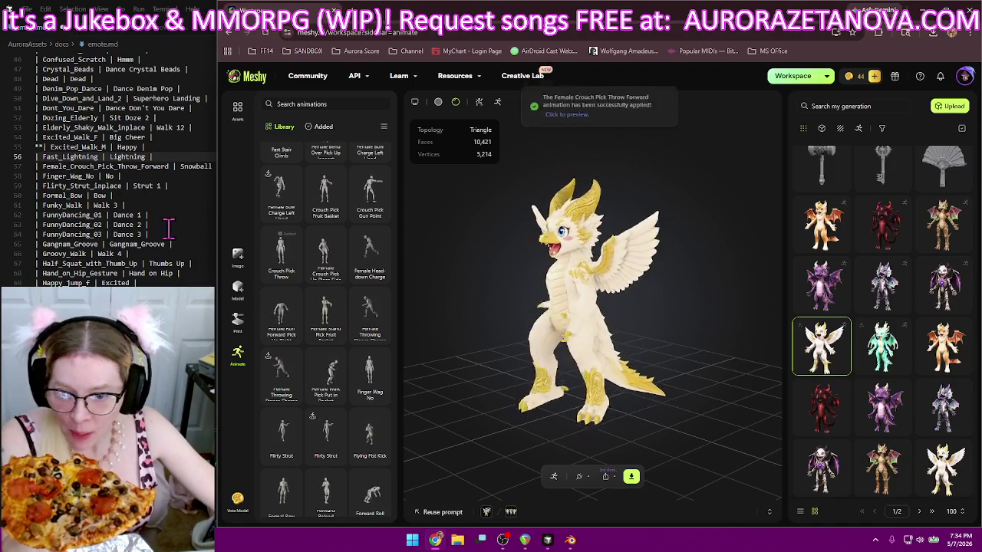
{"action": "left_click", "coordinate": [367, 396]}
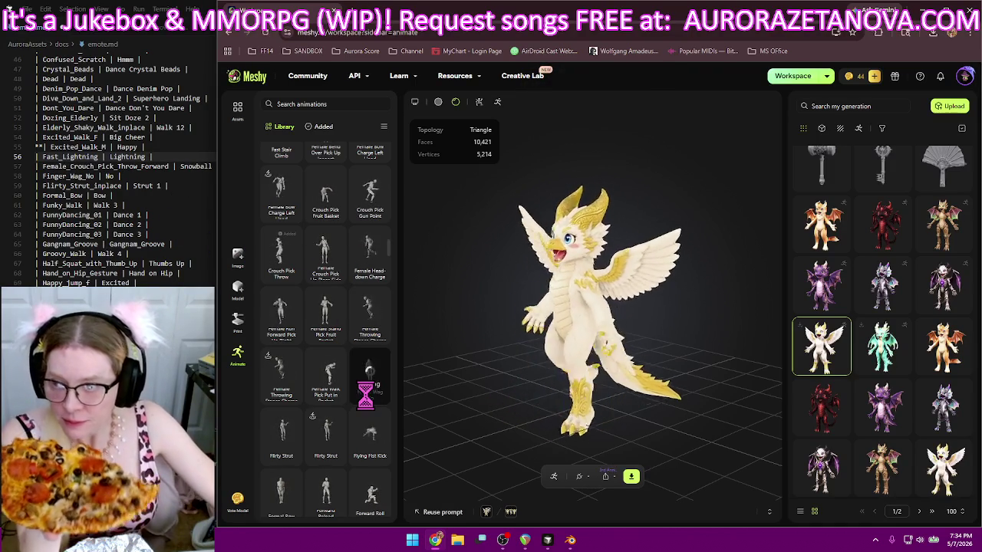
{"action": "mouse_move", "coordinate": [325, 437]}
{"action": "left_click", "coordinate": [327, 457]}
{"action": "mouse_move", "coordinate": [369, 314]}
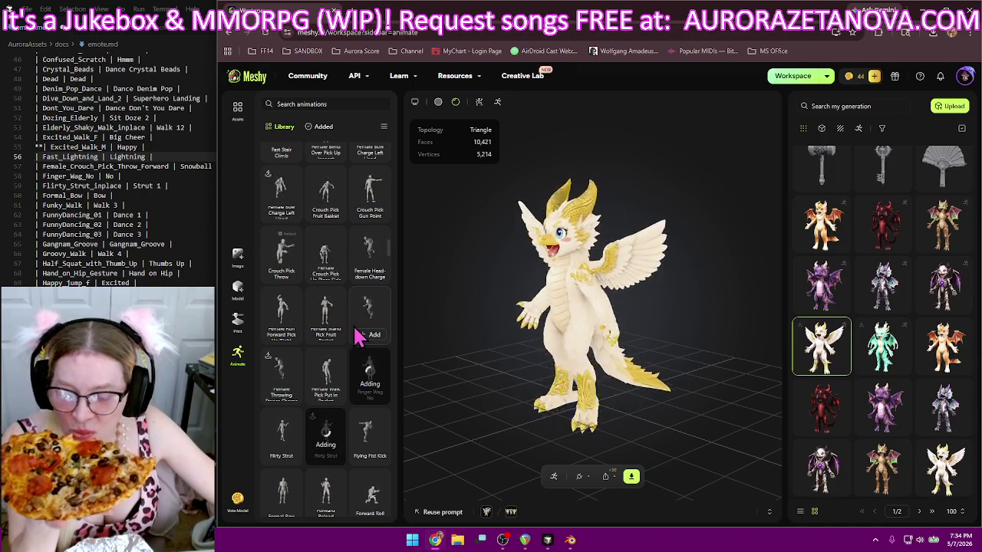
- Add the Formal Bow, Funky Walk and Frankenstein Walk animations
{"action": "scroll", "coordinate": [354, 328], "scroll_direction": "down", "scroll_amount": 1}
{"action": "scroll", "coordinate": [356, 331], "scroll_direction": "down", "scroll_amount": 2}
{"action": "scroll", "coordinate": [356, 331], "scroll_direction": "down", "scroll_amount": 1}
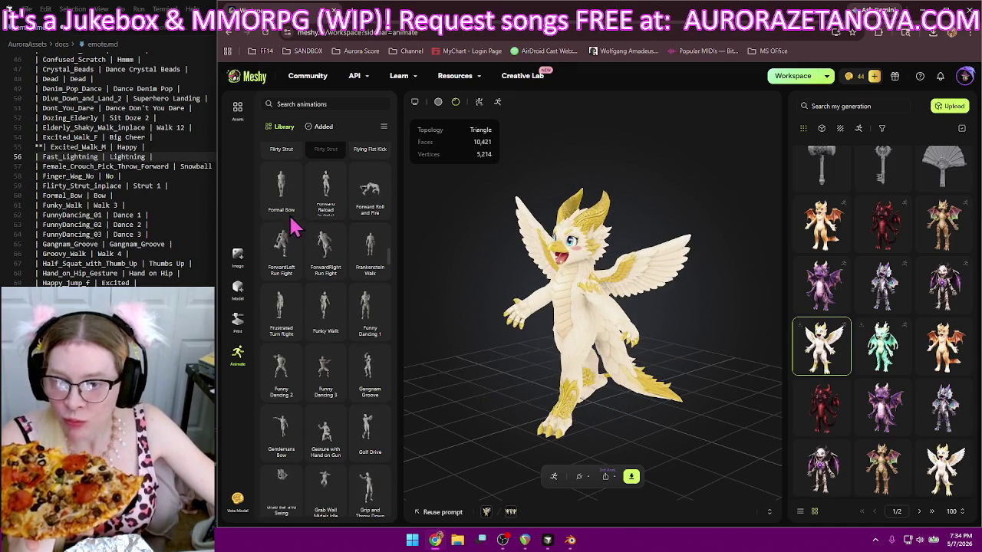
{"action": "left_click", "coordinate": [280, 213]}
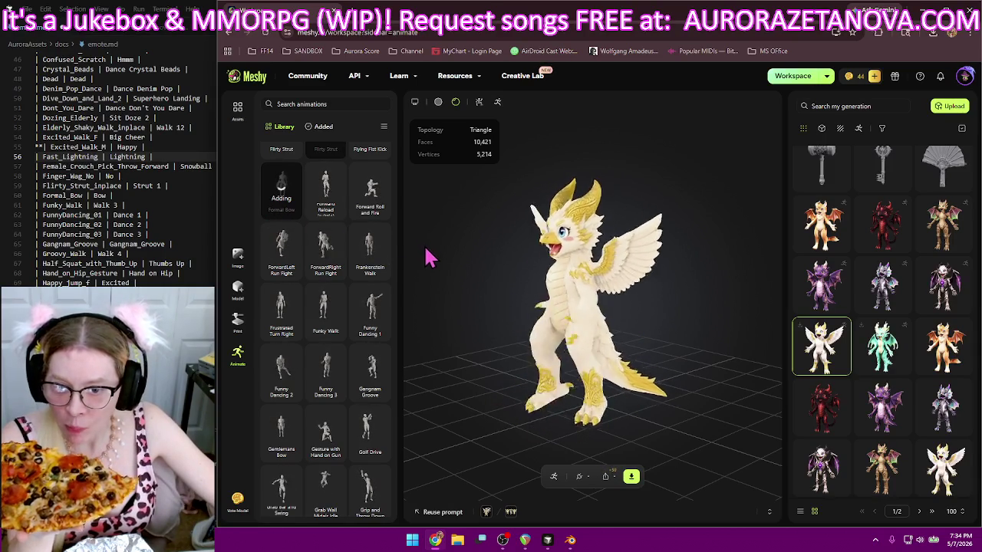
{"action": "left_click", "coordinate": [326, 332]}
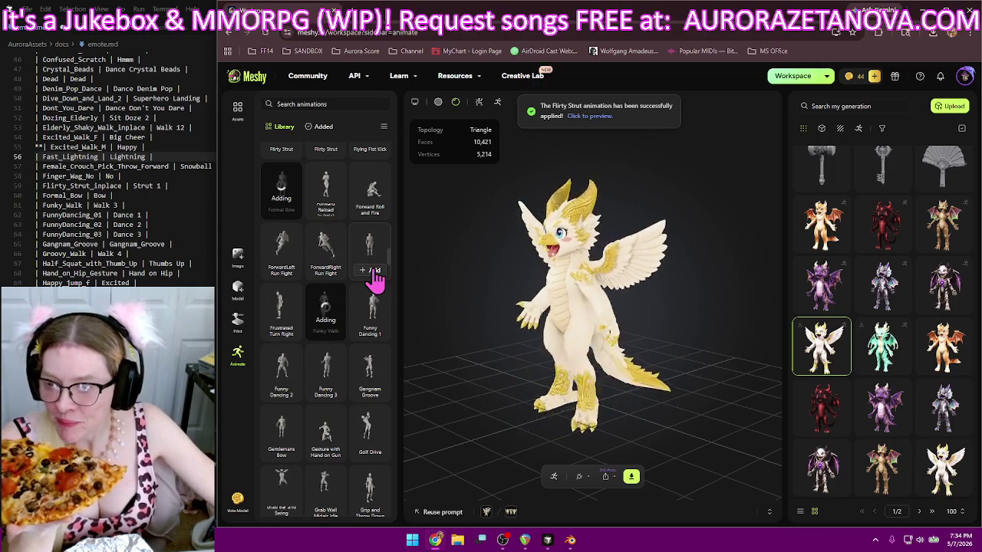
{"action": "left_click", "coordinate": [370, 261]}
- Look over the library list, then switch to emote.md at the Formal_Bow line
{"action": "scroll", "coordinate": [154, 231], "scroll_direction": "down", "scroll_amount": 5}
{"action": "scroll", "coordinate": [169, 261], "scroll_direction": "down", "scroll_amount": 5}
{"action": "scroll", "coordinate": [182, 280], "scroll_direction": "down", "scroll_amount": 4}
{"action": "scroll", "coordinate": [182, 280], "scroll_direction": "down", "scroll_amount": 5}
{"action": "scroll", "coordinate": [182, 281], "scroll_direction": "down", "scroll_amount": 5}
{"action": "scroll", "coordinate": [181, 281], "scroll_direction": "down", "scroll_amount": 5}
{"action": "scroll", "coordinate": [182, 281], "scroll_direction": "down", "scroll_amount": 5}
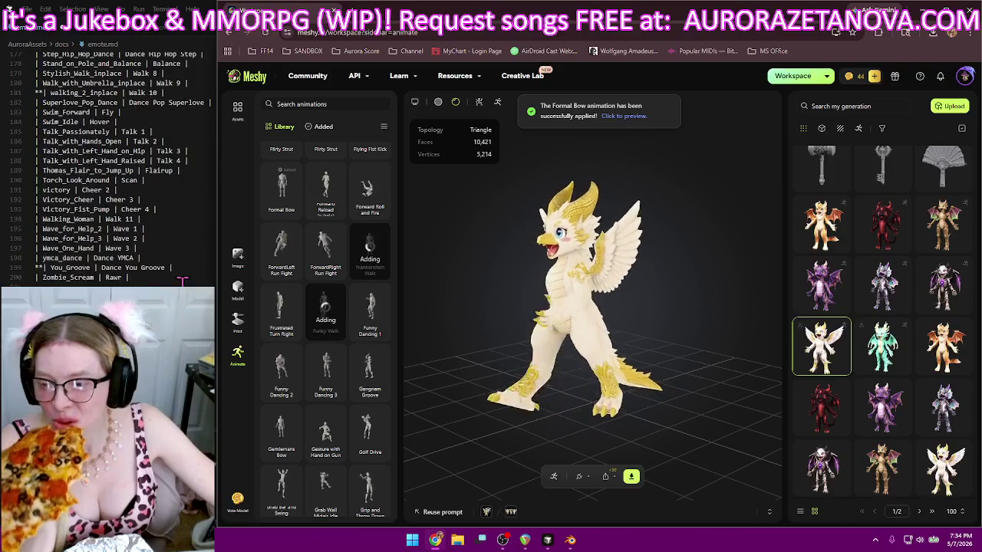
{"action": "scroll", "coordinate": [182, 282], "scroll_direction": "up", "scroll_amount": 1}
{"action": "scroll", "coordinate": [179, 280], "scroll_direction": "up", "scroll_amount": 1}
{"action": "scroll", "coordinate": [182, 282], "scroll_direction": "up", "scroll_amount": 7}
{"action": "scroll", "coordinate": [181, 282], "scroll_direction": "up", "scroll_amount": 7}
{"action": "scroll", "coordinate": [181, 281], "scroll_direction": "up", "scroll_amount": 6}
{"action": "scroll", "coordinate": [179, 281], "scroll_direction": "up", "scroll_amount": 3}
{"action": "scroll", "coordinate": [179, 280], "scroll_direction": "up", "scroll_amount": 6}
{"action": "scroll", "coordinate": [178, 281], "scroll_direction": "down", "scroll_amount": 1}
{"action": "scroll", "coordinate": [178, 280], "scroll_direction": "down", "scroll_amount": 4}
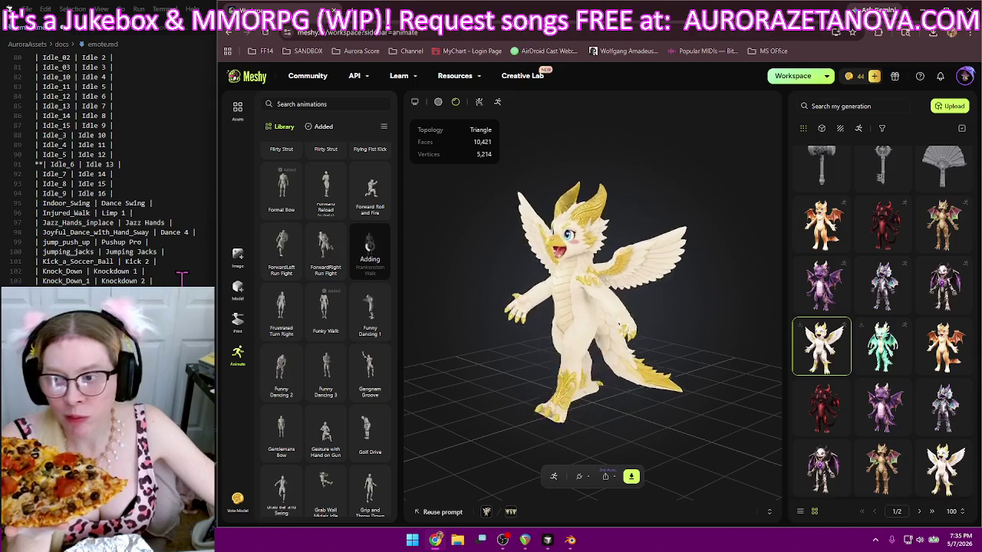
{"action": "scroll", "coordinate": [181, 276], "scroll_direction": "up", "scroll_amount": 4}
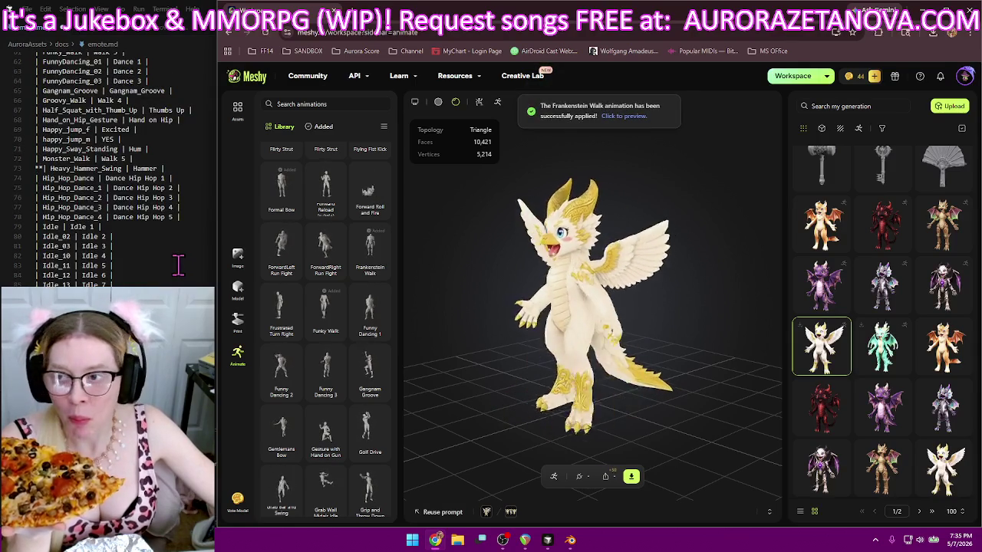
{"action": "scroll", "coordinate": [178, 267], "scroll_direction": "up", "scroll_amount": 5}
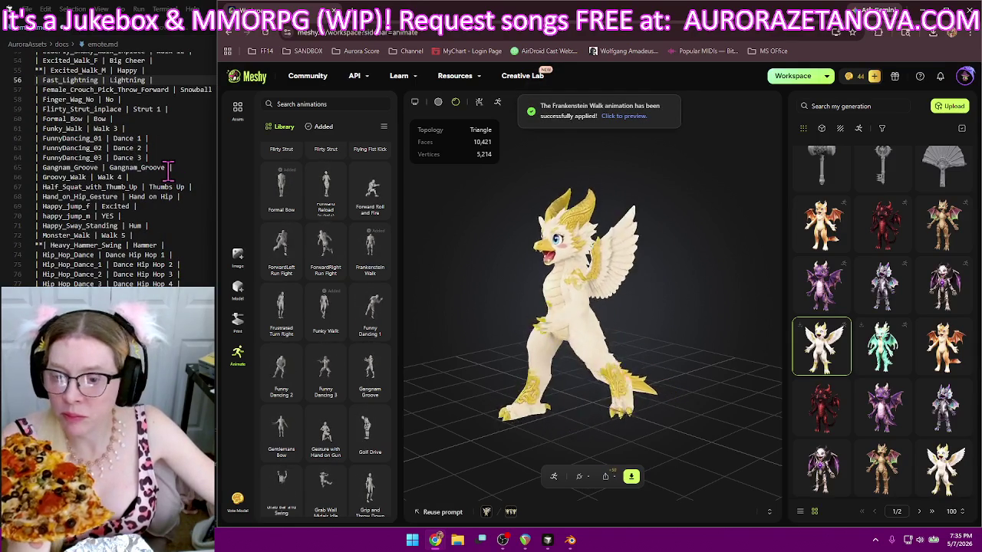
{"action": "scroll", "coordinate": [183, 154], "scroll_direction": "up", "scroll_amount": 1}
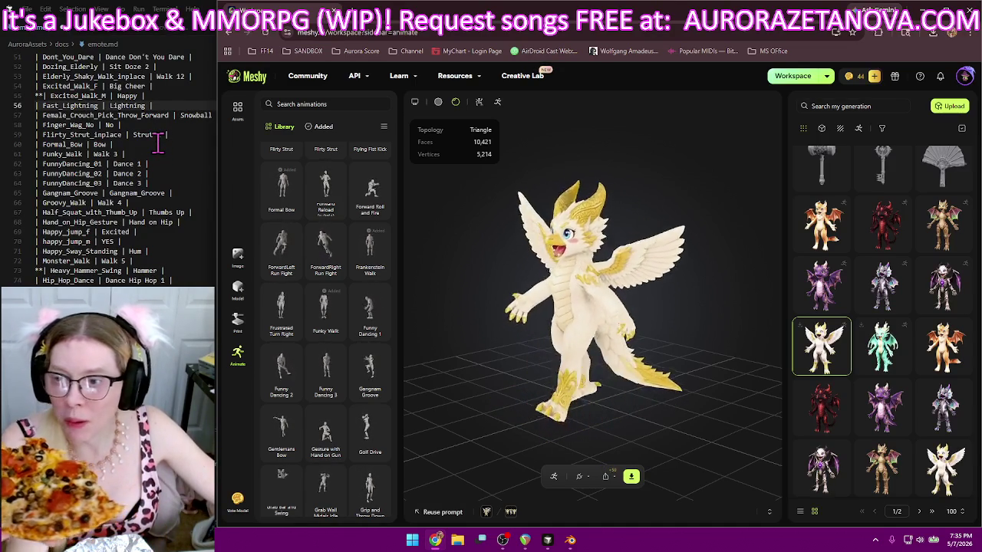
{"action": "left_click", "coordinate": [159, 143]}
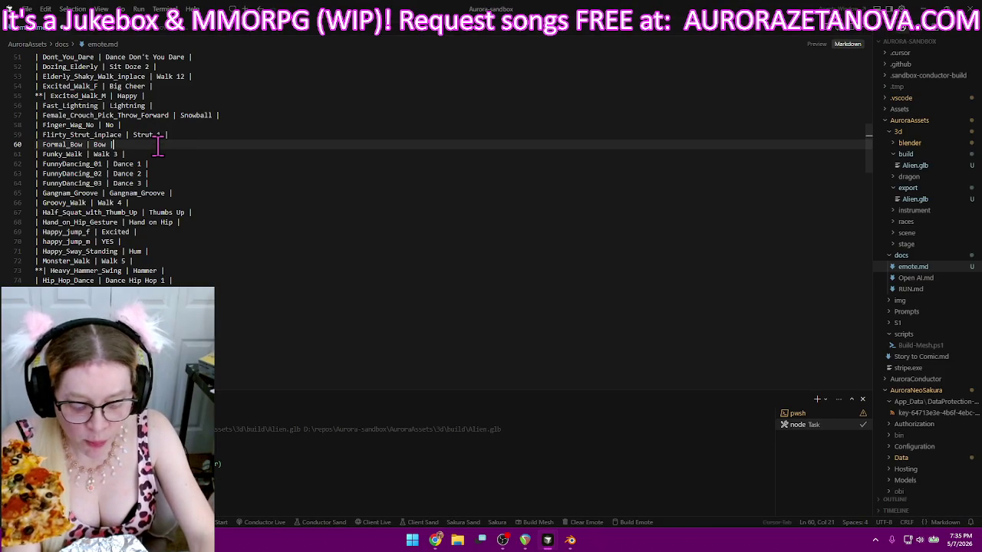
- Insert a Frankenstein_Walk entry below Formal_Bow in emote.md, then bring up Blender
{"action": "key", "text": "Return"}
{"action": "type", "text": "| Frankenstein_Wa"}
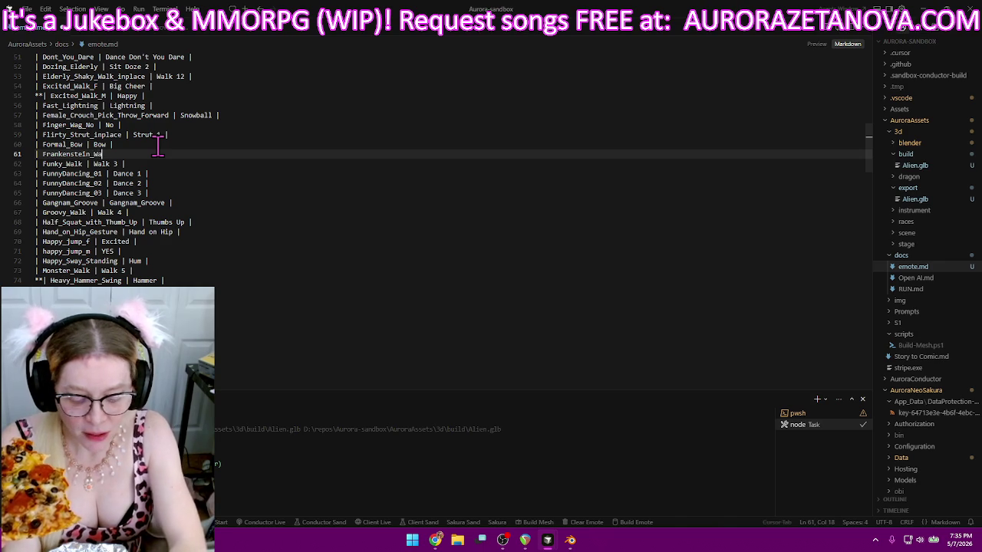
{"action": "type", "text": "lk |"}
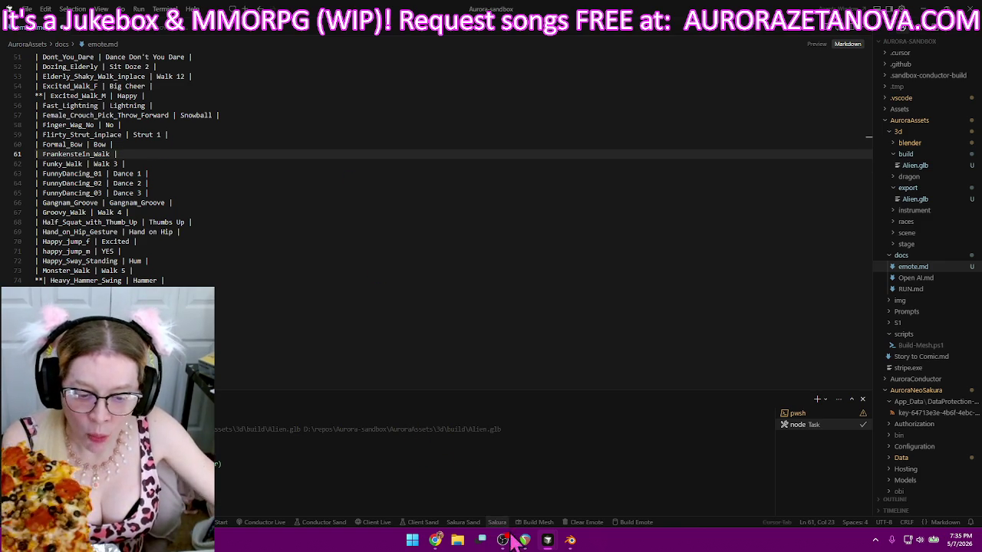
{"action": "left_click", "coordinate": [571, 540]}
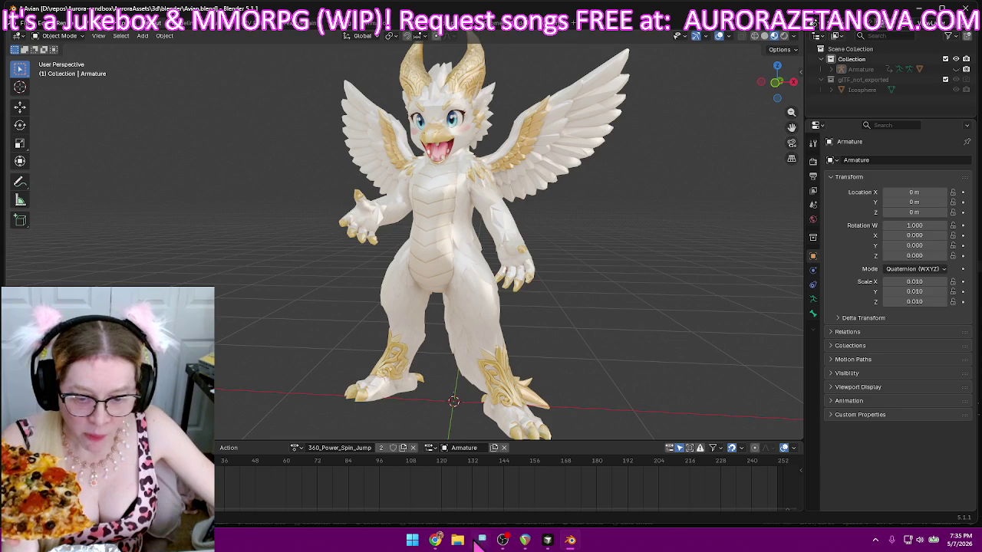
{"action": "mouse_move", "coordinate": [502, 540]}
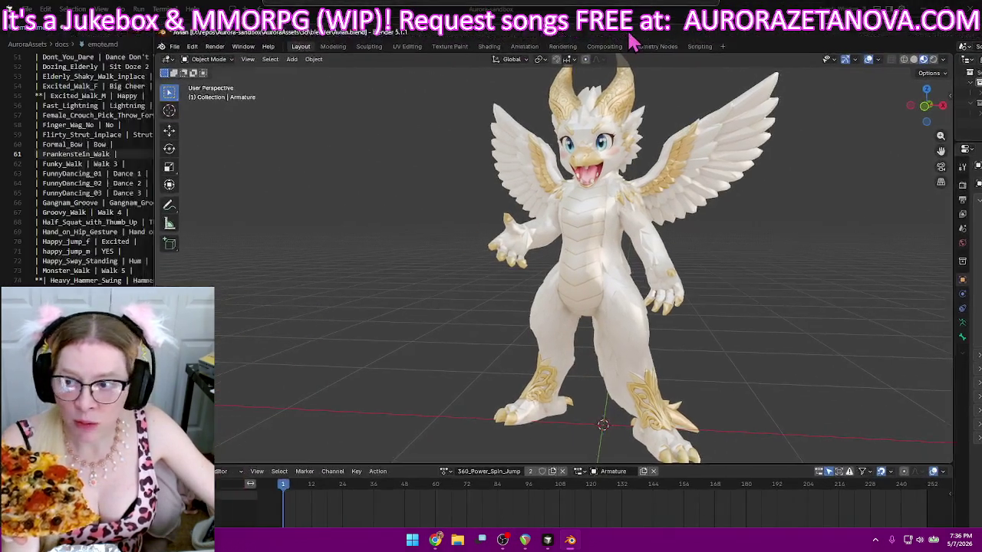
{"action": "left_click_drag", "start_coordinate": [480, 14], "coordinate": [513, 31]}
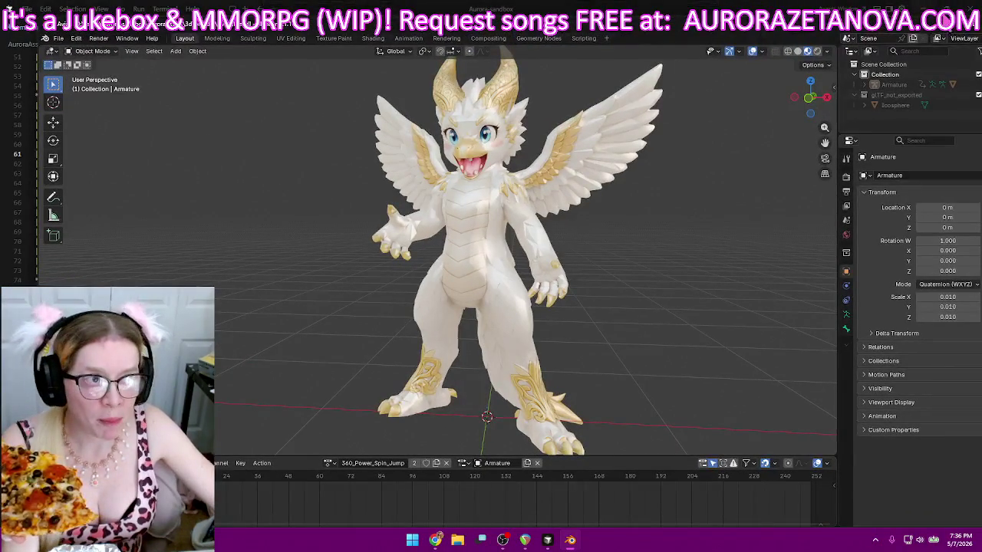
{"action": "left_click", "coordinate": [955, 36]}
{"action": "scroll", "coordinate": [248, 281], "scroll_direction": "down", "scroll_amount": 5}
{"action": "scroll", "coordinate": [252, 284], "scroll_direction": "down", "scroll_amount": 5}
{"action": "scroll", "coordinate": [251, 286], "scroll_direction": "down", "scroll_amount": 8}
{"action": "scroll", "coordinate": [252, 285], "scroll_direction": "down", "scroll_amount": 8}
{"action": "scroll", "coordinate": [253, 290], "scroll_direction": "down", "scroll_amount": 8}
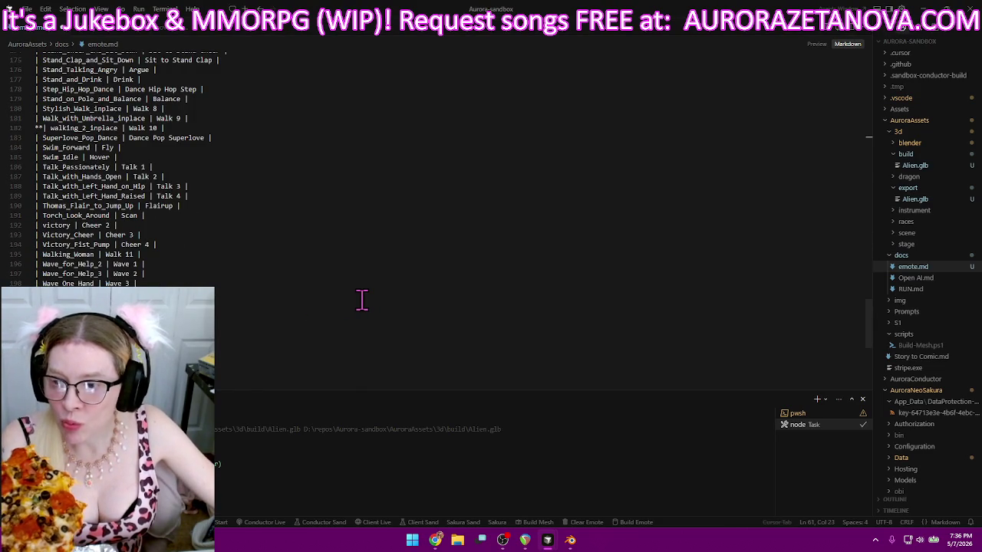
- Fill in line 61 of emote.md as 'Frankenstein_Walk | Walk 13 |' after the Formal_Bow row
{"action": "scroll", "coordinate": [361, 300], "scroll_direction": "up", "scroll_amount": 1}
{"action": "scroll", "coordinate": [361, 300], "scroll_direction": "up", "scroll_amount": 2}
{"action": "scroll", "coordinate": [360, 299], "scroll_direction": "up", "scroll_amount": 2}
{"action": "scroll", "coordinate": [359, 300], "scroll_direction": "up", "scroll_amount": 1}
{"action": "scroll", "coordinate": [358, 300], "scroll_direction": "up", "scroll_amount": 2}
{"action": "scroll", "coordinate": [359, 300], "scroll_direction": "up", "scroll_amount": 2}
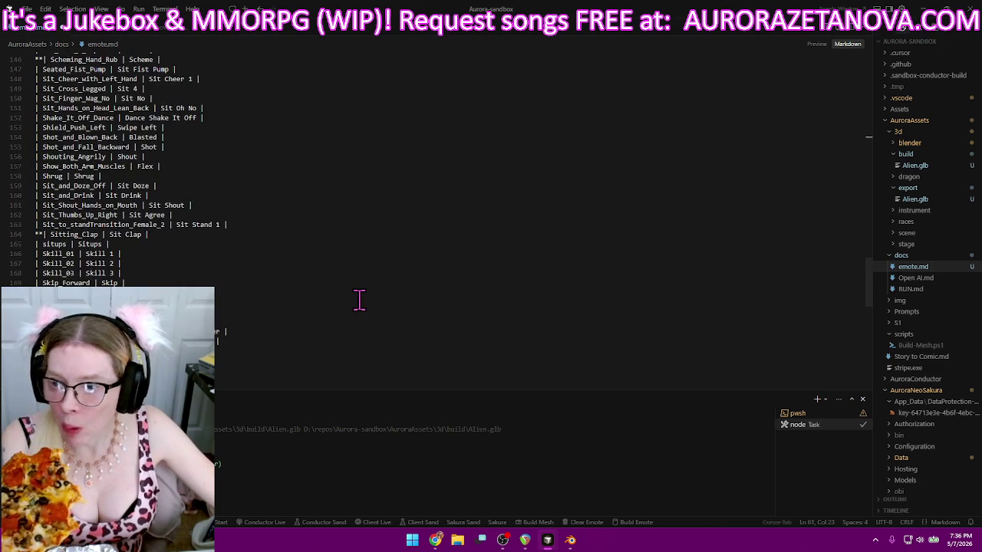
{"action": "scroll", "coordinate": [359, 300], "scroll_direction": "up", "scroll_amount": 1}
{"action": "scroll", "coordinate": [359, 300], "scroll_direction": "up", "scroll_amount": 2}
{"action": "scroll", "coordinate": [359, 300], "scroll_direction": "up", "scroll_amount": 2}
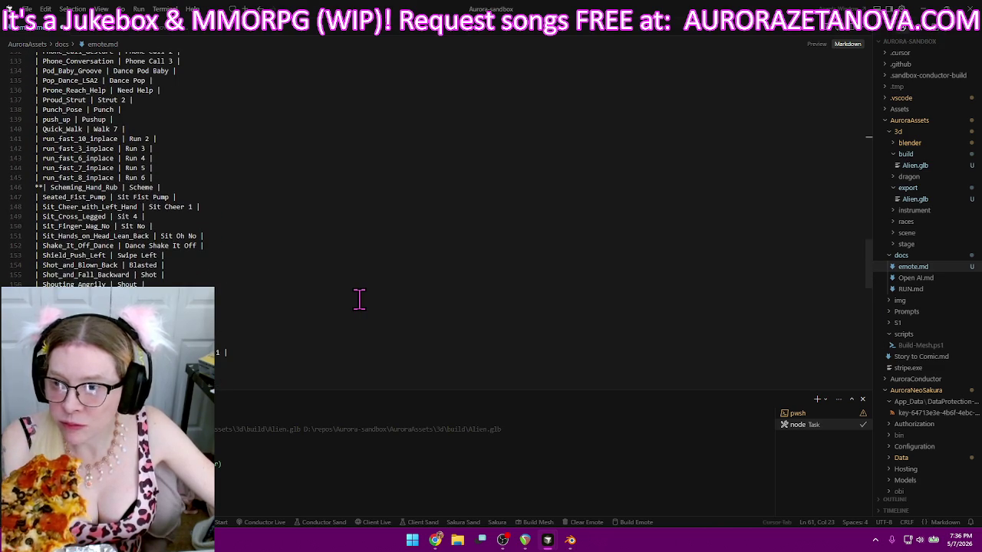
{"action": "scroll", "coordinate": [359, 300], "scroll_direction": "up", "scroll_amount": 2}
{"action": "scroll", "coordinate": [359, 300], "scroll_direction": "up", "scroll_amount": 3}
{"action": "scroll", "coordinate": [359, 299], "scroll_direction": "up", "scroll_amount": 1}
{"action": "scroll", "coordinate": [359, 300], "scroll_direction": "up", "scroll_amount": 5}
{"action": "scroll", "coordinate": [359, 300], "scroll_direction": "up", "scroll_amount": 5}
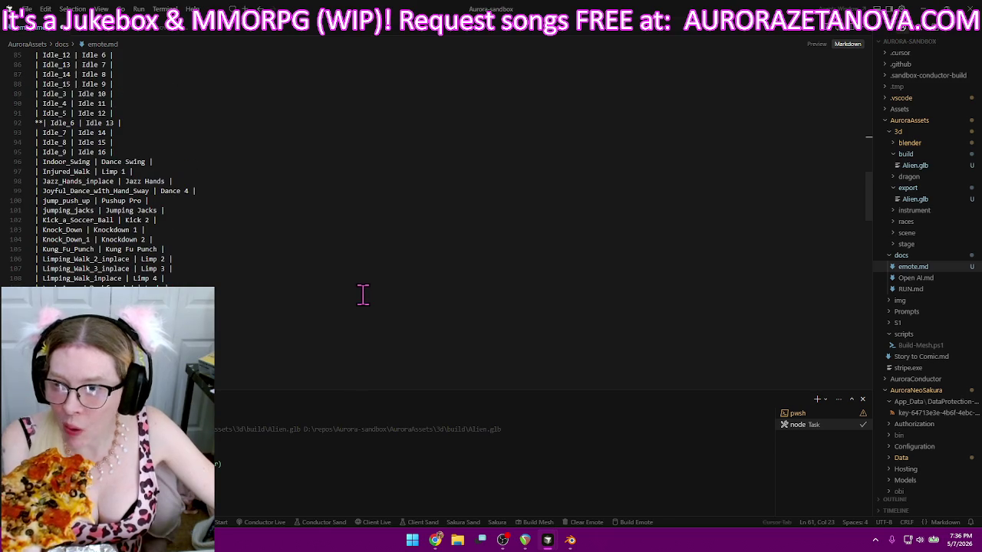
{"action": "scroll", "coordinate": [371, 285], "scroll_direction": "up", "scroll_amount": 3}
{"action": "scroll", "coordinate": [370, 284], "scroll_direction": "up", "scroll_amount": 5}
{"action": "scroll", "coordinate": [370, 284], "scroll_direction": "up", "scroll_amount": 5}
{"action": "scroll", "coordinate": [370, 284], "scroll_direction": "up", "scroll_amount": 5}
{"action": "scroll", "coordinate": [370, 284], "scroll_direction": "up", "scroll_amount": 5}
{"action": "scroll", "coordinate": [370, 284], "scroll_direction": "up", "scroll_amount": 6}
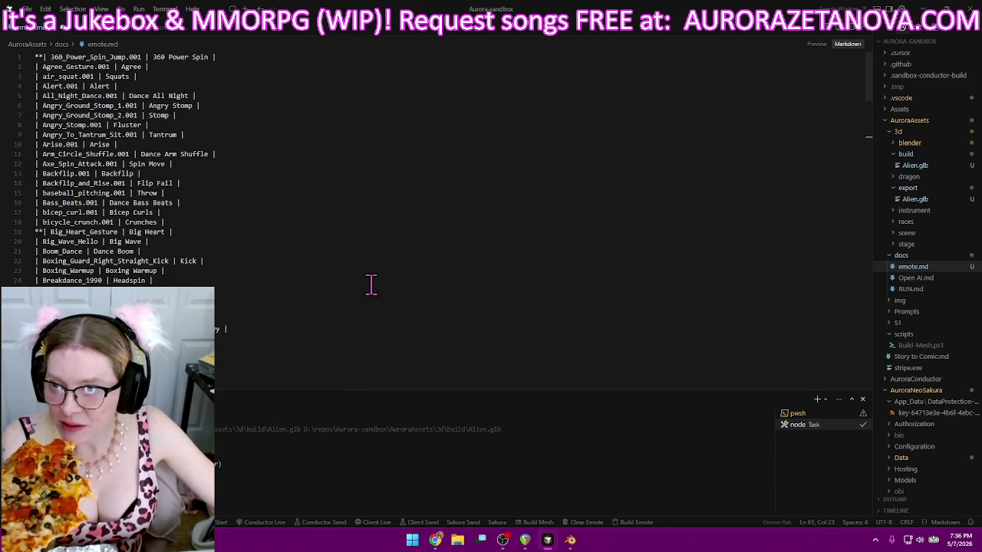
{"action": "scroll", "coordinate": [402, 299], "scroll_direction": "down", "scroll_amount": 7}
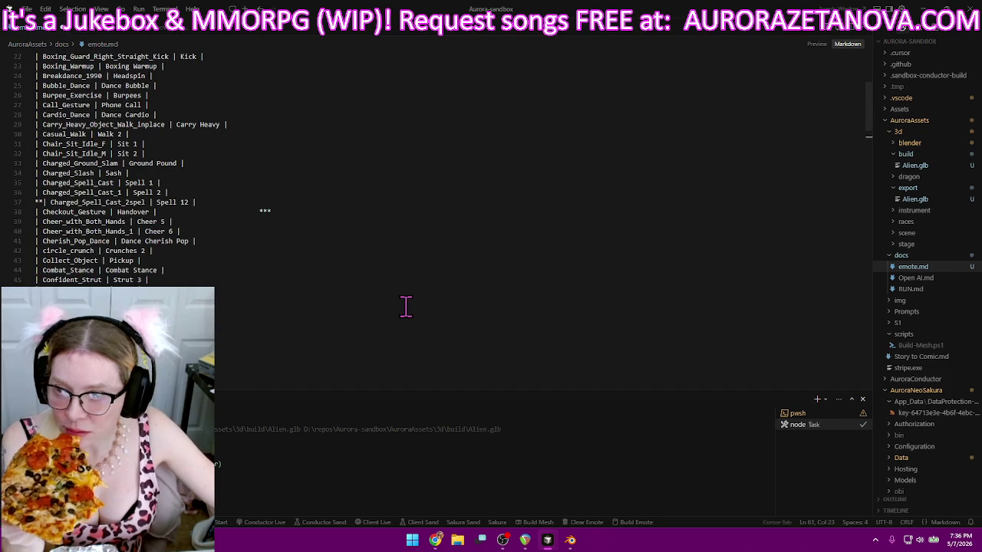
{"action": "scroll", "coordinate": [406, 306], "scroll_direction": "down", "scroll_amount": 4}
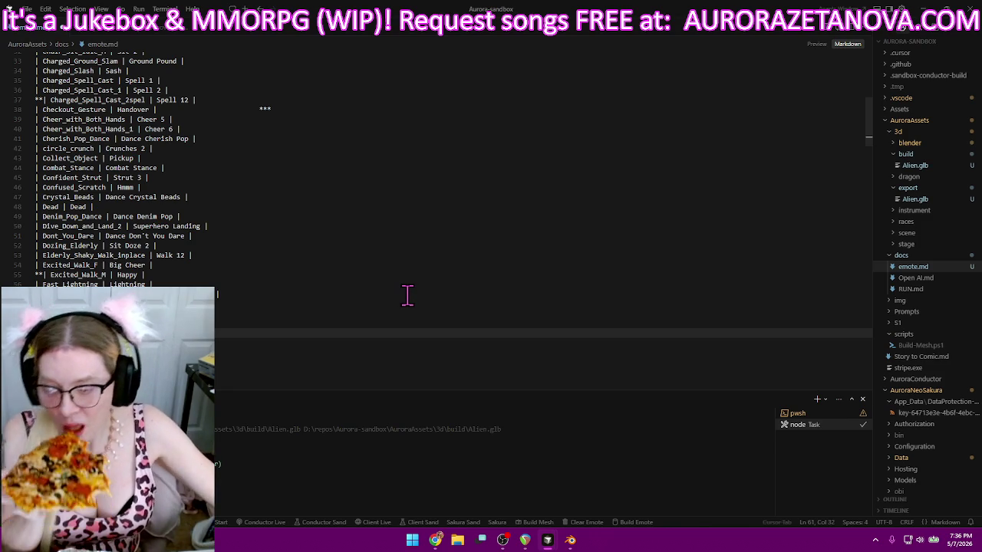
{"action": "scroll", "coordinate": [409, 295], "scroll_direction": "down", "scroll_amount": 3}
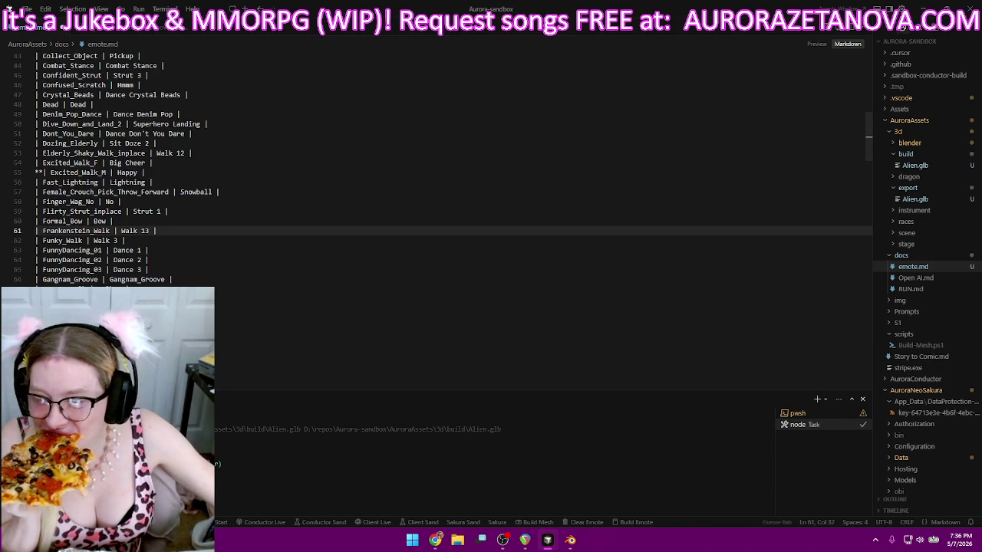
{"action": "left_click", "coordinate": [43, 358]}
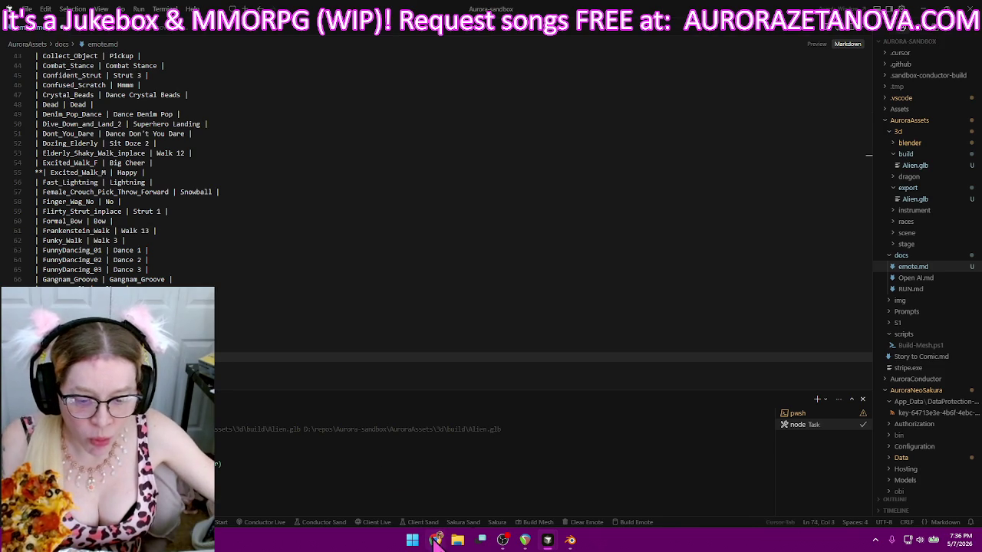
{"action": "left_click", "coordinate": [446, 542]}
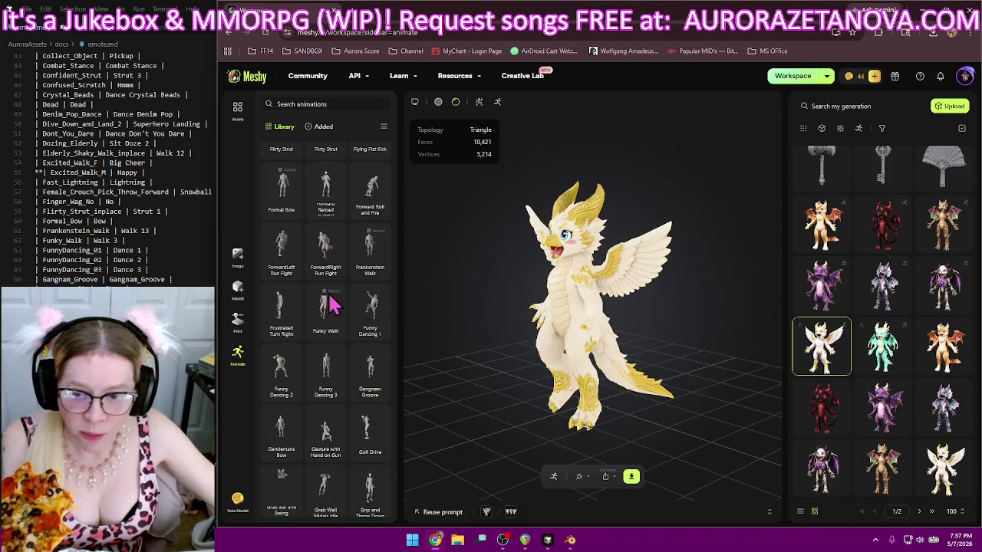
{"action": "scroll", "coordinate": [331, 301], "scroll_direction": "down", "scroll_amount": 5}
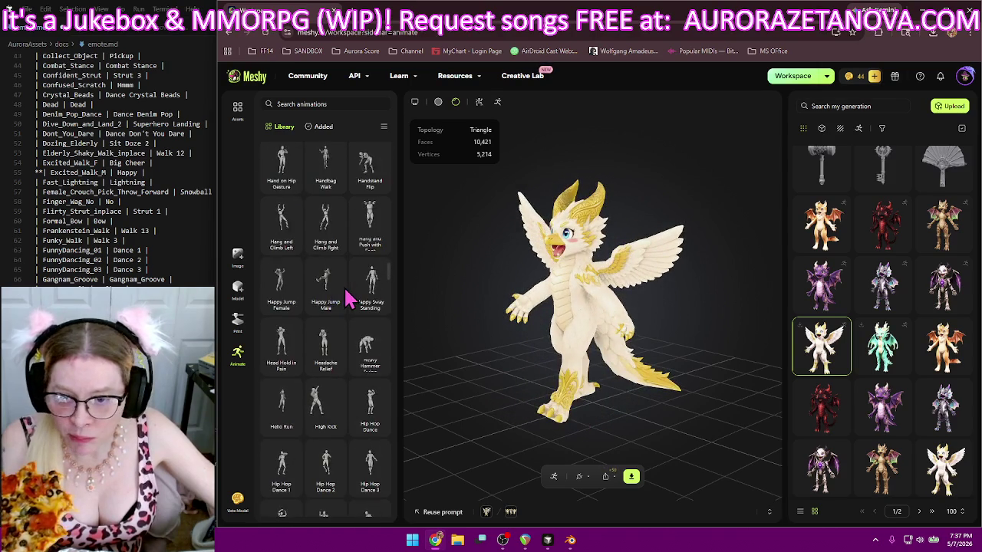
{"action": "scroll", "coordinate": [355, 298], "scroll_direction": "down", "scroll_amount": 2}
{"action": "scroll", "coordinate": [361, 296], "scroll_direction": "down", "scroll_amount": 2}
{"action": "scroll", "coordinate": [376, 293], "scroll_direction": "down", "scroll_amount": 2}
{"action": "scroll", "coordinate": [361, 318], "scroll_direction": "down", "scroll_amount": 2}
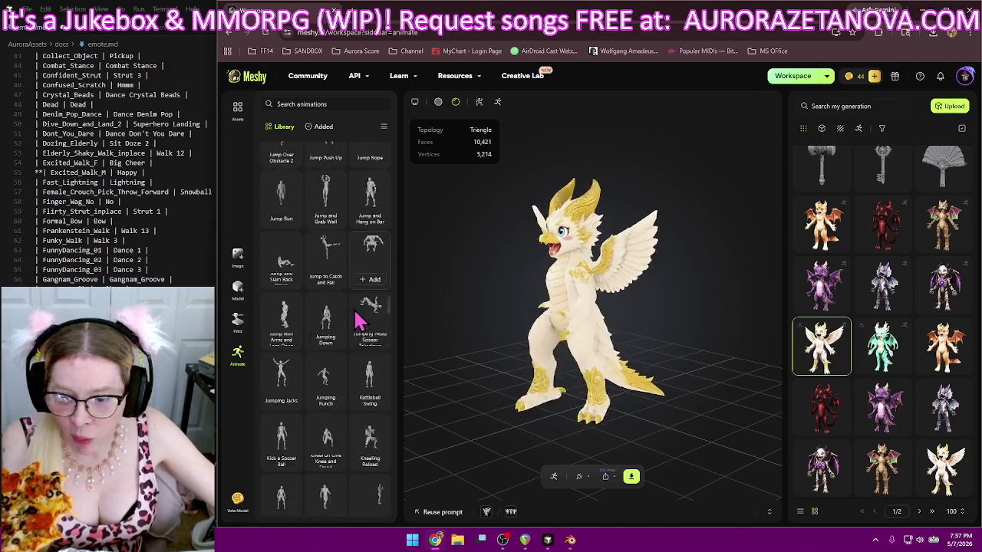
{"action": "scroll", "coordinate": [358, 320], "scroll_direction": "down", "scroll_amount": 2}
{"action": "scroll", "coordinate": [357, 318], "scroll_direction": "down", "scroll_amount": 2}
{"action": "scroll", "coordinate": [356, 318], "scroll_direction": "down", "scroll_amount": 2}
{"action": "scroll", "coordinate": [357, 318], "scroll_direction": "down", "scroll_amount": 2}
{"action": "scroll", "coordinate": [357, 320], "scroll_direction": "down", "scroll_amount": 3}
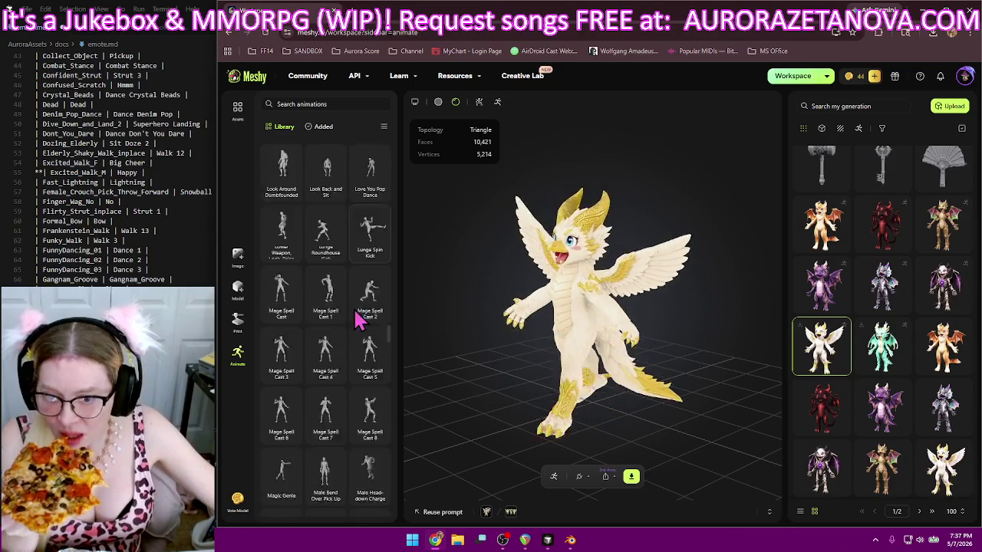
{"action": "scroll", "coordinate": [357, 322], "scroll_direction": "down", "scroll_amount": 3}
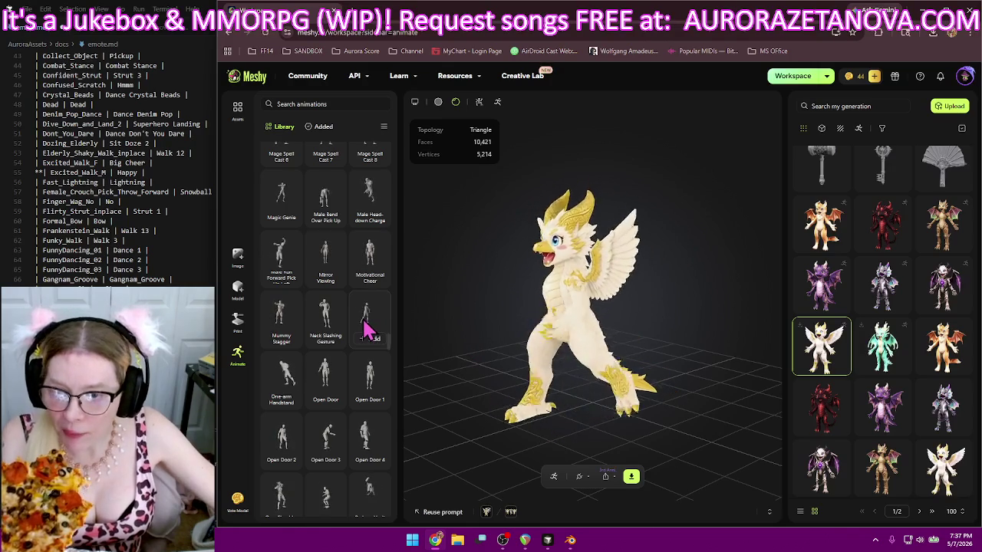
{"action": "left_click", "coordinate": [167, 220]}
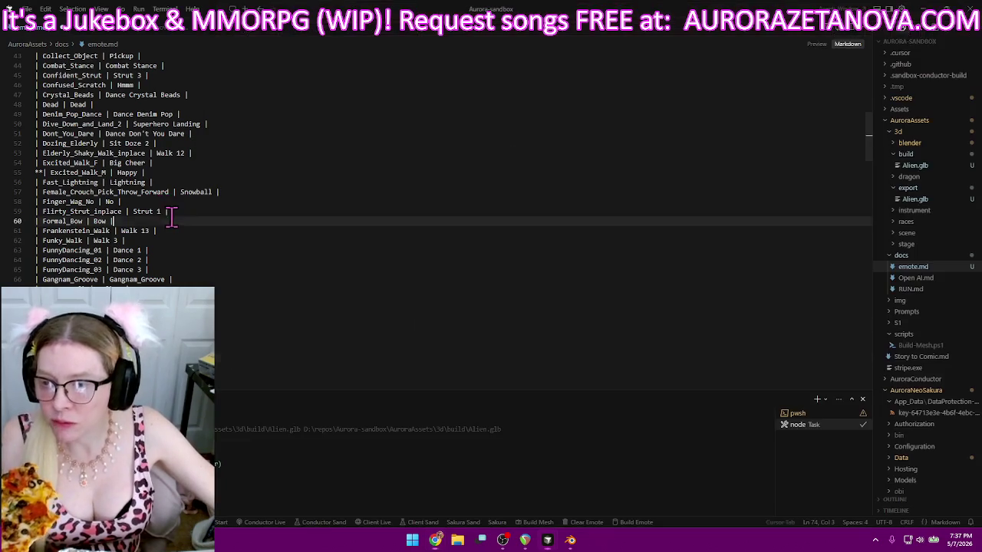
- Delete the Frankenstein_Walk row from emote.md and switch back to Meshy in Chrome
{"action": "left_click_drag", "start_coordinate": [170, 234], "coordinate": [169, 221]}
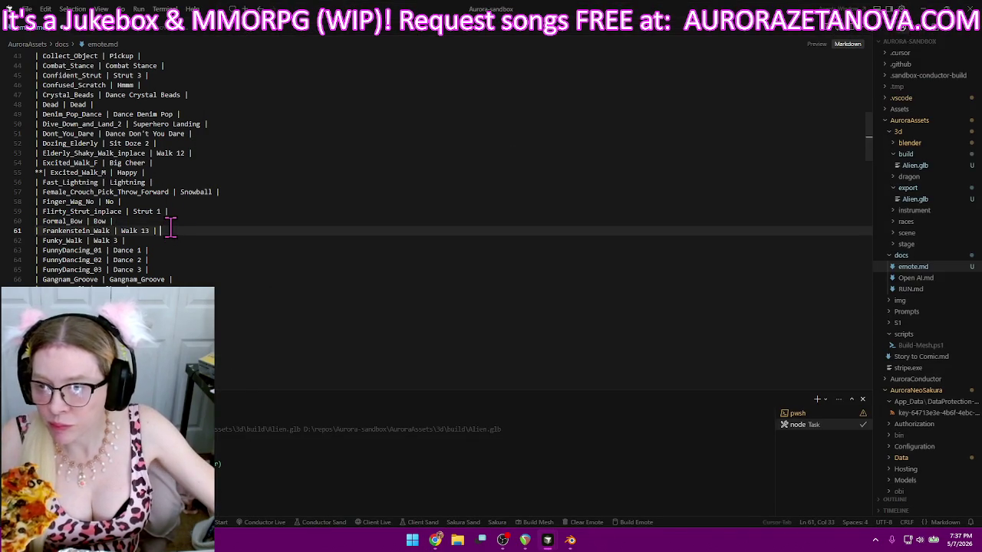
{"action": "key", "text": "BackSpace"}
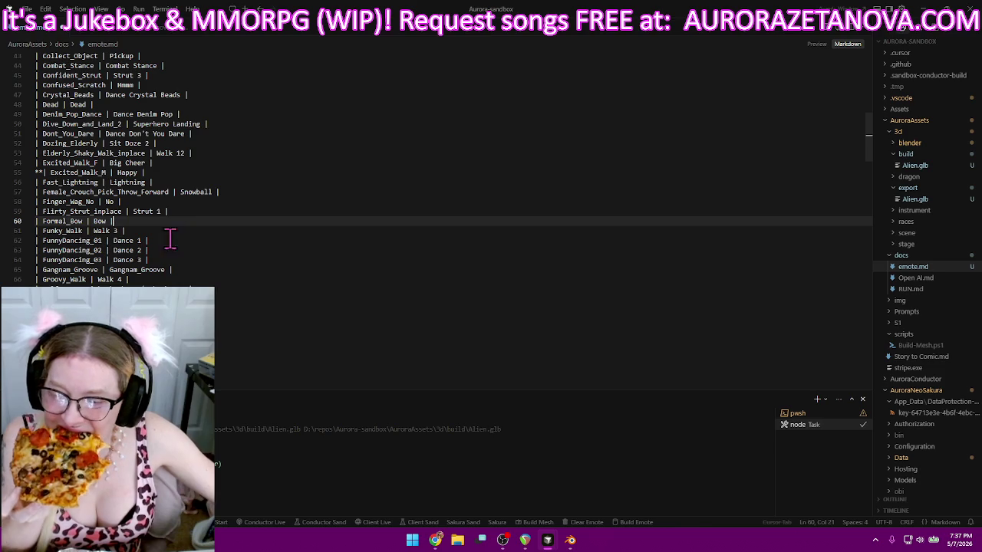
{"action": "left_click", "coordinate": [436, 541]}
{"action": "scroll", "coordinate": [358, 276], "scroll_direction": "up", "scroll_amount": 5}
{"action": "scroll", "coordinate": [357, 289], "scroll_direction": "up", "scroll_amount": 5}
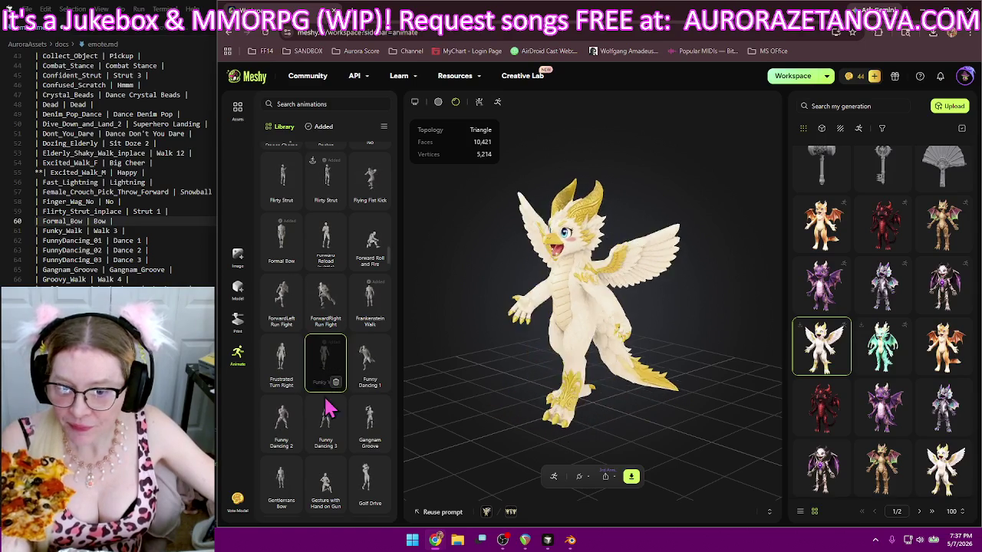
- Preview Funky Walk, then add Funny Dancing 1, 2, 3 and Gangnam Groove
{"action": "left_click", "coordinate": [323, 389]}
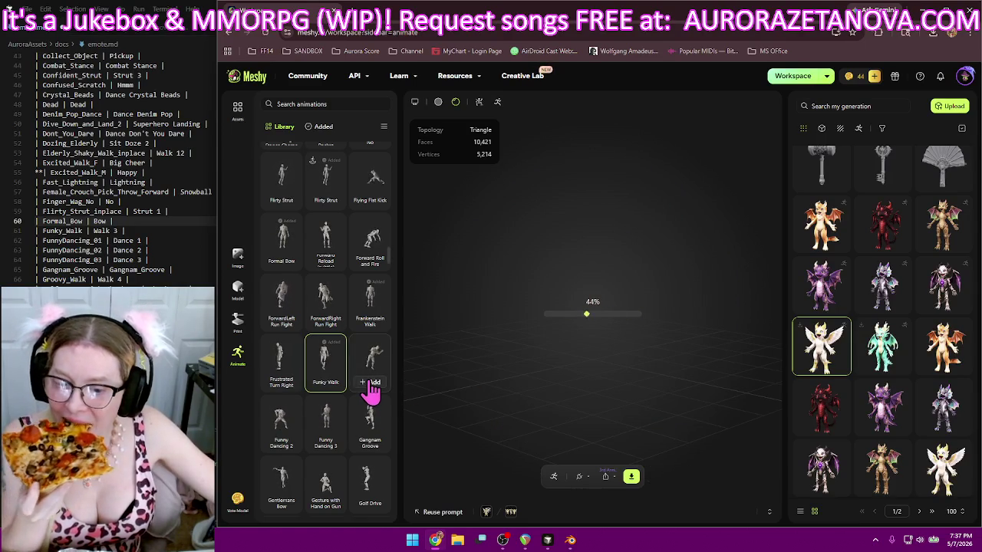
{"action": "left_click", "coordinate": [372, 383]}
{"action": "left_click", "coordinate": [280, 443]}
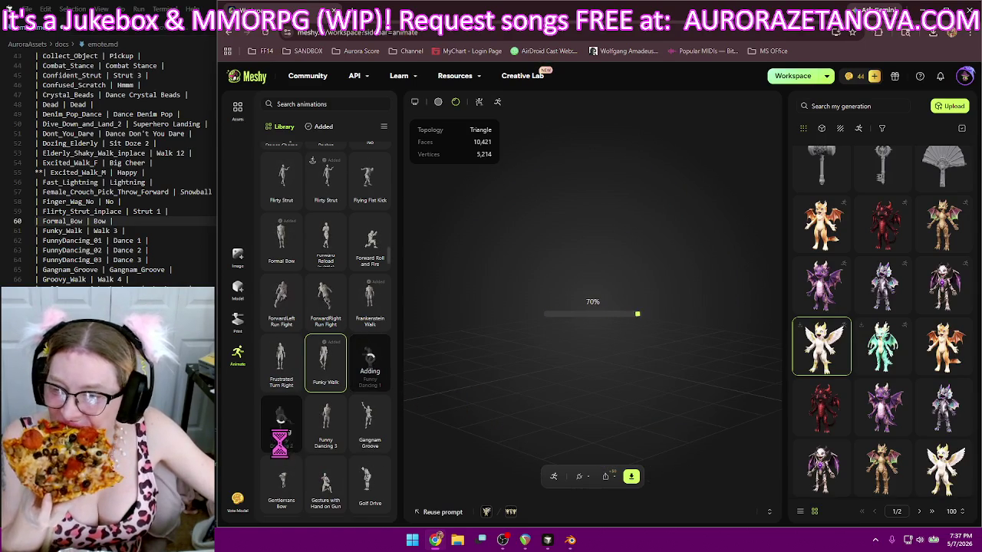
{"action": "left_click", "coordinate": [329, 445]}
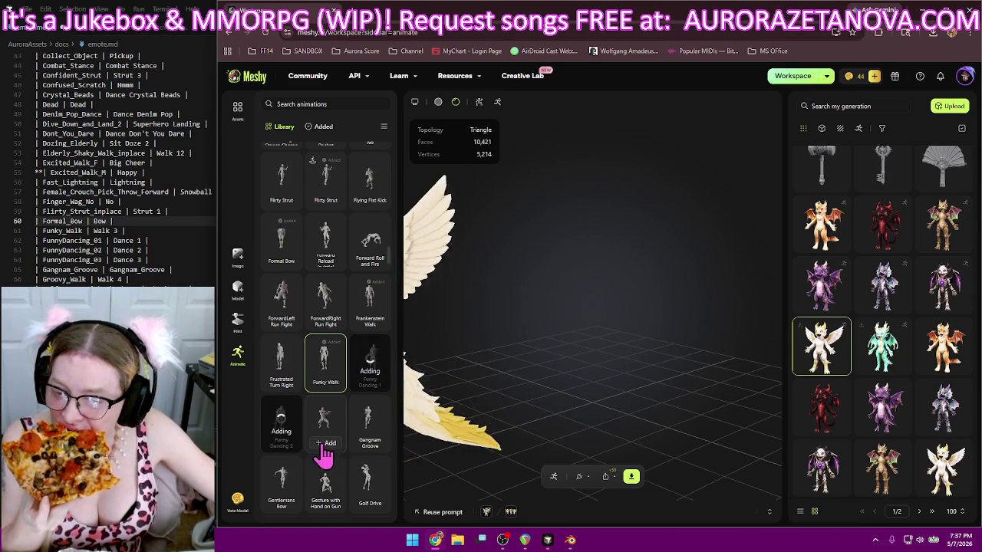
{"action": "left_click", "coordinate": [375, 443]}
- Add Groovy Walk, half squat with thumb, Hand on Hip Gesture, and Happy Jump Female and Male
{"action": "scroll", "coordinate": [373, 427], "scroll_direction": "down", "scroll_amount": 1}
{"action": "scroll", "coordinate": [372, 405], "scroll_direction": "down", "scroll_amount": 3}
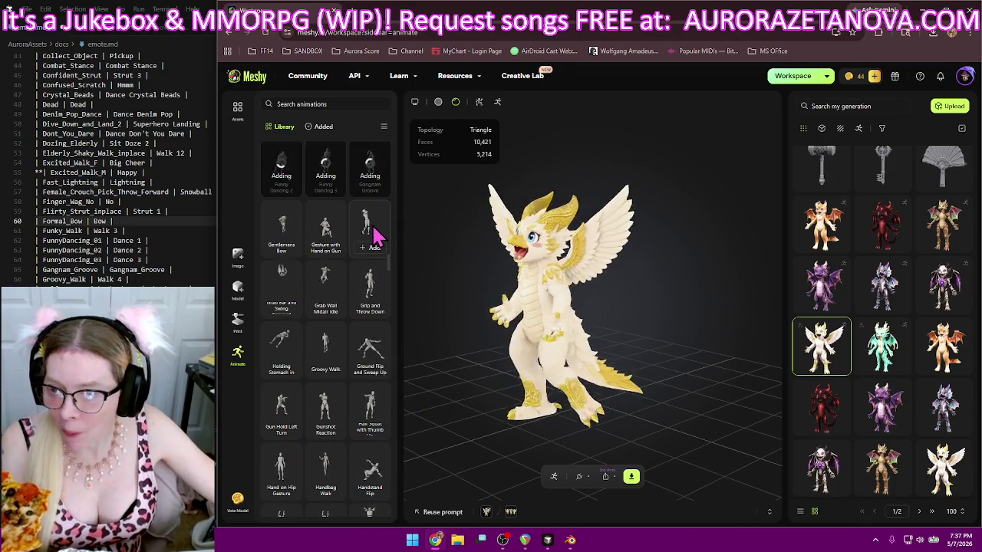
{"action": "left_click", "coordinate": [325, 371]}
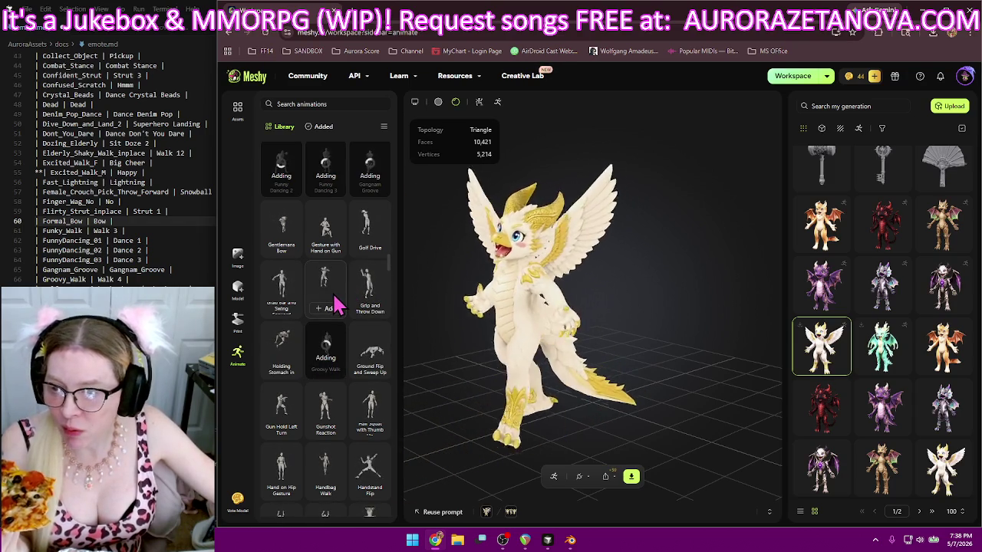
{"action": "left_click", "coordinate": [368, 410]}
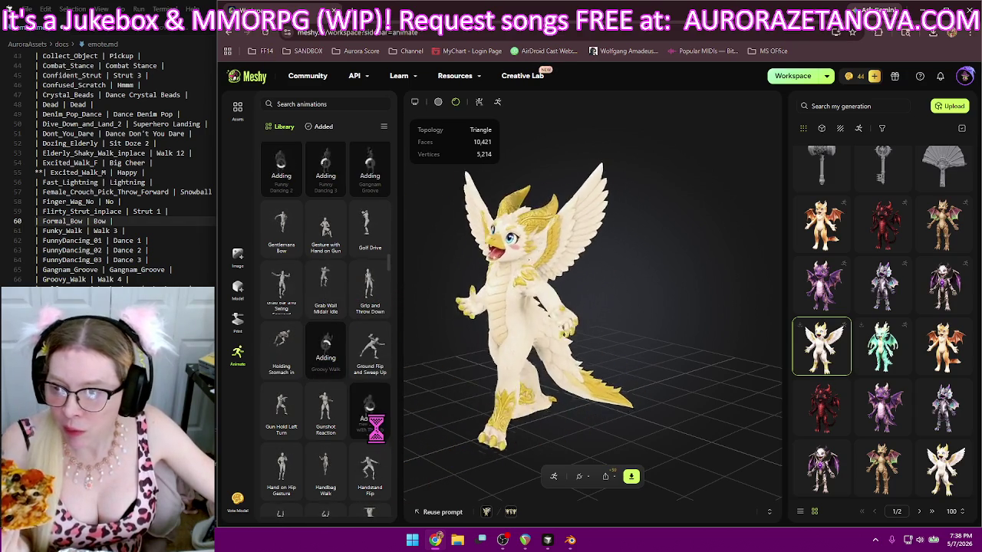
{"action": "scroll", "coordinate": [309, 328], "scroll_direction": "down", "scroll_amount": 4}
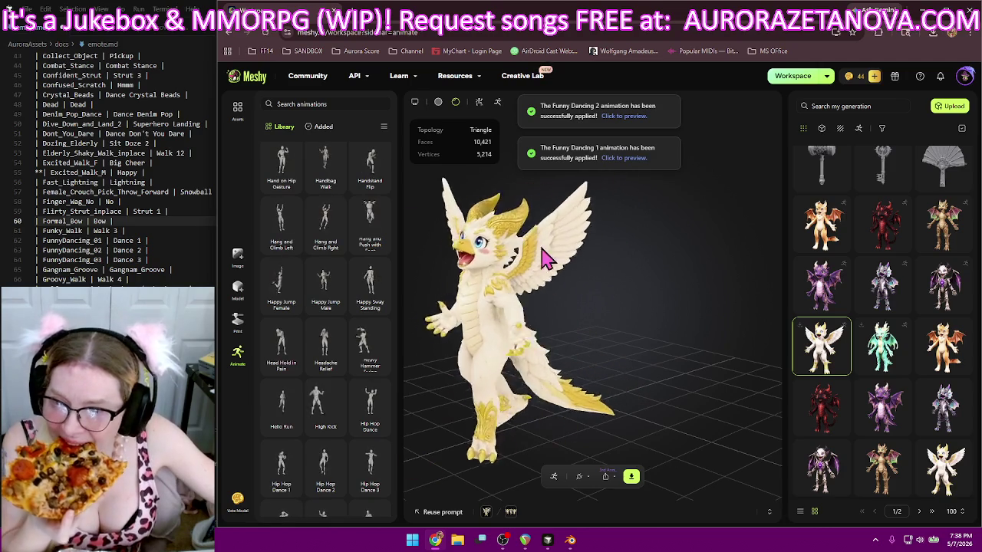
{"action": "left_click", "coordinate": [276, 184]}
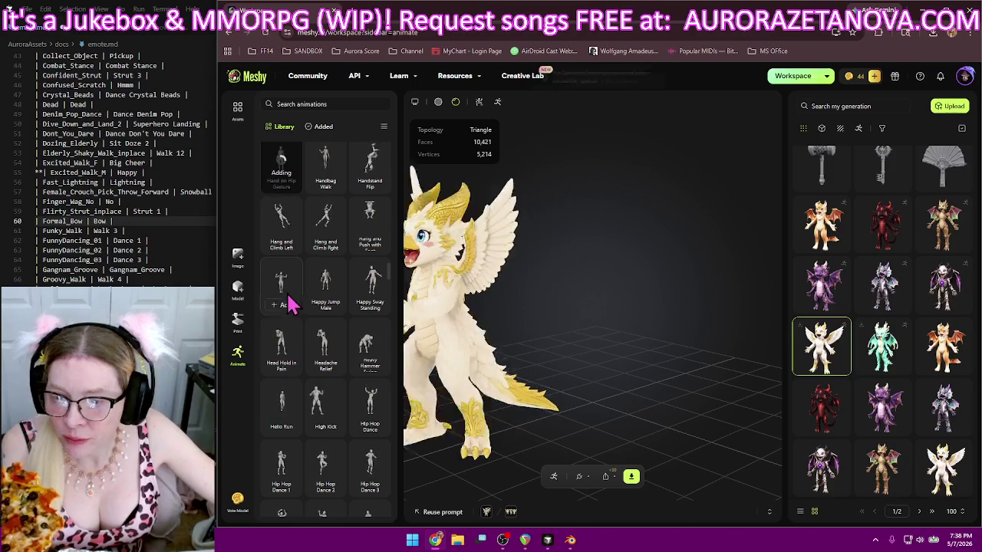
{"action": "left_click", "coordinate": [324, 306]}
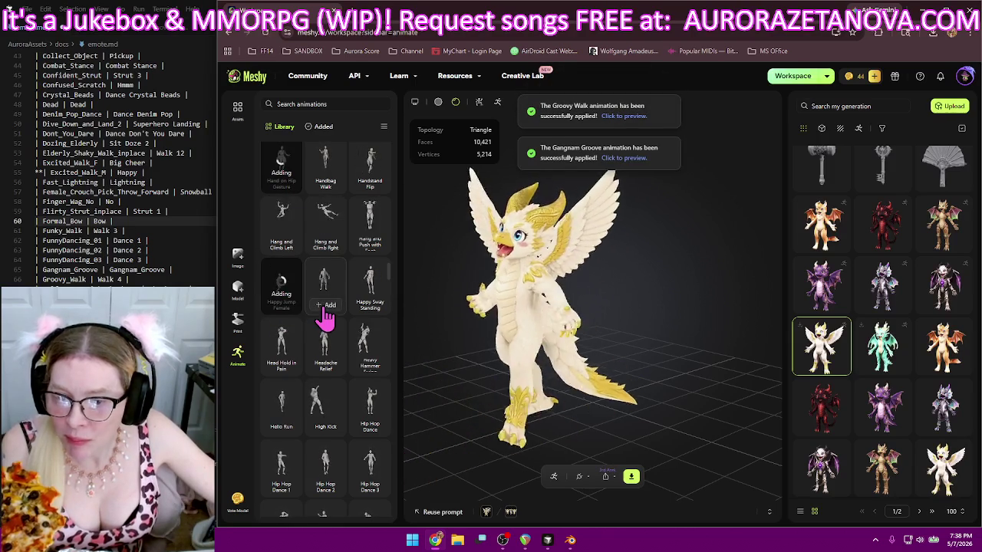
{"action": "left_click", "coordinate": [365, 305]}
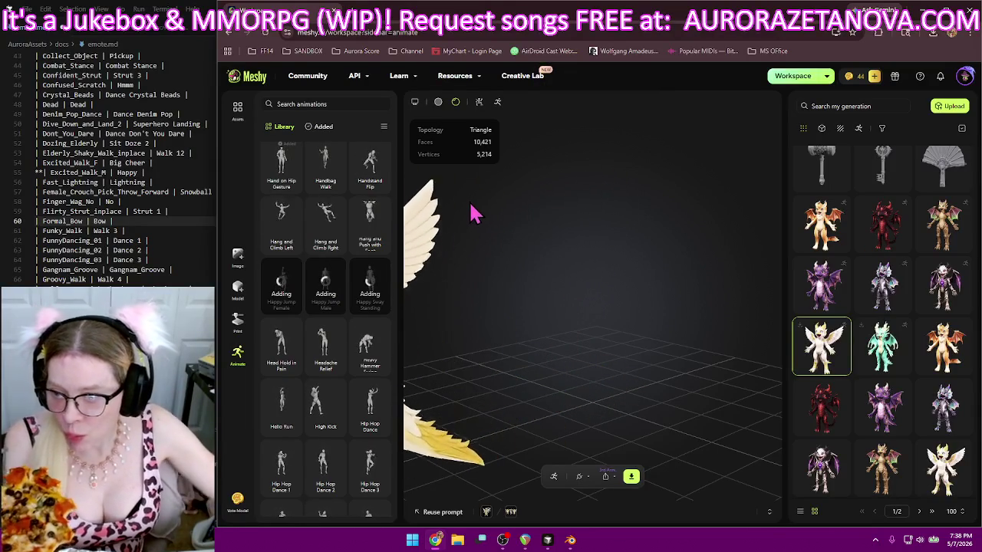
- From the Added tab, download the rigged dragon as one glb file with all added animations
{"action": "left_click", "coordinate": [323, 127]}
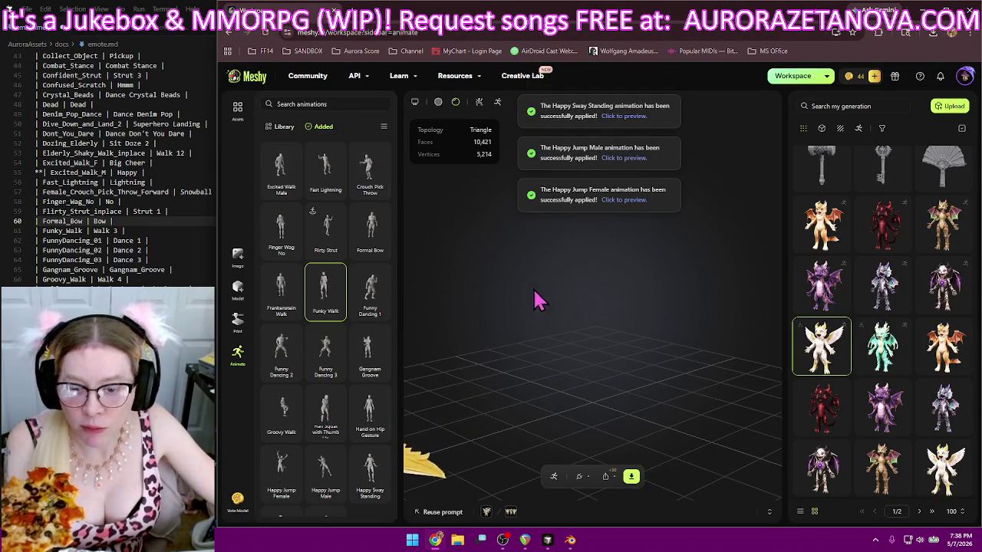
{"action": "scroll", "coordinate": [338, 335], "scroll_direction": "down", "scroll_amount": 1}
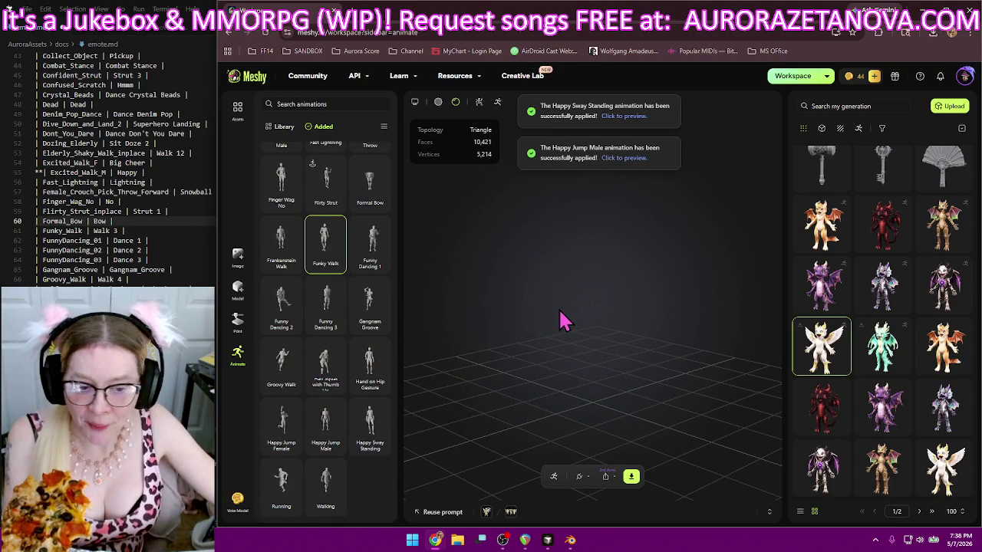
{"action": "left_click", "coordinate": [632, 478]}
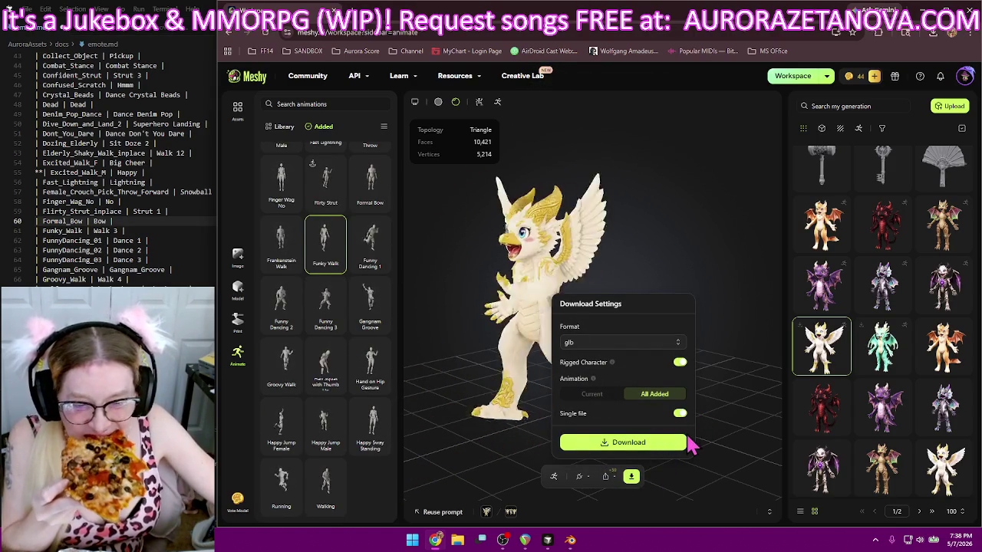
{"action": "left_click", "coordinate": [677, 442]}
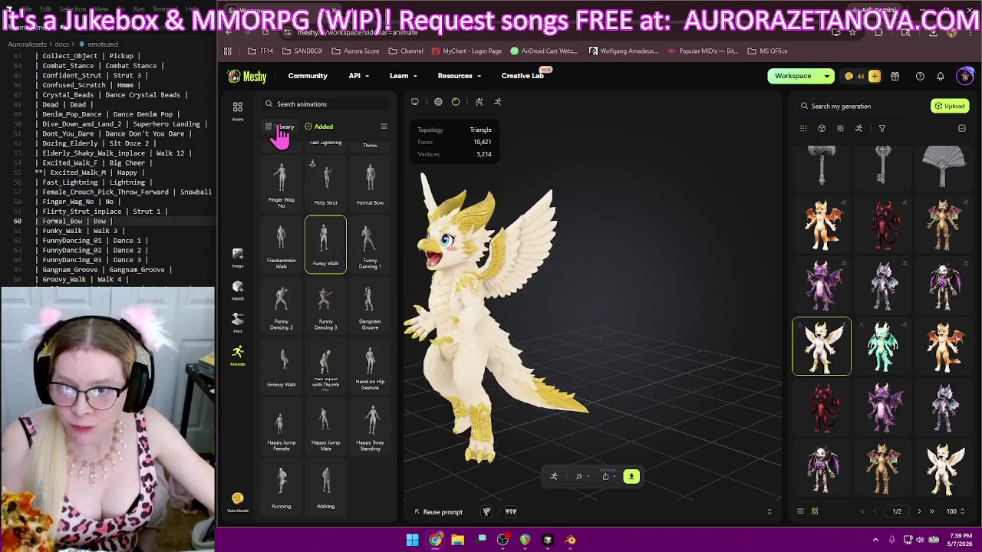
- Scroll through the Library and preview Happy Jump Male on the dragon
{"action": "scroll", "coordinate": [284, 153], "scroll_direction": "up", "scroll_amount": 3}
{"action": "scroll", "coordinate": [355, 326], "scroll_direction": "up", "scroll_amount": 1}
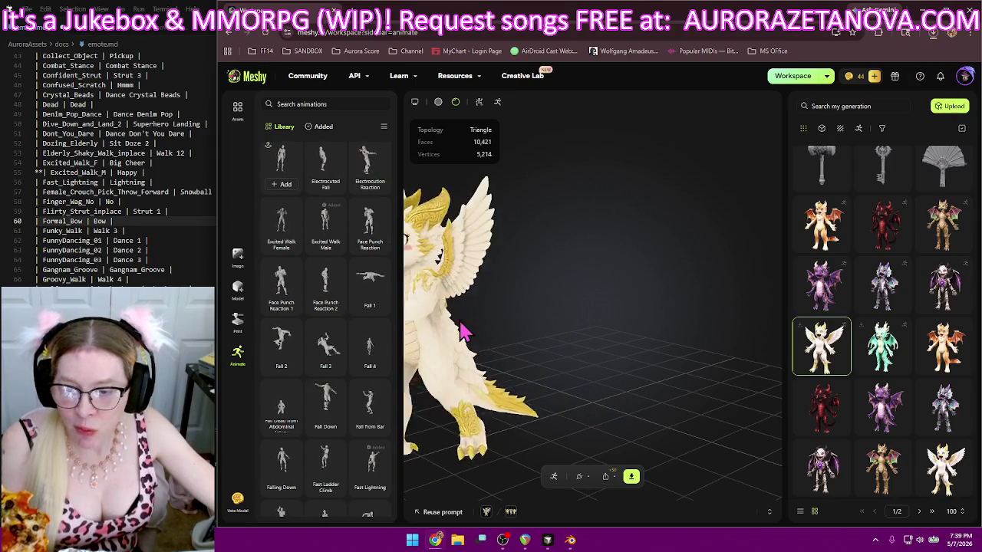
{"action": "scroll", "coordinate": [376, 324], "scroll_direction": "down", "scroll_amount": 2}
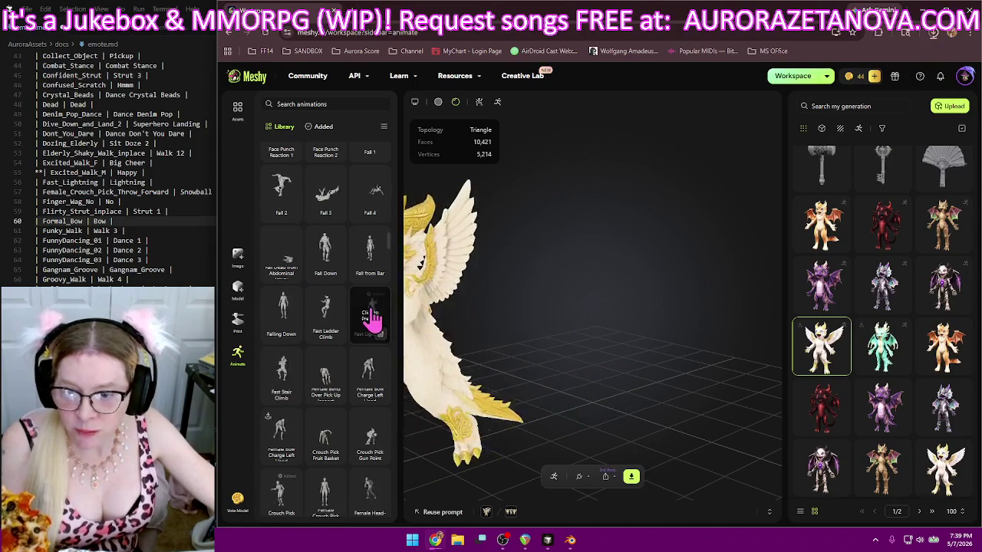
{"action": "scroll", "coordinate": [349, 330], "scroll_direction": "down", "scroll_amount": 2}
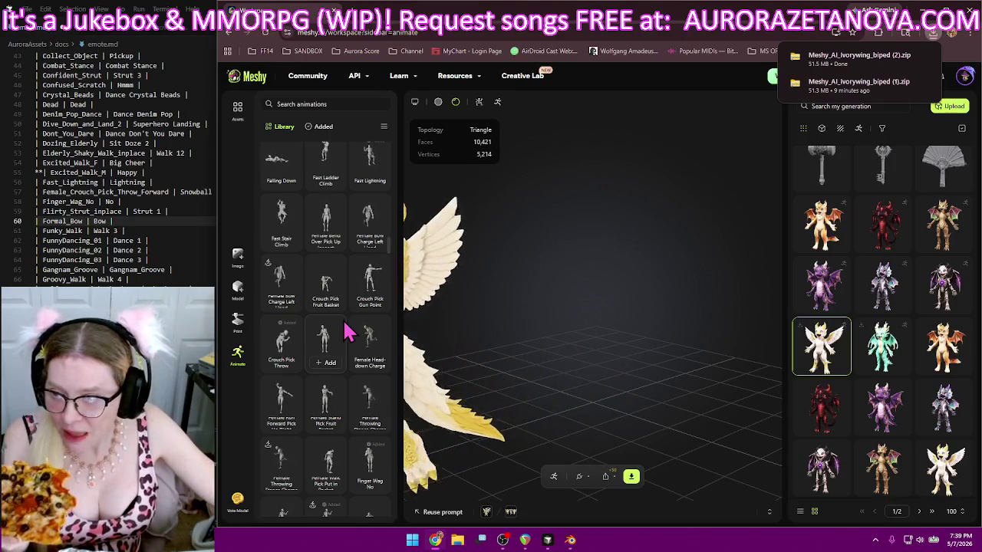
{"action": "scroll", "coordinate": [346, 331], "scroll_direction": "down", "scroll_amount": 1}
{"action": "scroll", "coordinate": [347, 331], "scroll_direction": "down", "scroll_amount": 5}
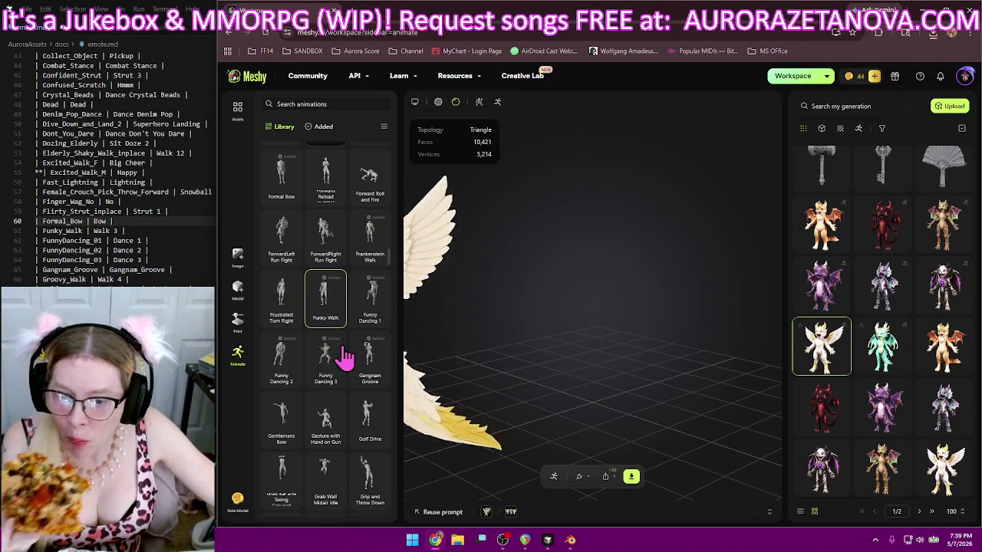
{"action": "scroll", "coordinate": [349, 349], "scroll_direction": "down", "scroll_amount": 5}
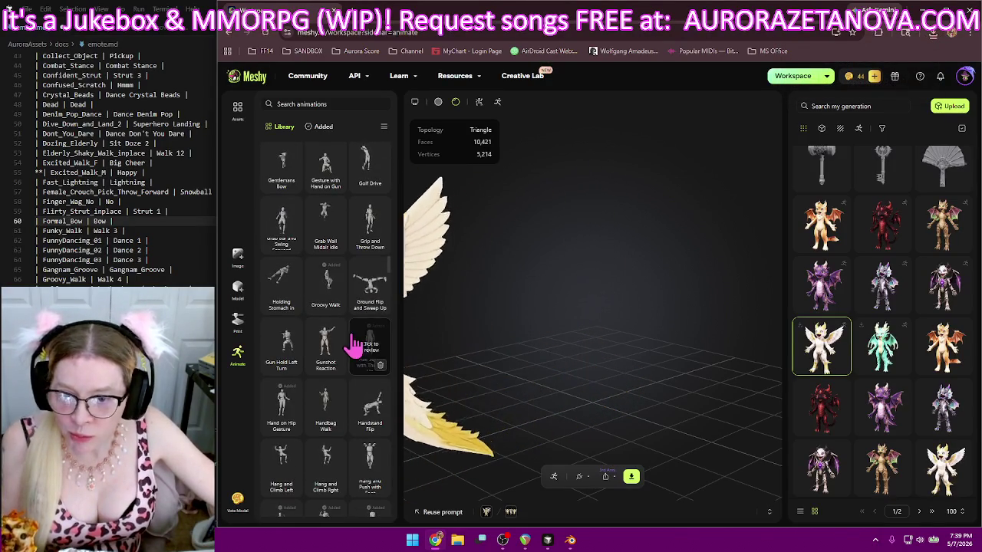
{"action": "scroll", "coordinate": [326, 341], "scroll_direction": "up", "scroll_amount": 3}
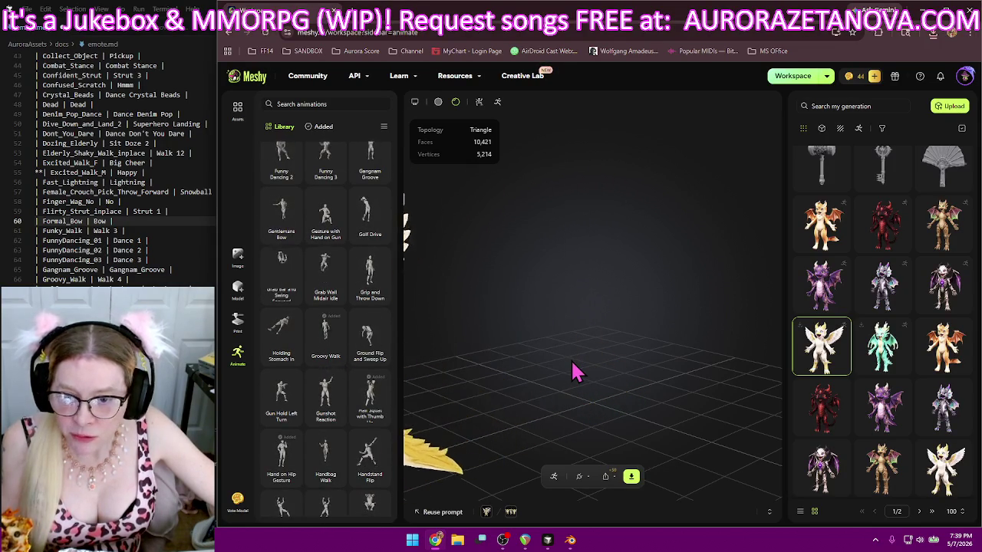
{"action": "scroll", "coordinate": [338, 404], "scroll_direction": "down", "scroll_amount": 1}
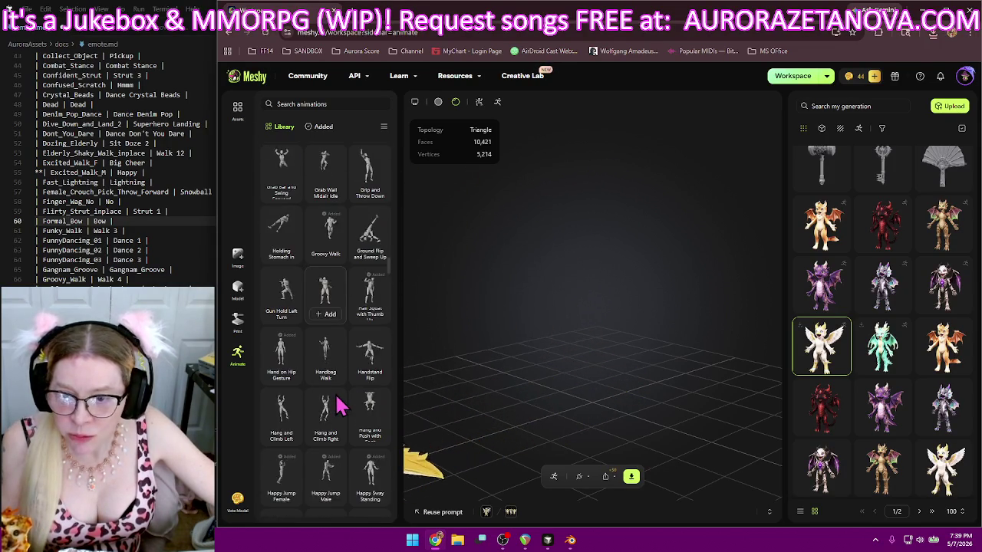
{"action": "scroll", "coordinate": [339, 404], "scroll_direction": "down", "scroll_amount": 1}
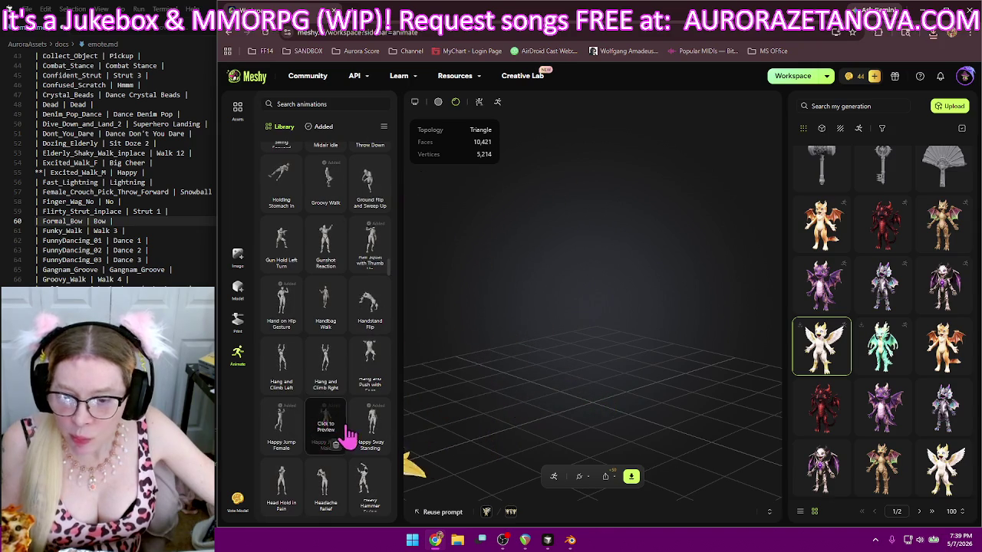
{"action": "left_click", "coordinate": [326, 432]}
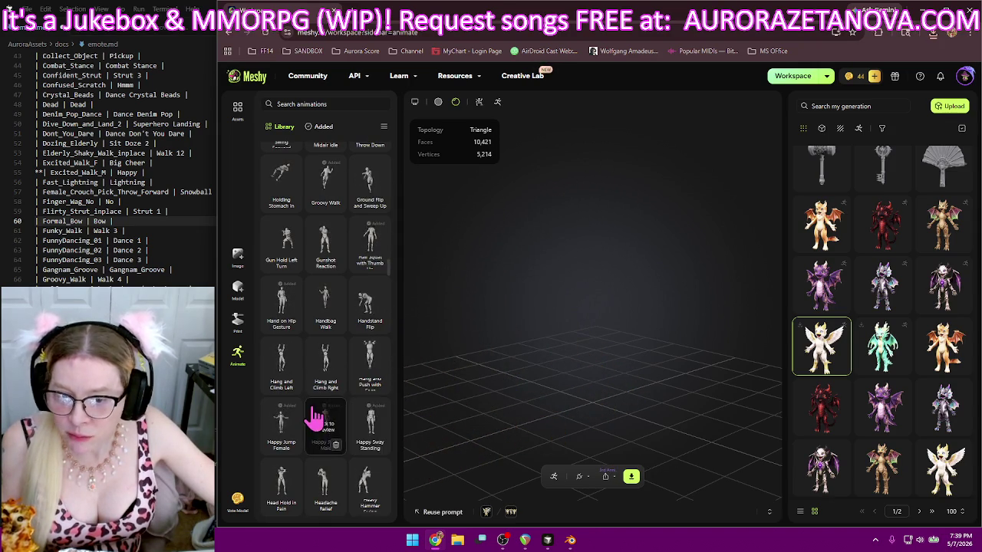
- In the Added tab, confirm the dragon download finished and delete Finger Wag No
{"action": "scroll", "coordinate": [317, 416], "scroll_direction": "down", "scroll_amount": 2}
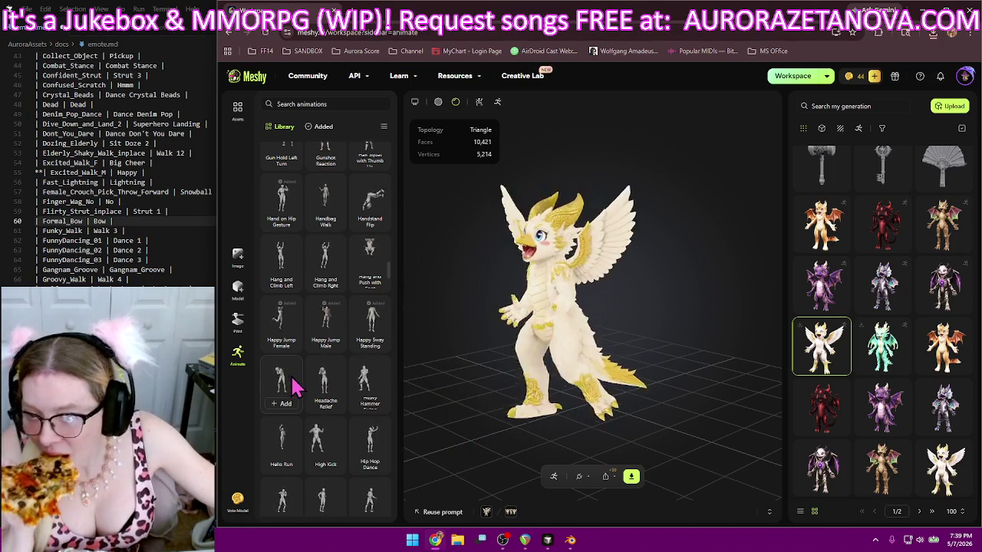
{"action": "scroll", "coordinate": [307, 353], "scroll_direction": "down", "scroll_amount": 3}
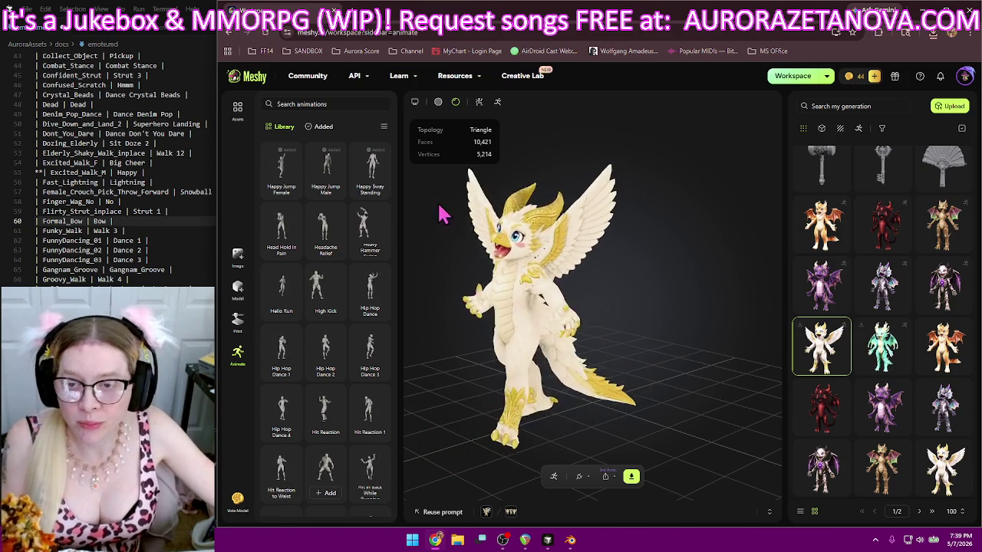
{"action": "left_click", "coordinate": [321, 126]}
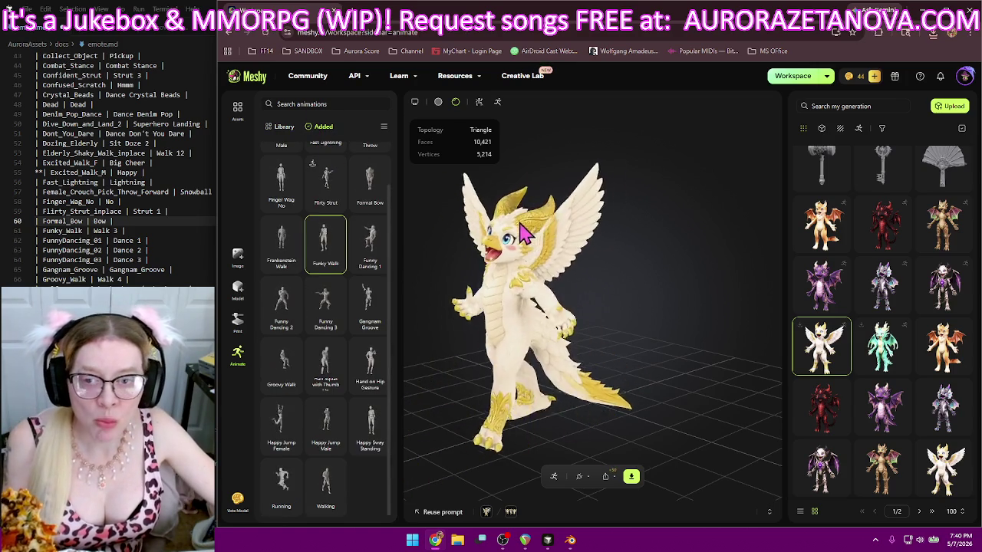
{"action": "left_click", "coordinate": [935, 35]}
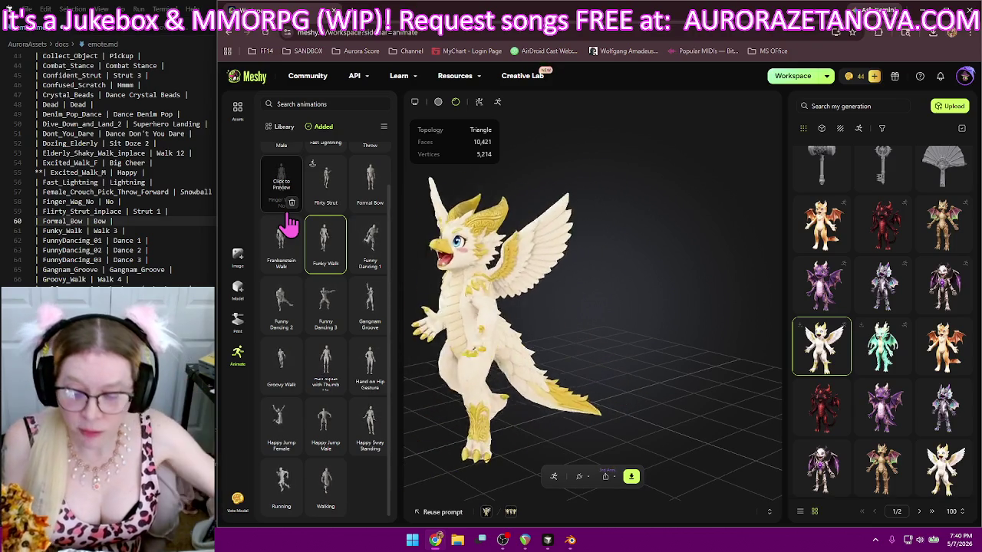
{"action": "left_click", "coordinate": [292, 202]}
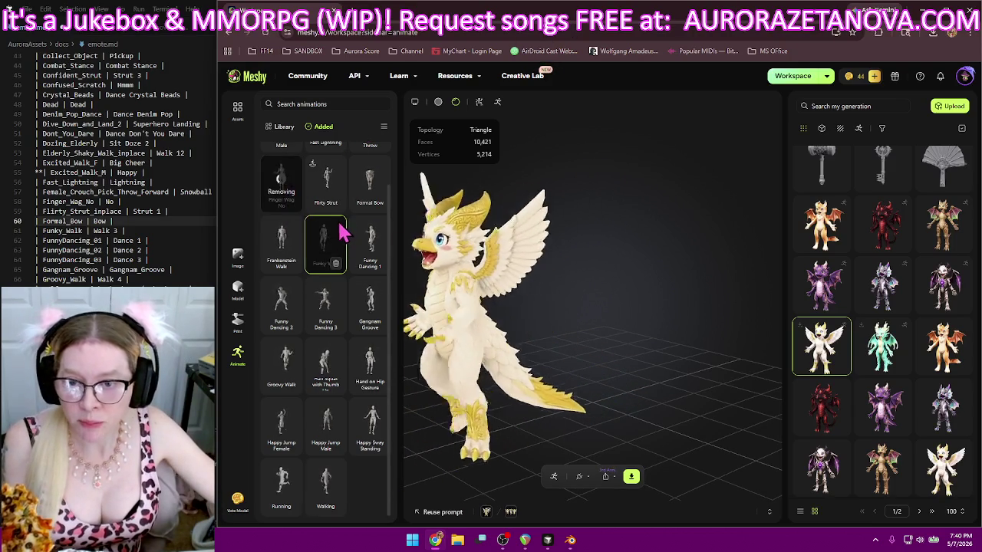
- Delete Excited Walk M, Crouch Pick Throw, Fast Lightning, Funky Walk and Funny Dancing 3 from Added
{"action": "left_click", "coordinate": [335, 188]}
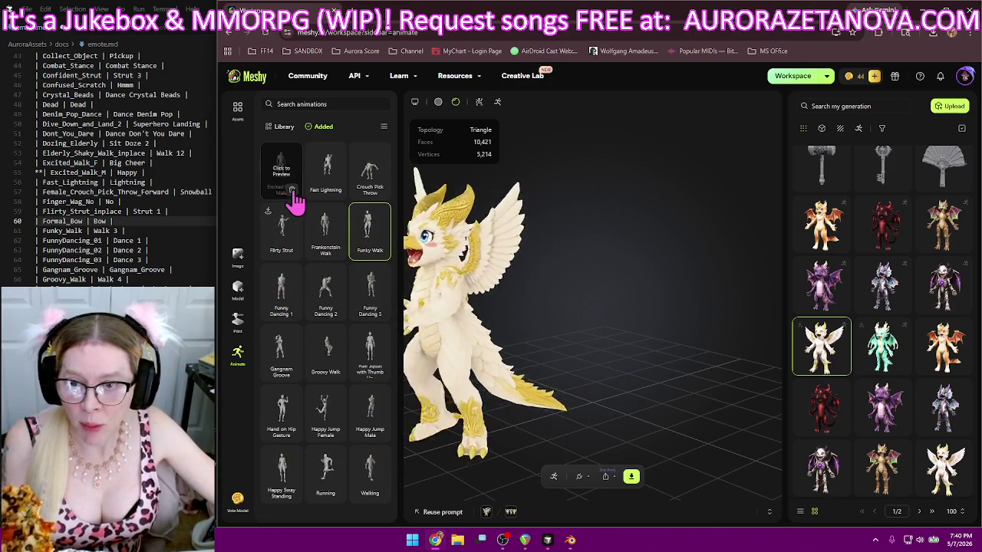
{"action": "left_click", "coordinate": [291, 191]}
{"action": "left_click", "coordinate": [336, 189]}
{"action": "left_click", "coordinate": [290, 191]}
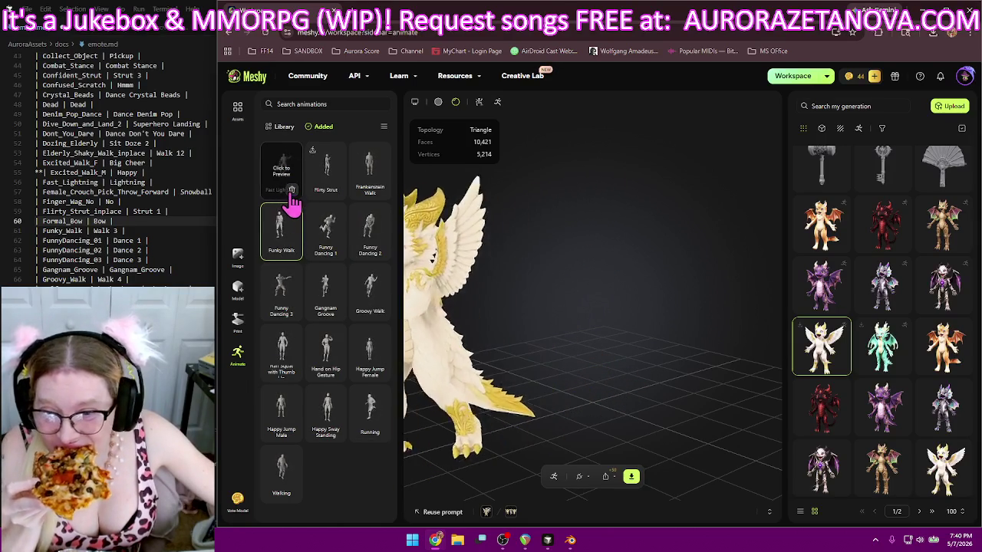
{"action": "left_click", "coordinate": [377, 191]}
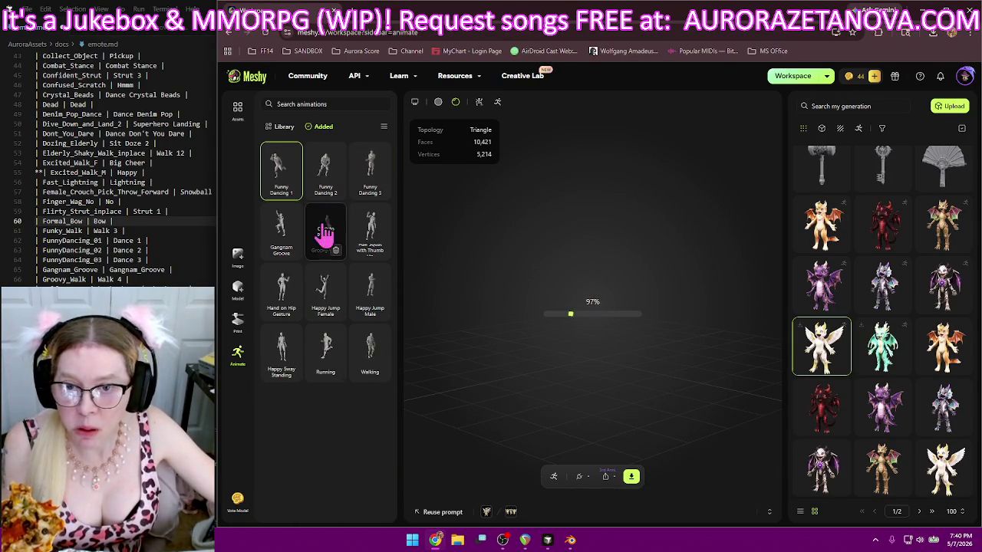
{"action": "left_click", "coordinate": [379, 190]}
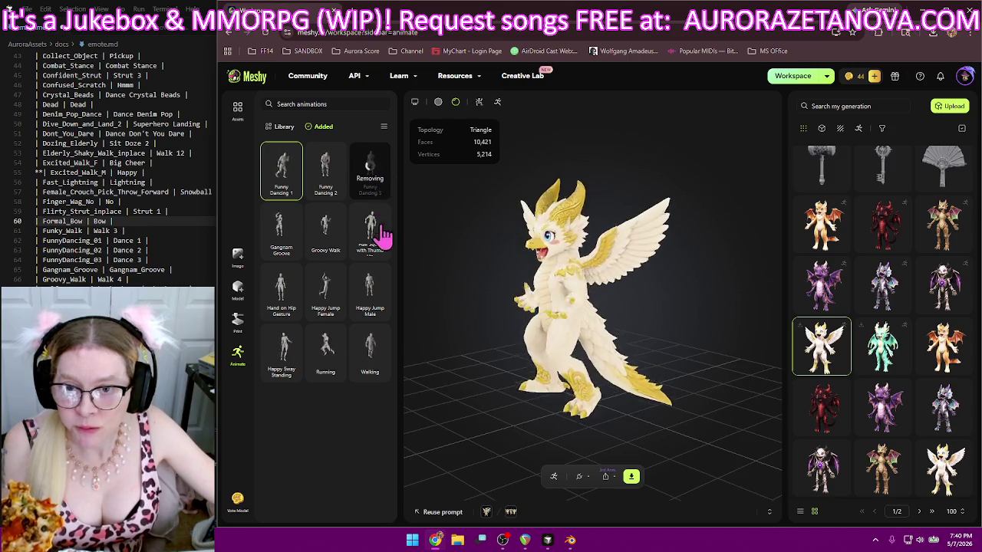
- Delete Funny Dancing 2 and 1, Gangnam Groove, Hand on Hip Gesture and Happy Sway Standing, then return to Library
{"action": "left_click", "coordinate": [334, 191]}
{"action": "left_click", "coordinate": [291, 191]}
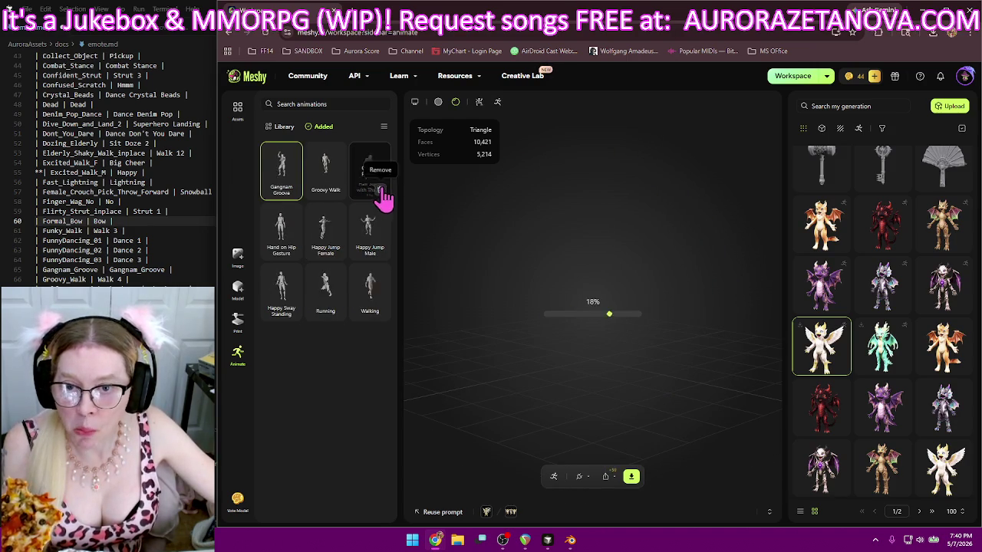
{"action": "left_click", "coordinate": [290, 189]}
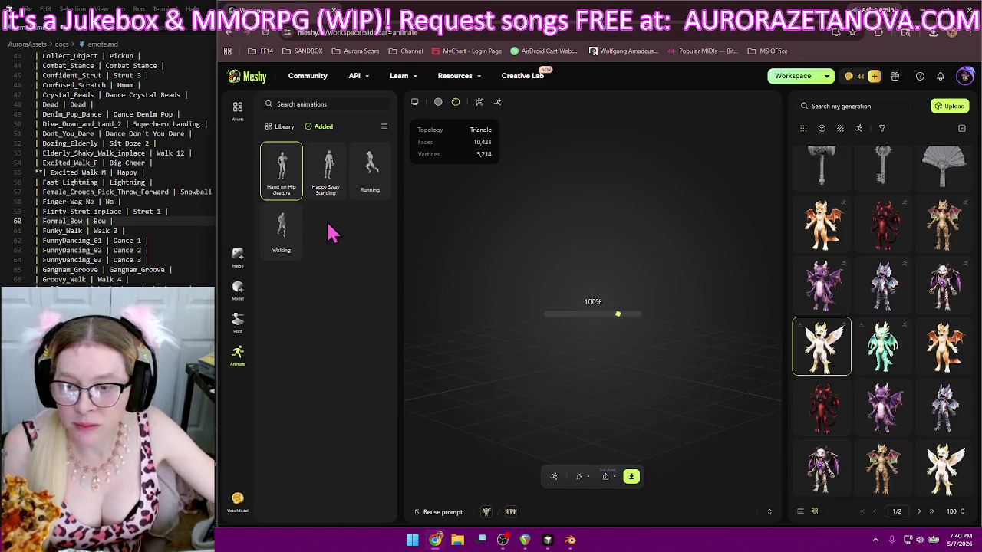
{"action": "left_click", "coordinate": [292, 193]}
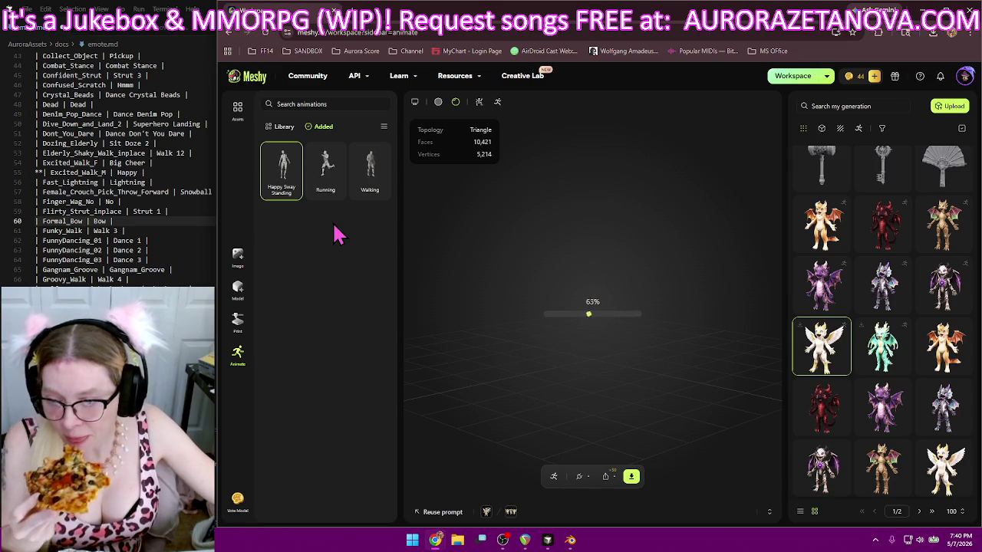
{"action": "left_click", "coordinate": [291, 190]}
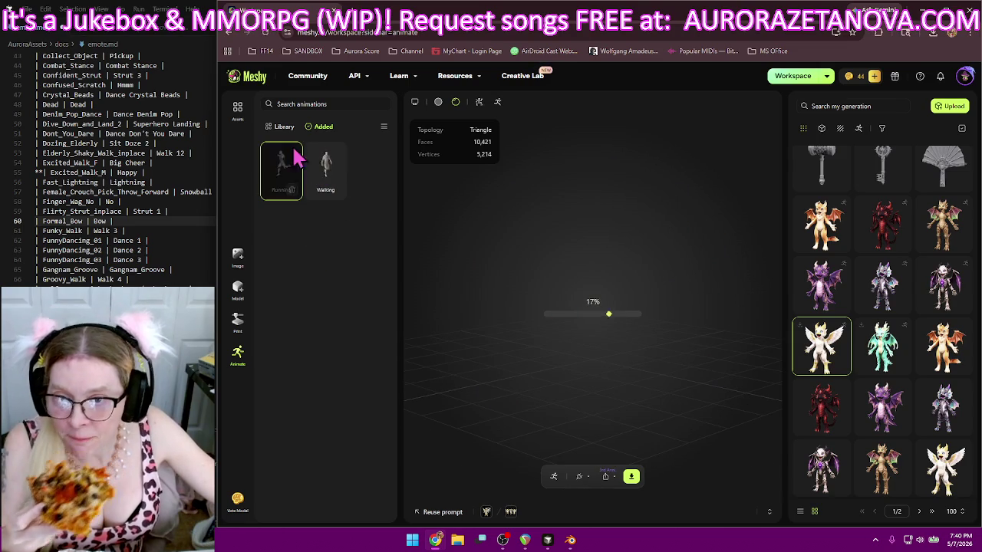
{"action": "left_click", "coordinate": [283, 128]}
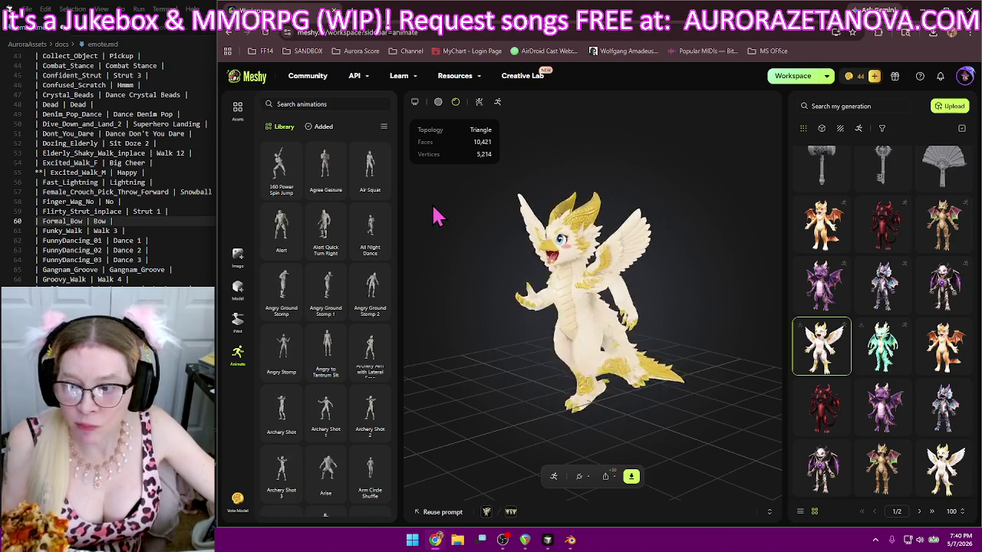
- Scroll the Library to Heavy Hammer Swing and add it plus Hip Hop Dance through Hip Hop Dance 4
{"action": "scroll", "coordinate": [81, 243], "scroll_direction": "down", "scroll_amount": 2}
{"action": "scroll", "coordinate": [81, 243], "scroll_direction": "down", "scroll_amount": 3}
{"action": "scroll", "coordinate": [82, 243], "scroll_direction": "down", "scroll_amount": 3}
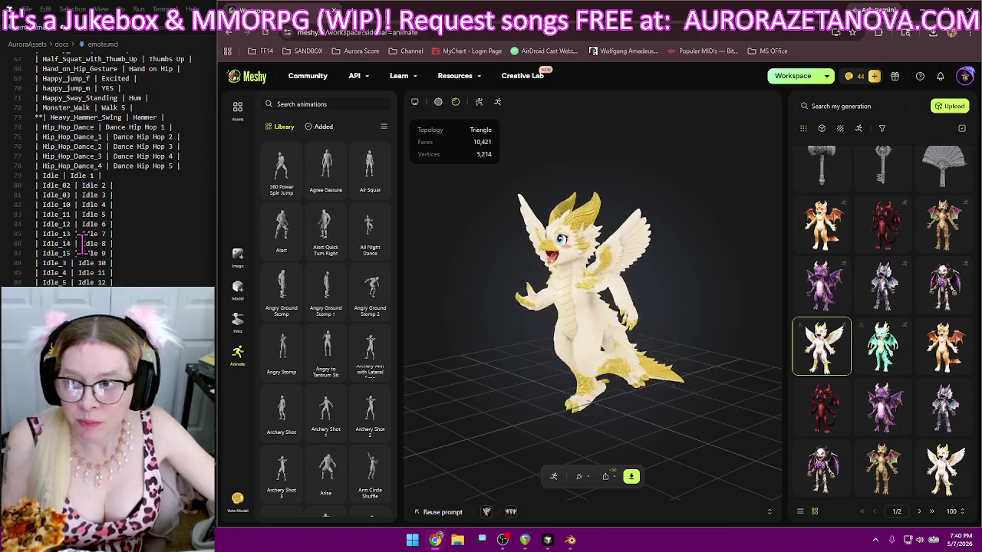
{"action": "scroll", "coordinate": [323, 211], "scroll_direction": "down", "scroll_amount": 5}
{"action": "scroll", "coordinate": [328, 218], "scroll_direction": "down", "scroll_amount": 5}
{"action": "scroll", "coordinate": [330, 221], "scroll_direction": "down", "scroll_amount": 5}
{"action": "scroll", "coordinate": [334, 226], "scroll_direction": "down", "scroll_amount": 5}
{"action": "scroll", "coordinate": [336, 226], "scroll_direction": "down", "scroll_amount": 5}
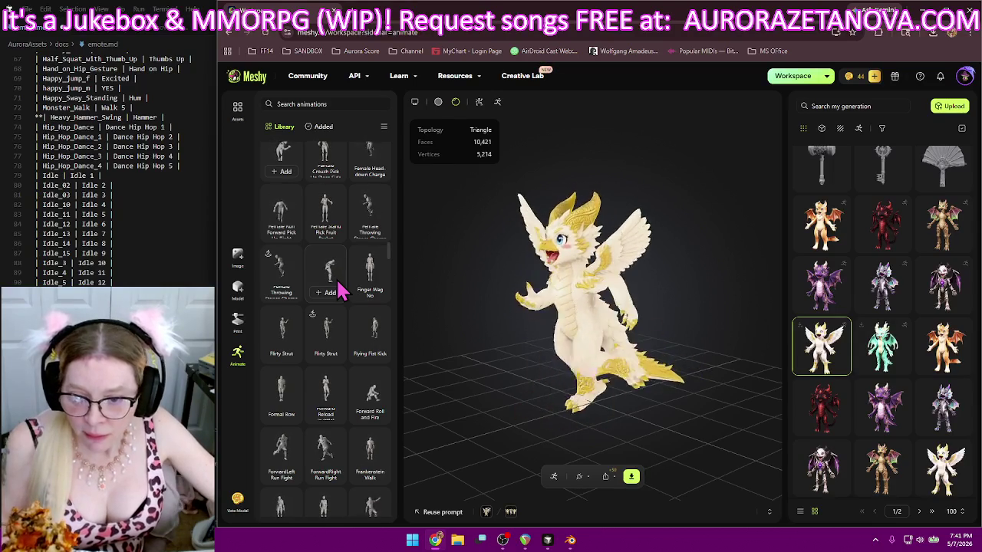
{"action": "scroll", "coordinate": [342, 290], "scroll_direction": "down", "scroll_amount": 3}
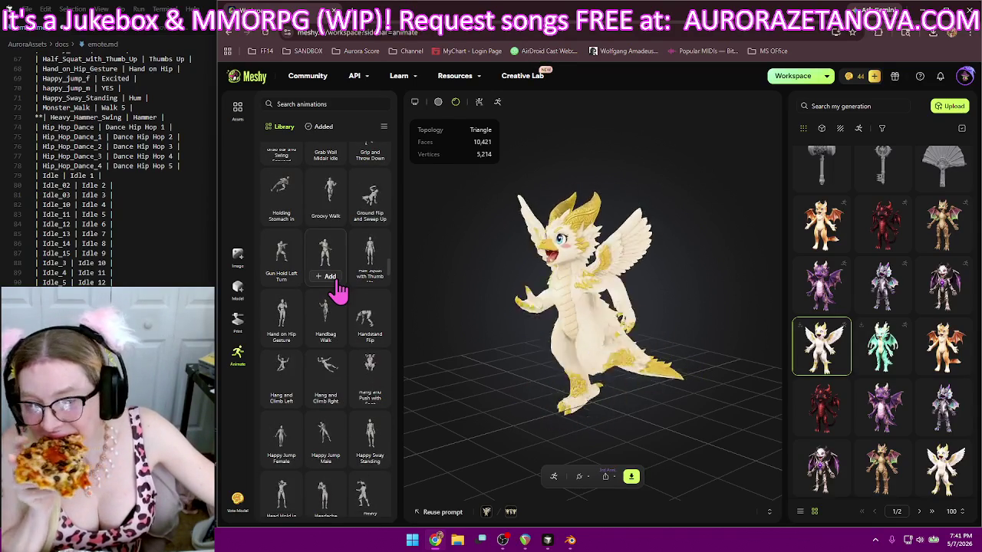
{"action": "scroll", "coordinate": [338, 290], "scroll_direction": "down", "scroll_amount": 4}
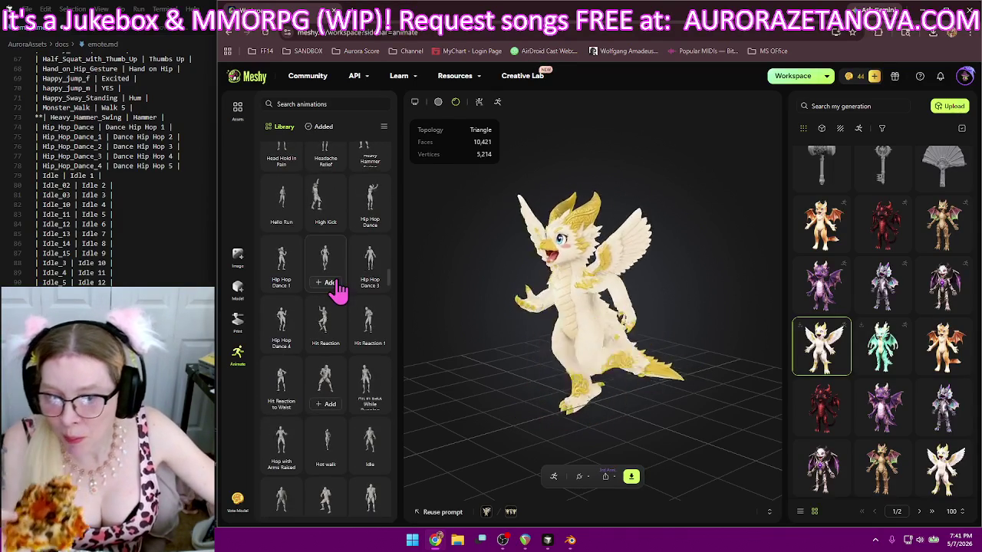
{"action": "scroll", "coordinate": [326, 290], "scroll_direction": "up", "scroll_amount": 1}
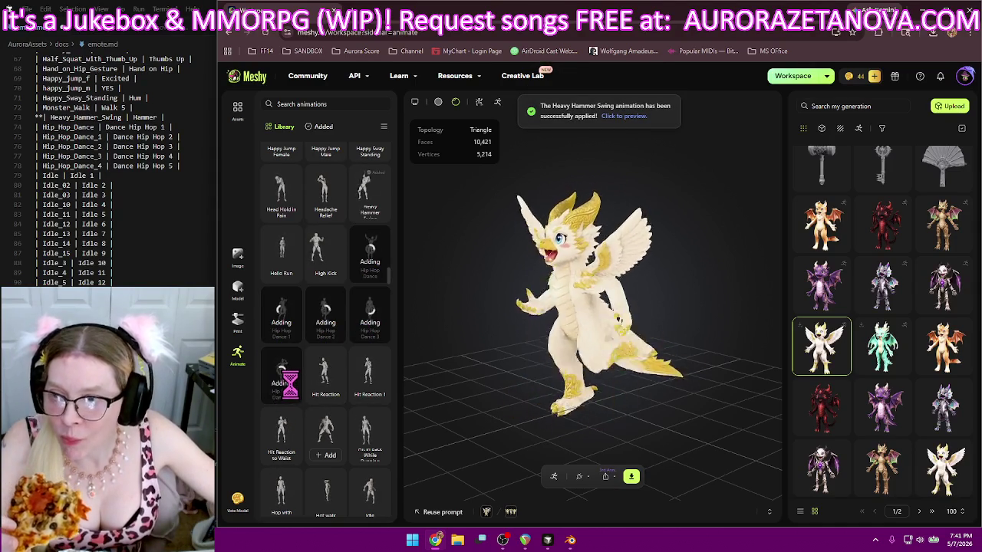
- Add Idle, Idle 1, Idle 10 and Idle 11 to the dragon
{"action": "scroll", "coordinate": [325, 322], "scroll_direction": "down", "scroll_amount": 1}
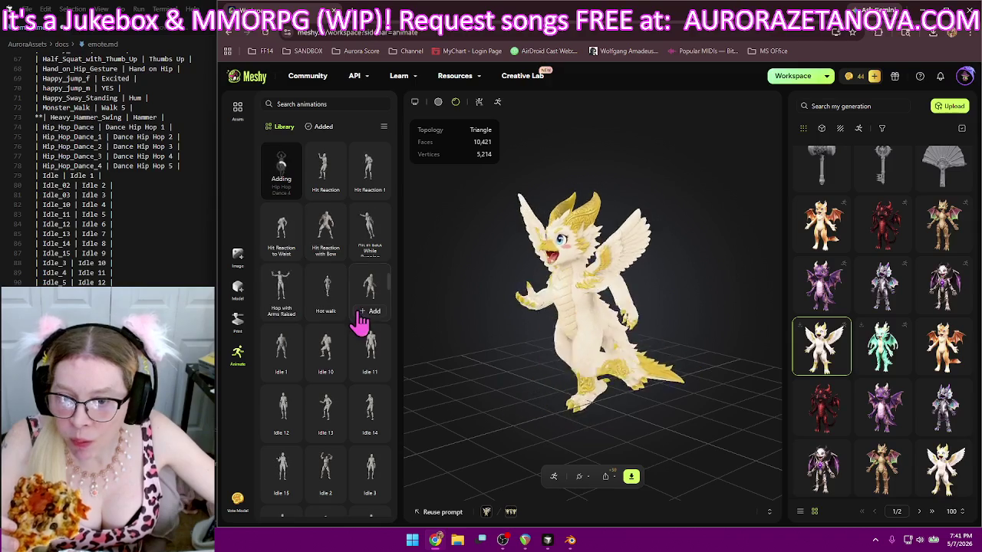
{"action": "left_click", "coordinate": [368, 311]}
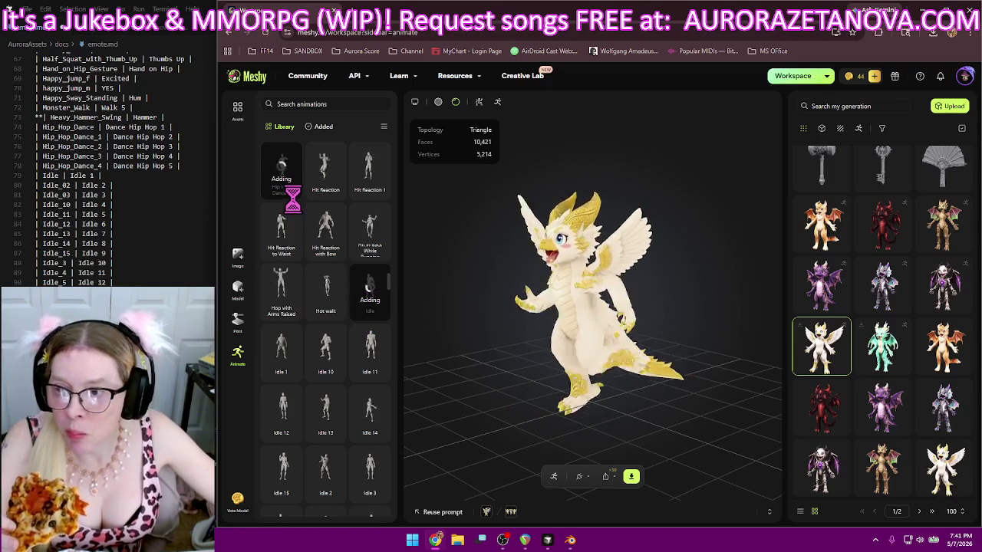
{"action": "scroll", "coordinate": [292, 200], "scroll_direction": "down", "scroll_amount": 2}
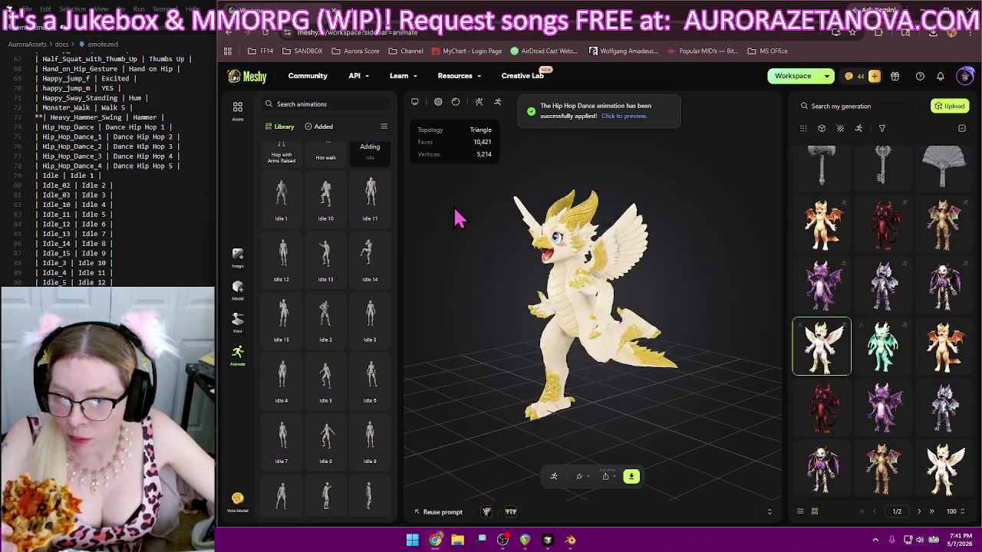
{"action": "scroll", "coordinate": [373, 253], "scroll_direction": "down", "scroll_amount": 1}
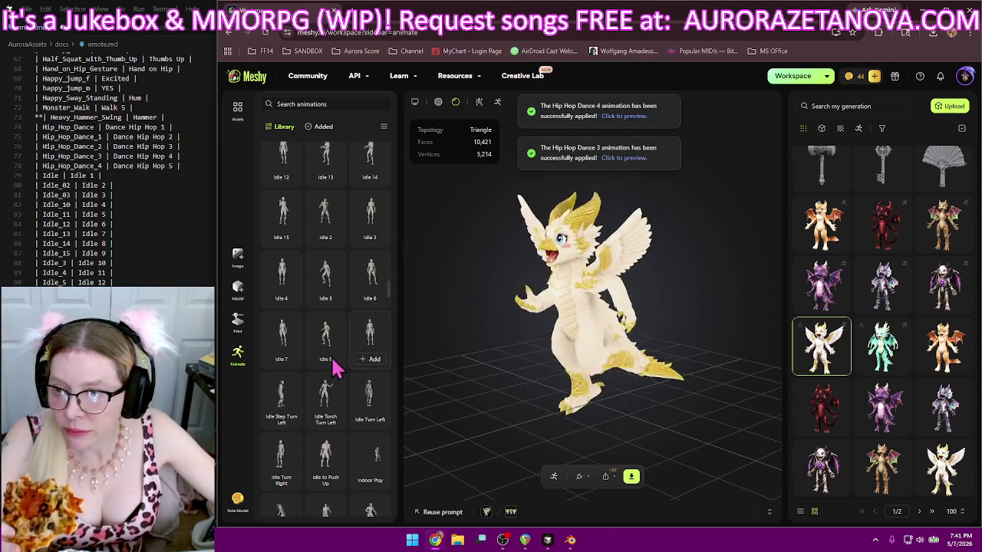
{"action": "scroll", "coordinate": [322, 358], "scroll_direction": "up", "scroll_amount": 1}
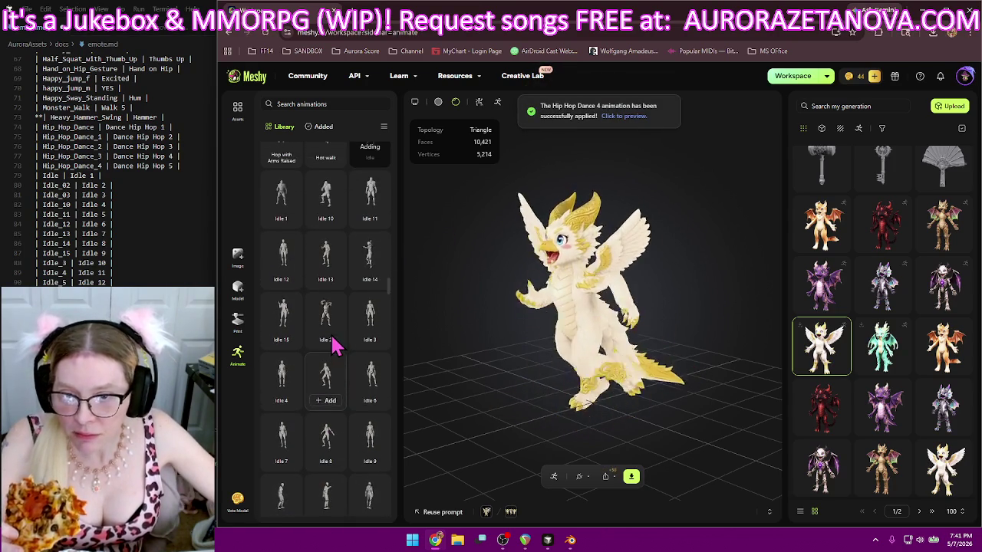
{"action": "left_click", "coordinate": [279, 219]}
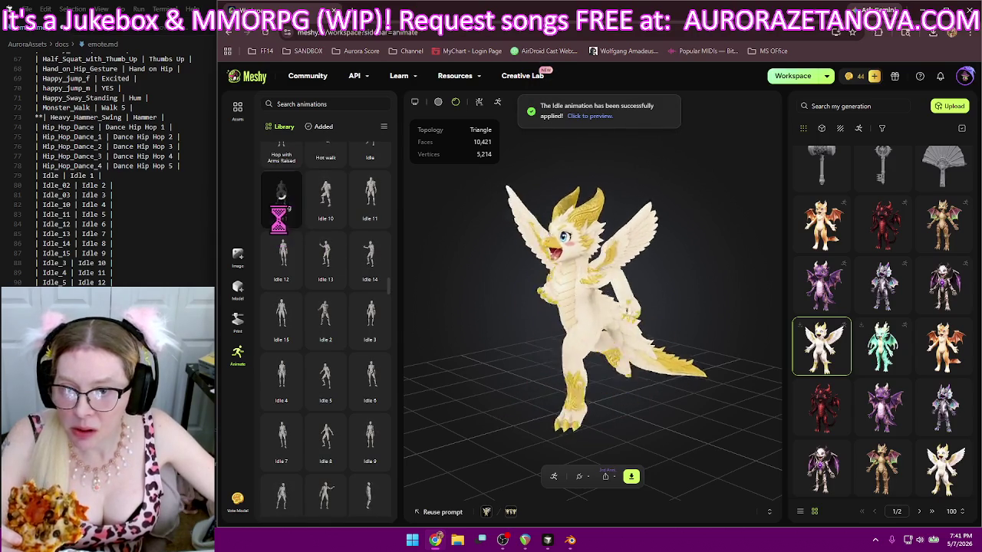
{"action": "left_click", "coordinate": [328, 220]}
{"action": "left_click", "coordinate": [370, 219]}
- Add Idle 12 through 15 and Idle 2 through 6
{"action": "left_click", "coordinate": [281, 279]}
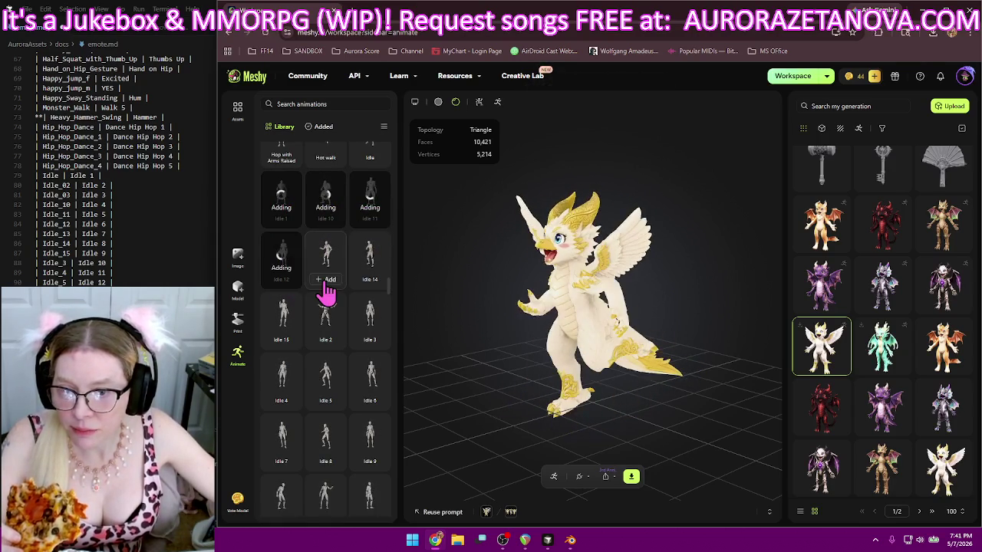
{"action": "left_click", "coordinate": [370, 281]}
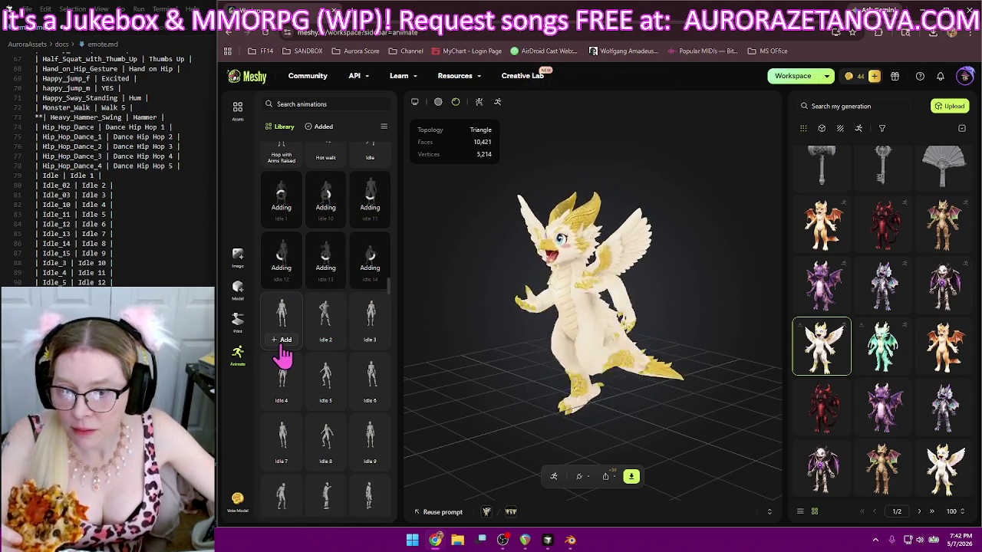
{"action": "left_click", "coordinate": [281, 340]}
{"action": "left_click", "coordinate": [325, 341]}
{"action": "left_click", "coordinate": [370, 341]}
{"action": "left_click", "coordinate": [279, 401]}
{"action": "left_click", "coordinate": [325, 400]}
{"action": "left_click", "coordinate": [369, 400]}
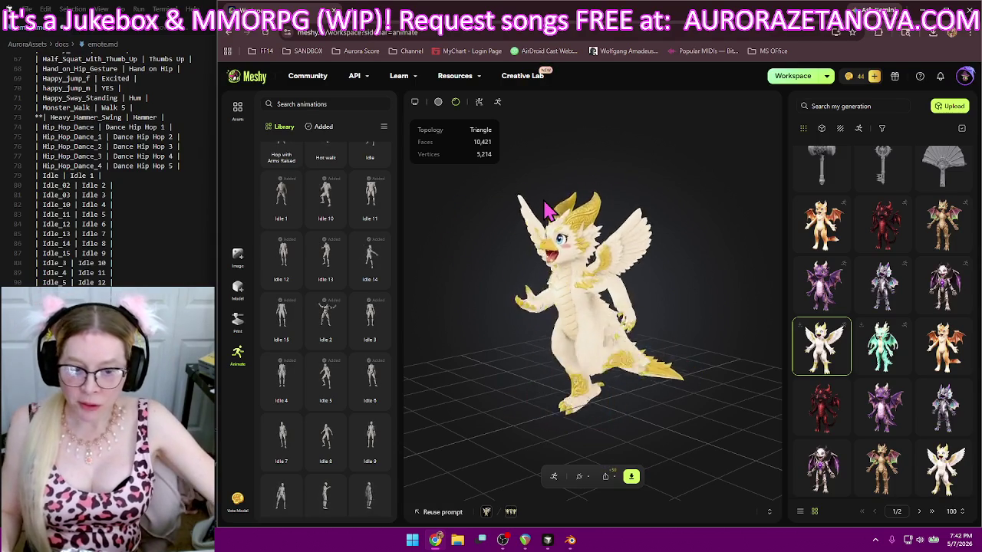
- Delete Idle 6 from the Added list and open the glb, All Added, single-file download settings
{"action": "left_click", "coordinate": [326, 127]}
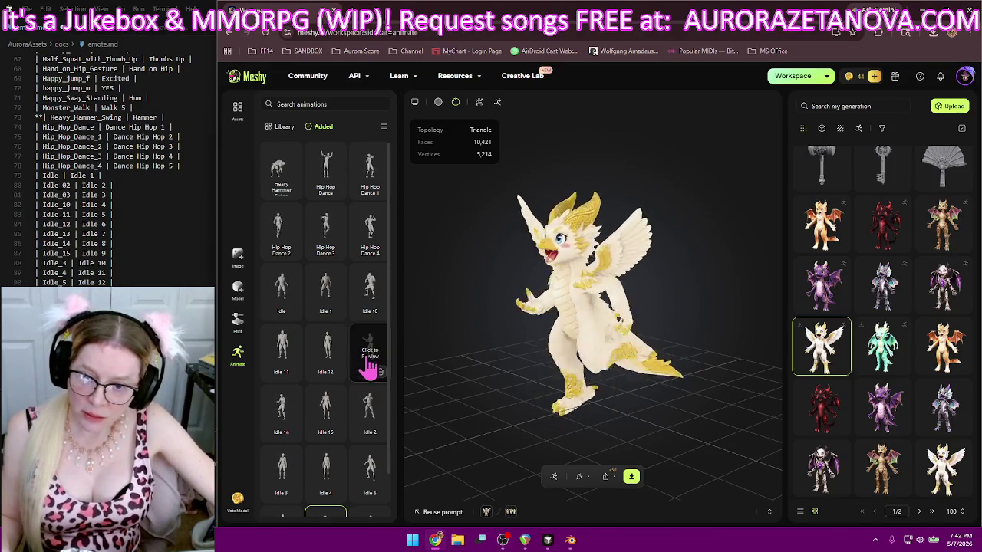
{"action": "scroll", "coordinate": [374, 483], "scroll_direction": "down", "scroll_amount": 2}
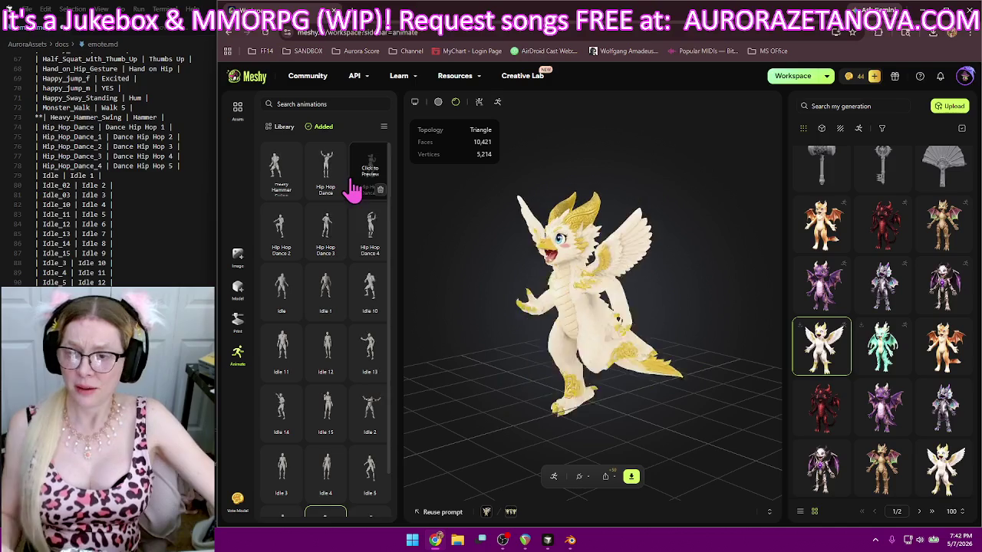
{"action": "scroll", "coordinate": [369, 176], "scroll_direction": "up", "scroll_amount": 2}
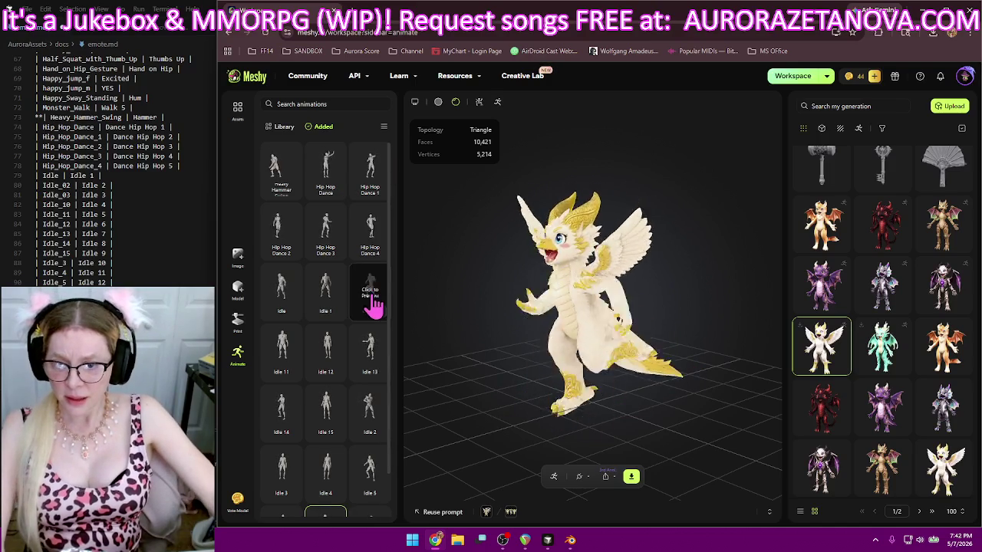
{"action": "scroll", "coordinate": [362, 483], "scroll_direction": "down", "scroll_amount": 2}
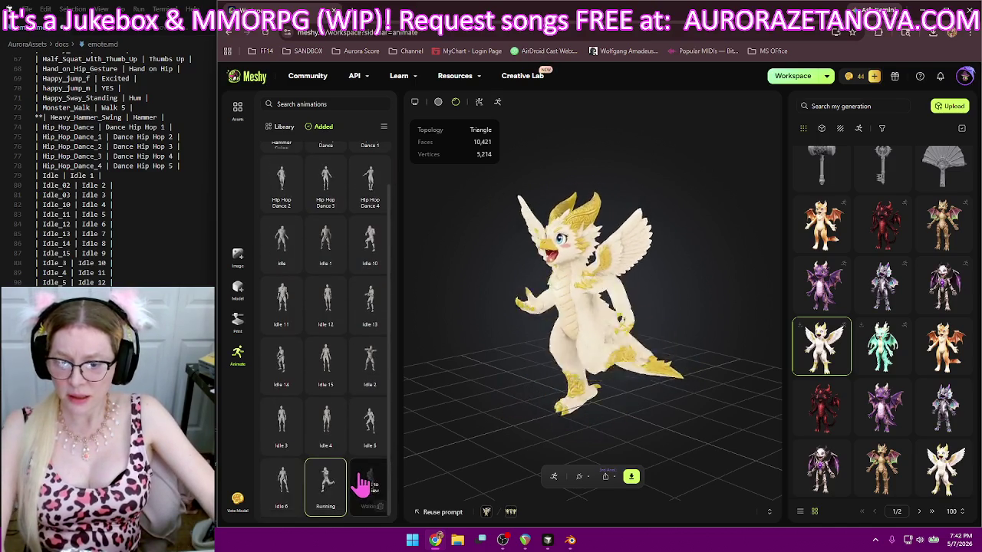
{"action": "scroll", "coordinate": [307, 437], "scroll_direction": "up", "scroll_amount": 2}
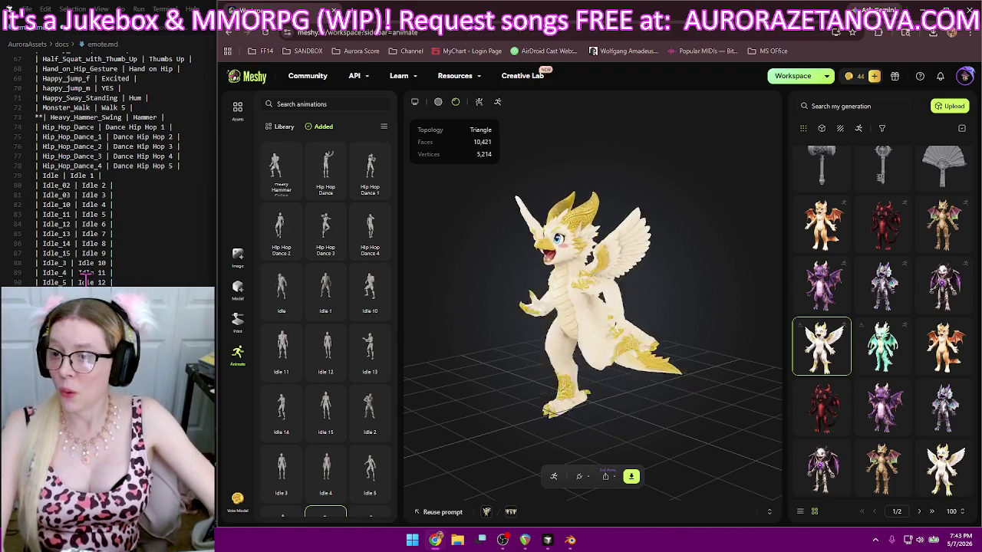
{"action": "scroll", "coordinate": [284, 337], "scroll_direction": "down", "scroll_amount": 1}
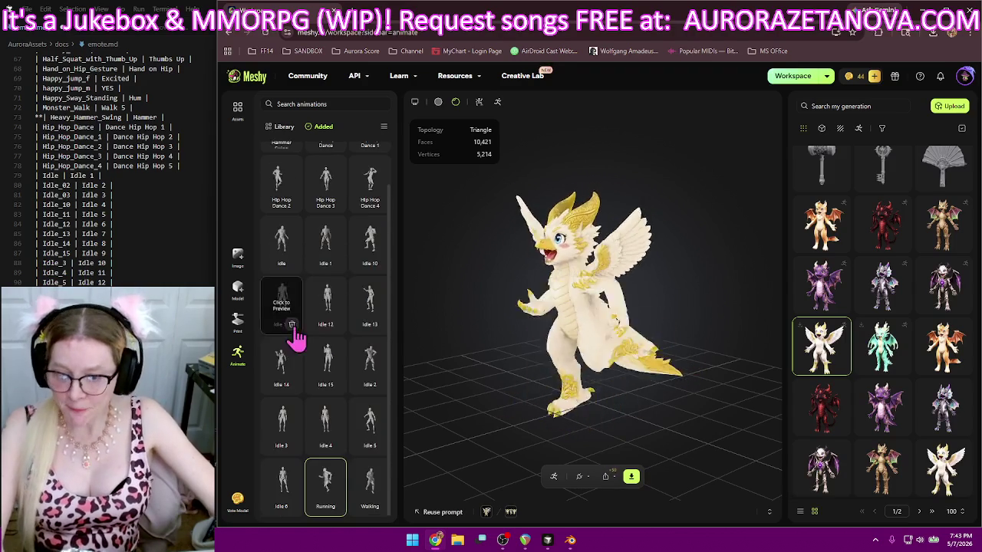
{"action": "left_click", "coordinate": [291, 506]}
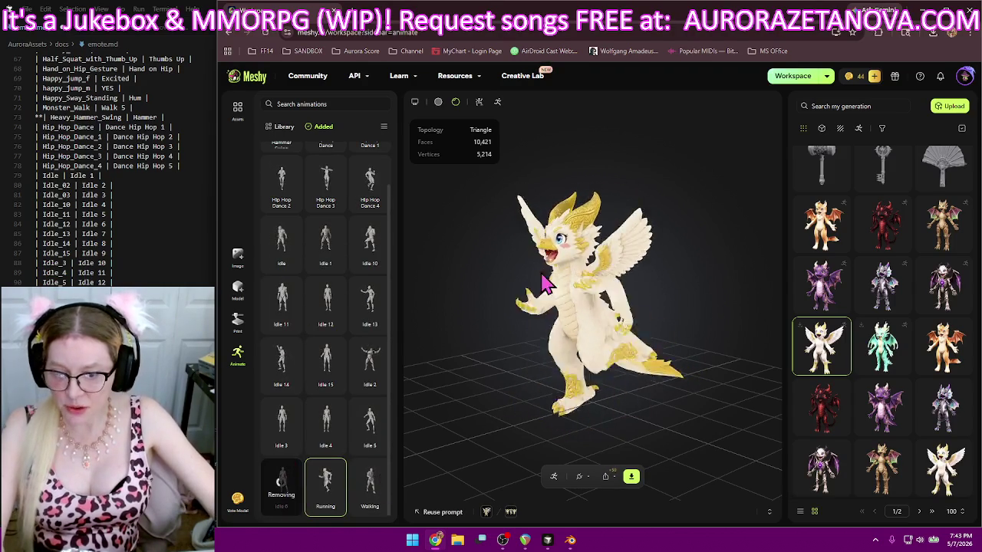
{"action": "left_click", "coordinate": [631, 476]}
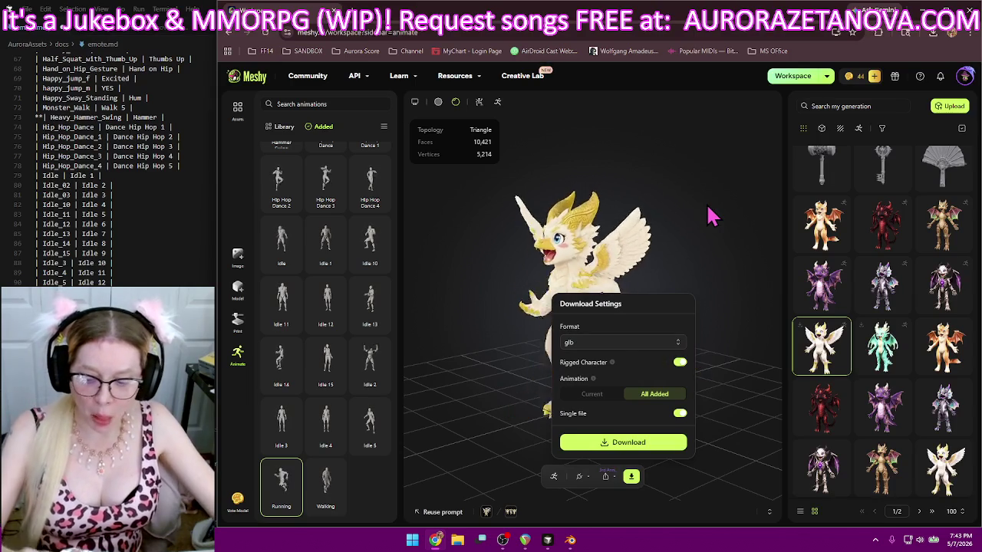
- Start the download of the rigged dragon as a single glb with all added animations
{"action": "left_click", "coordinate": [658, 442]}
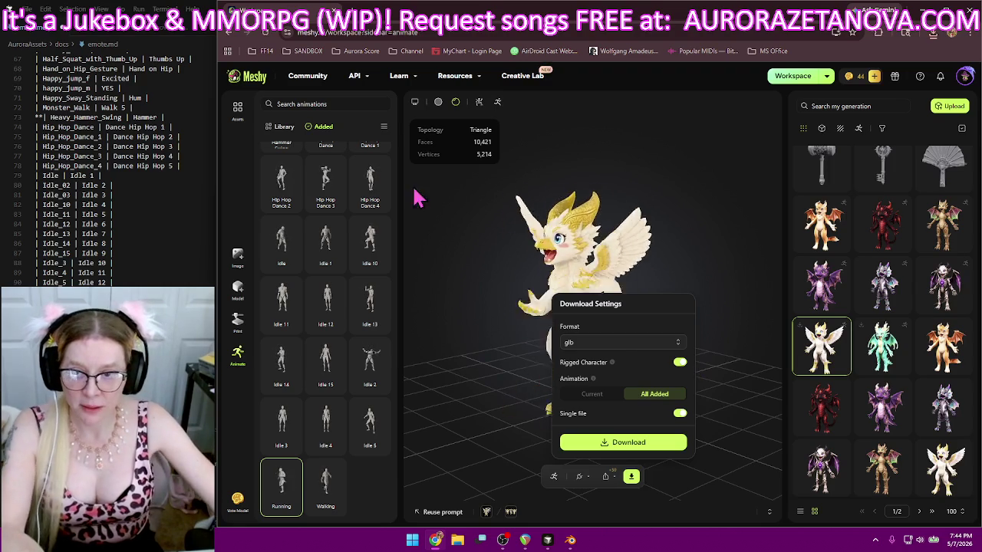
- Close the download settings and remove Hip Hop Dance 2, Hip Hop Dance 4, Heavy Hammer Swing and Hip Hop Dance 1
{"action": "left_click", "coordinate": [477, 251]}
{"action": "left_click", "coordinate": [291, 202]}
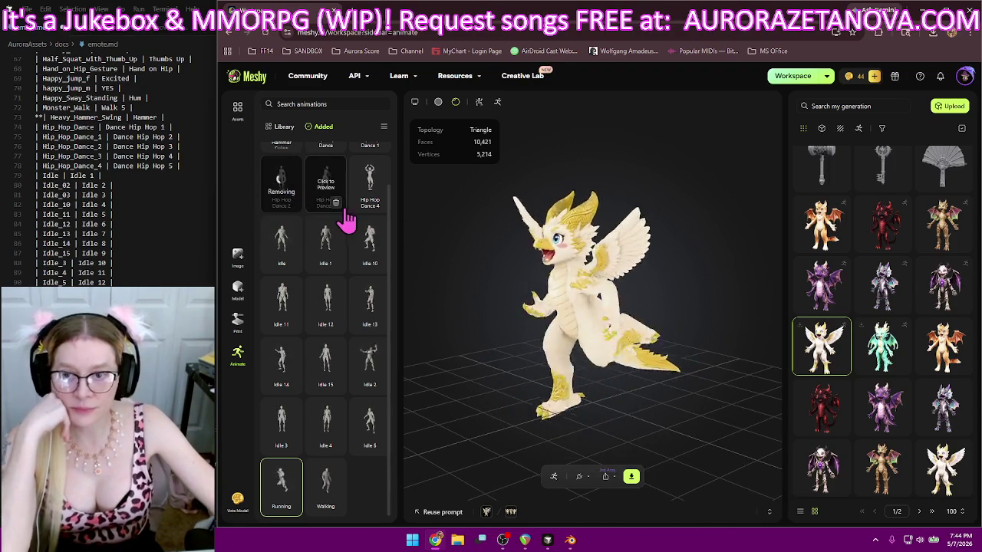
{"action": "left_click", "coordinate": [378, 192]}
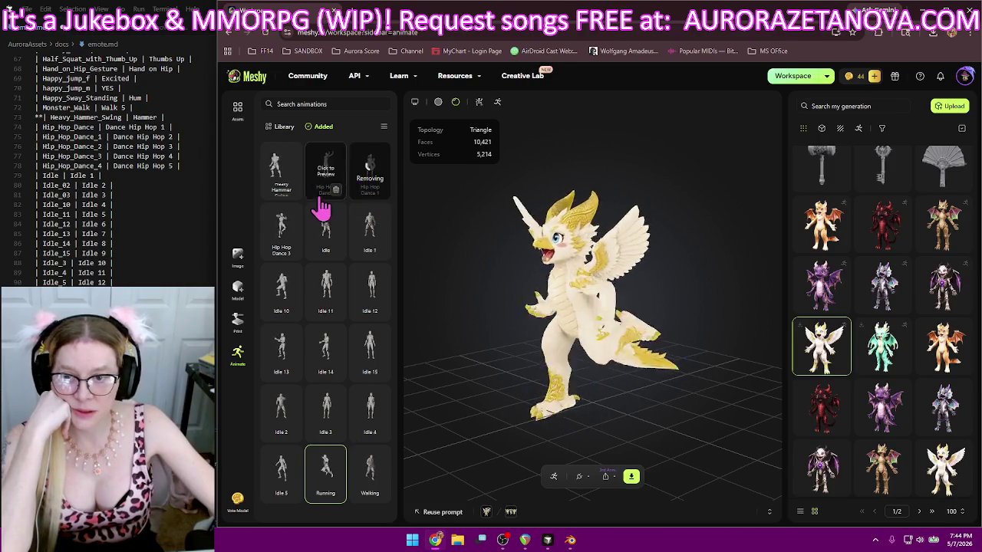
{"action": "left_click", "coordinate": [291, 191]}
{"action": "left_click", "coordinate": [335, 189]}
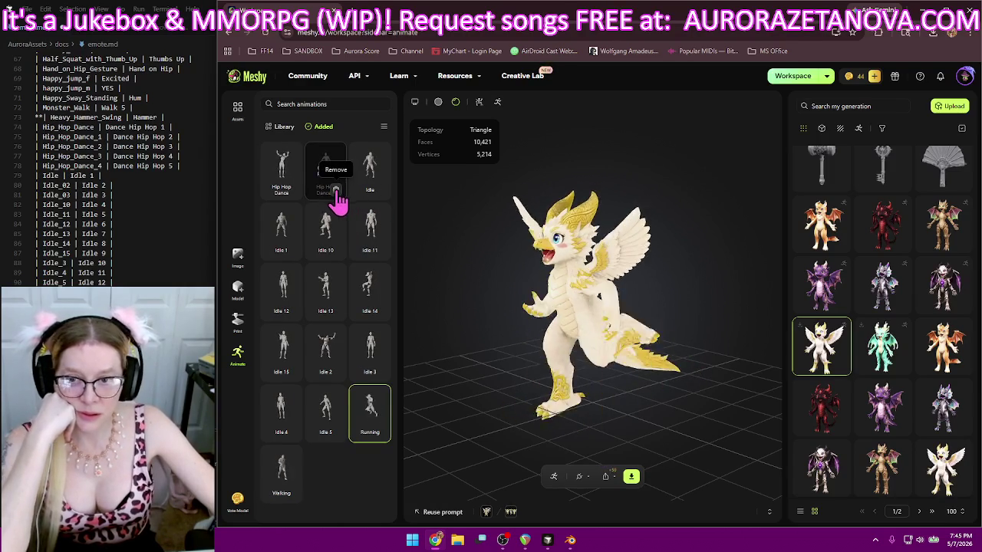
- Check the recent download history, then remove Idle, Hip Hop Dance and the next added animation
{"action": "left_click", "coordinate": [933, 33]}
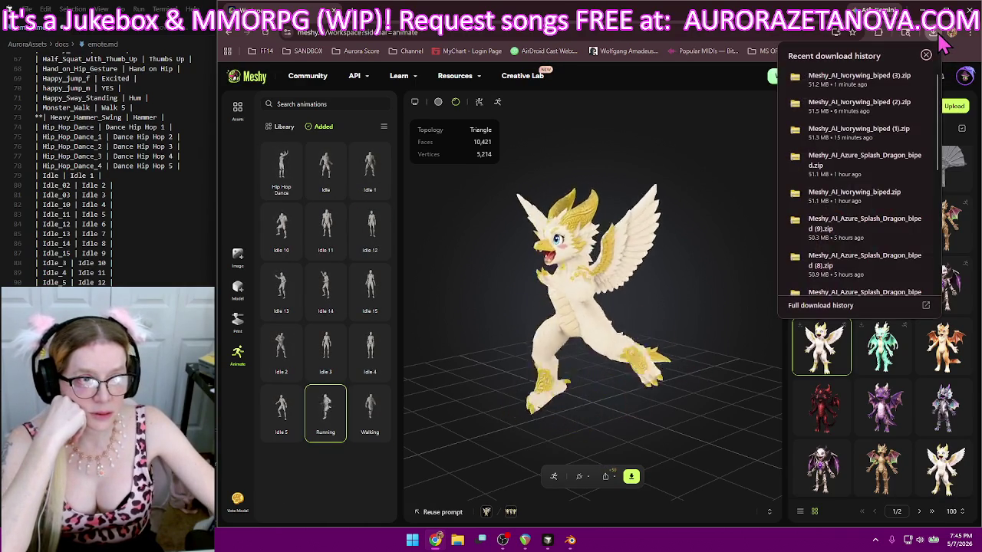
{"action": "left_click", "coordinate": [329, 192]}
{"action": "left_click", "coordinate": [335, 191]}
{"action": "left_click", "coordinate": [377, 198]}
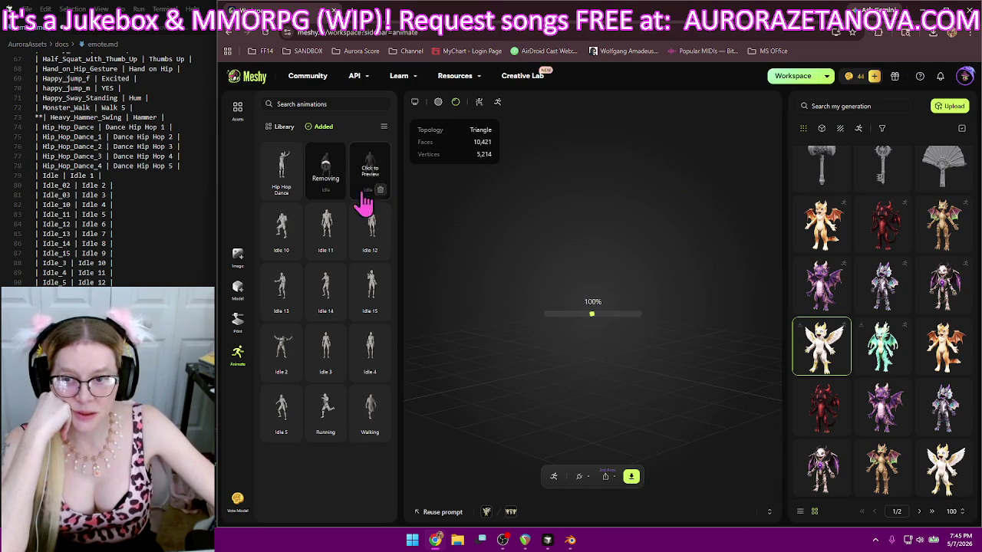
{"action": "left_click", "coordinate": [291, 191]}
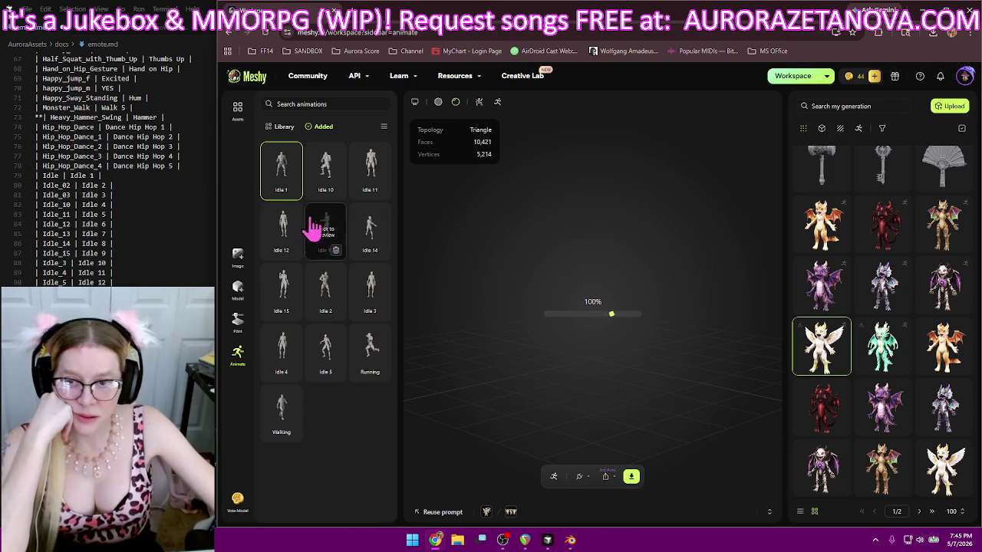
- Remove Idle 10, Idle 12, Idle 1, Idle 13 and the remaining idle animations, then return to Library
{"action": "left_click", "coordinate": [335, 190]}
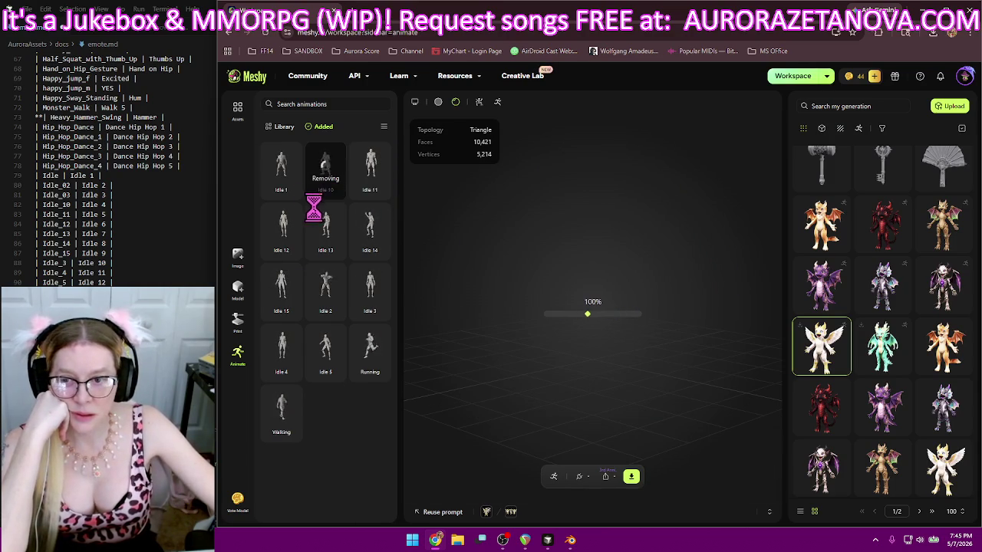
{"action": "left_click", "coordinate": [377, 194]}
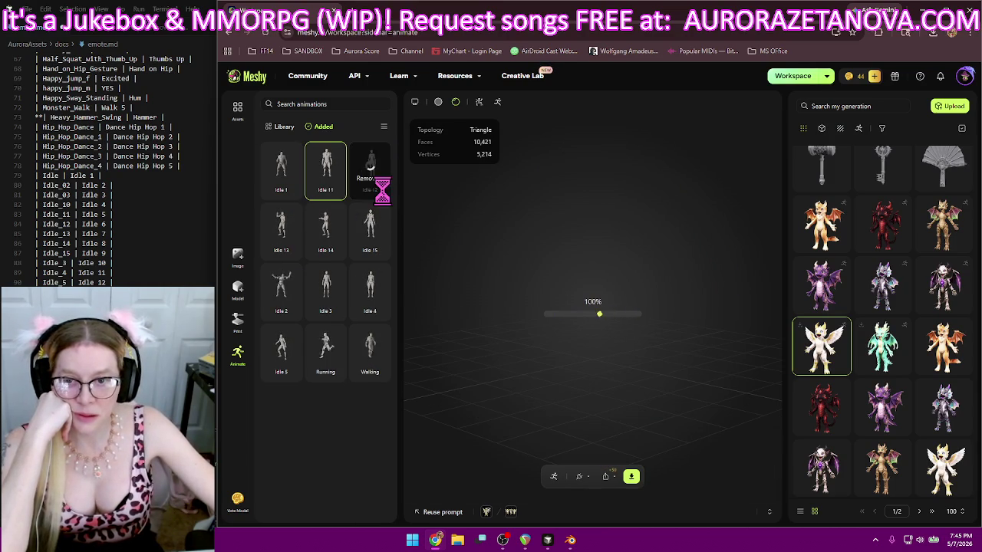
{"action": "left_click", "coordinate": [292, 191]}
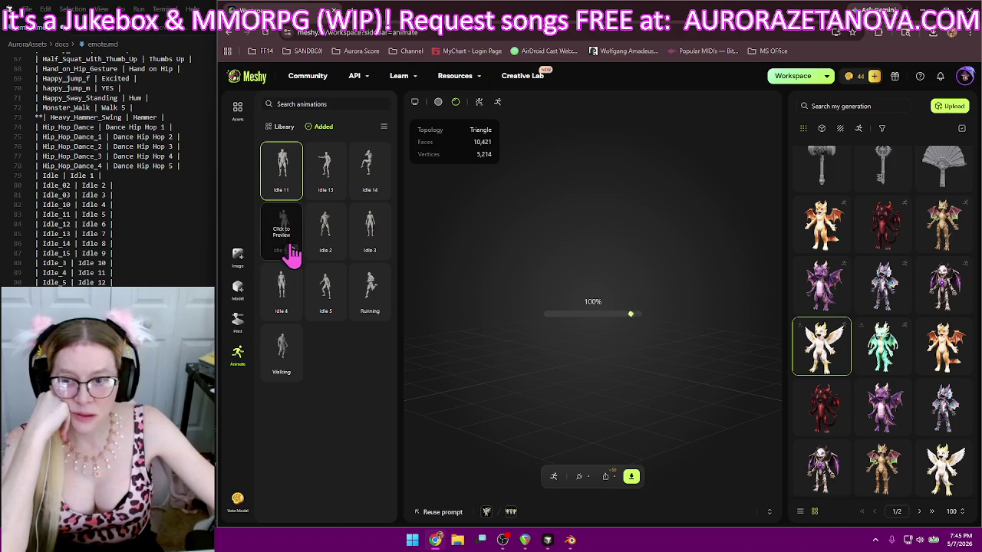
{"action": "mouse_move", "coordinate": [326, 168]}
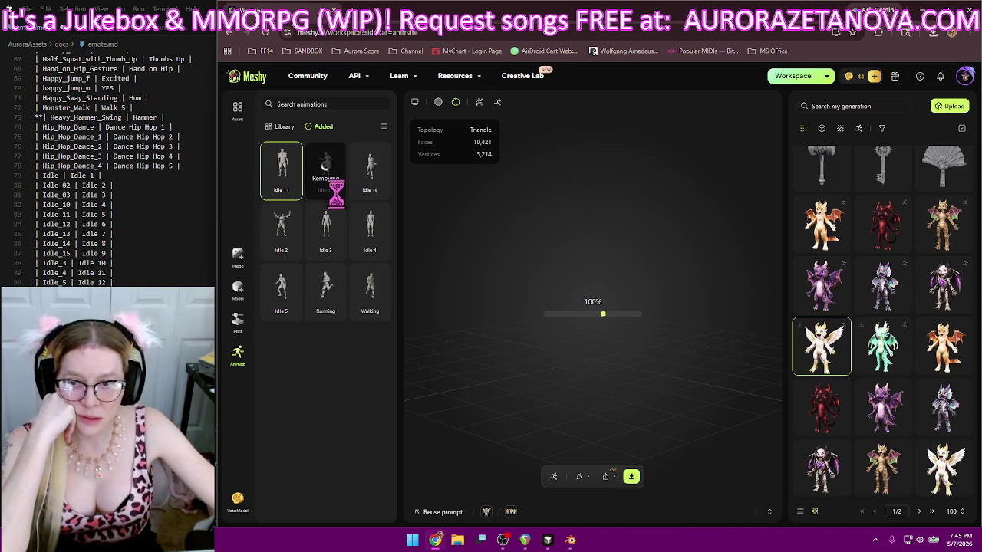
{"action": "left_click", "coordinate": [336, 189]}
{"action": "left_click", "coordinate": [380, 190]}
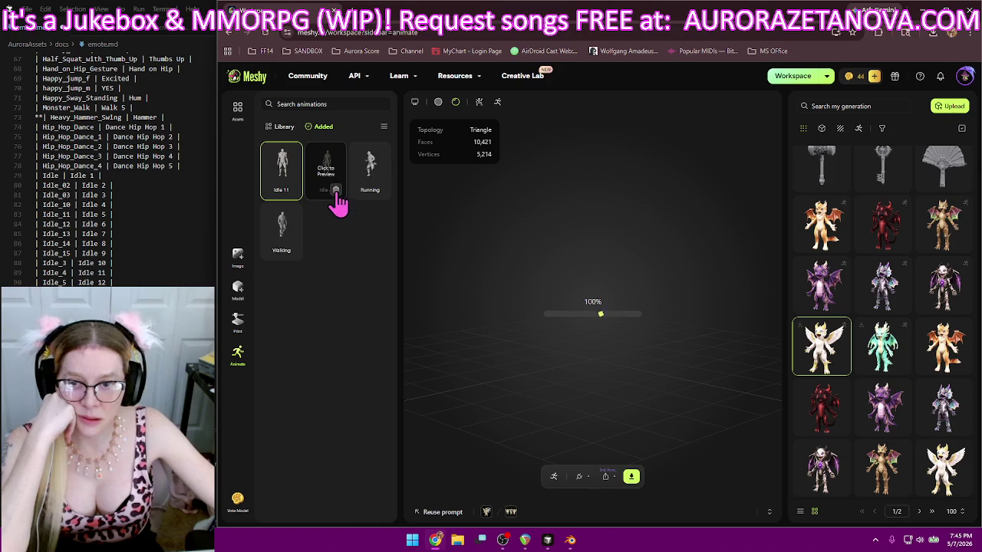
{"action": "left_click", "coordinate": [293, 193]}
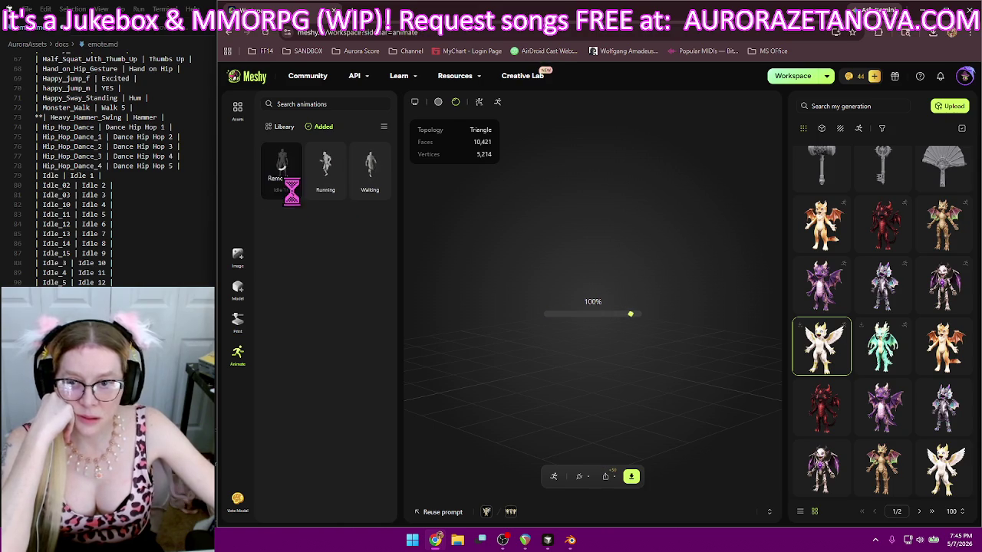
{"action": "left_click", "coordinate": [280, 126]}
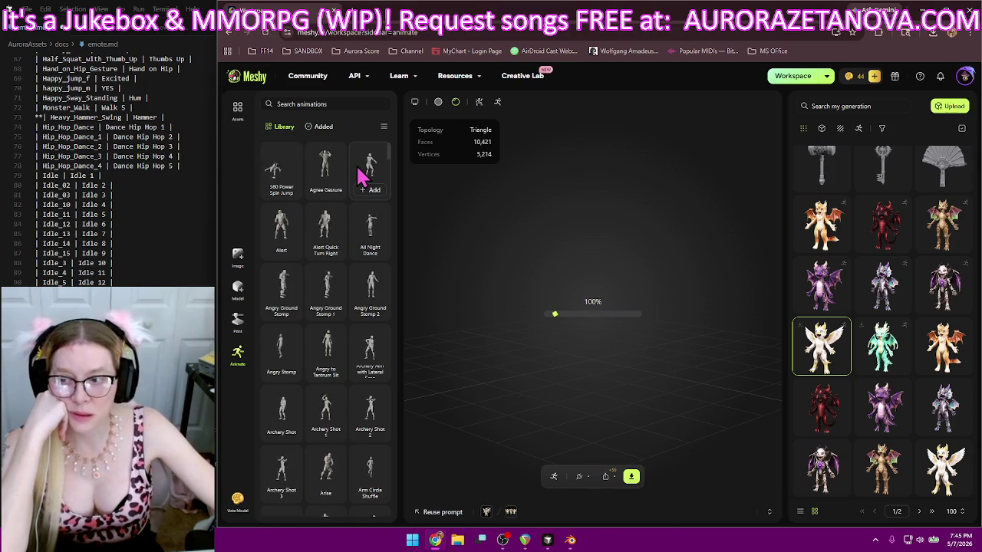
- Add Idle 6, Idle 7 and Idle 8 from the library to the dragon
{"action": "scroll", "coordinate": [337, 243], "scroll_direction": "down", "scroll_amount": 5}
{"action": "scroll", "coordinate": [358, 274], "scroll_direction": "down", "scroll_amount": 5}
{"action": "scroll", "coordinate": [362, 317], "scroll_direction": "down", "scroll_amount": 5}
{"action": "scroll", "coordinate": [398, 246], "scroll_direction": "down", "scroll_amount": 5}
{"action": "scroll", "coordinate": [403, 280], "scroll_direction": "down", "scroll_amount": 5}
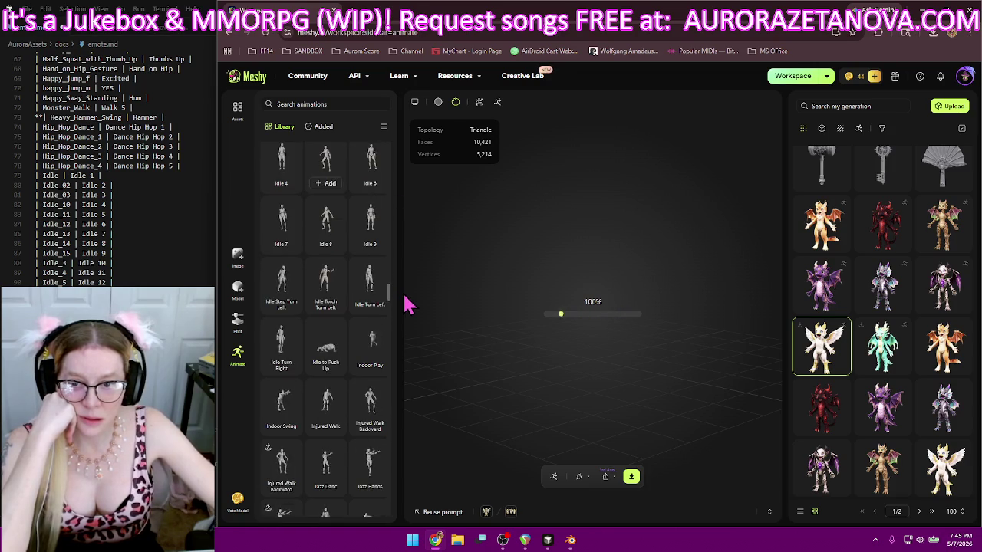
{"action": "scroll", "coordinate": [405, 306], "scroll_direction": "down", "scroll_amount": 5}
{"action": "scroll", "coordinate": [405, 308], "scroll_direction": "up", "scroll_amount": 1}
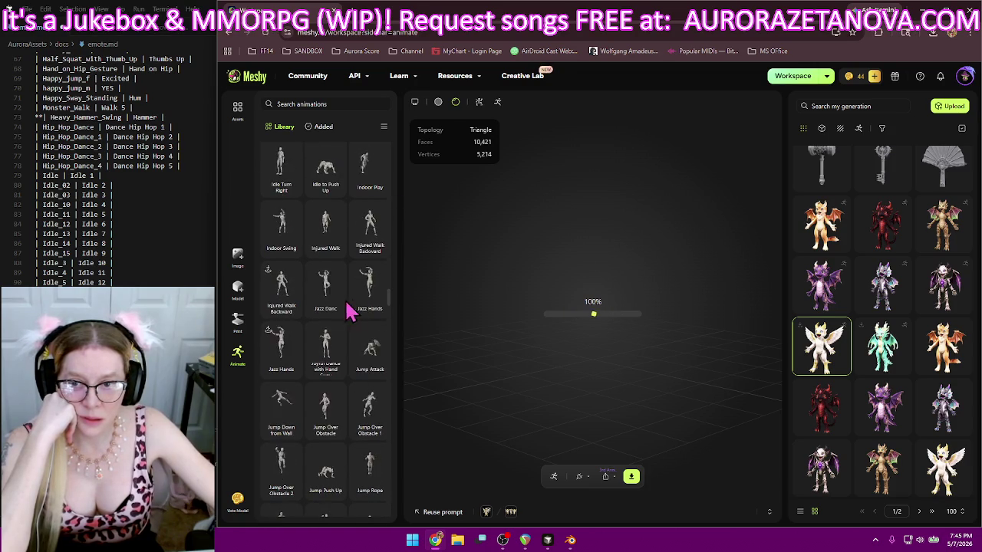
{"action": "scroll", "coordinate": [340, 324], "scroll_direction": "up", "scroll_amount": 2}
{"action": "scroll", "coordinate": [340, 324], "scroll_direction": "up", "scroll_amount": 1}
{"action": "scroll", "coordinate": [342, 321], "scroll_direction": "up", "scroll_amount": 1}
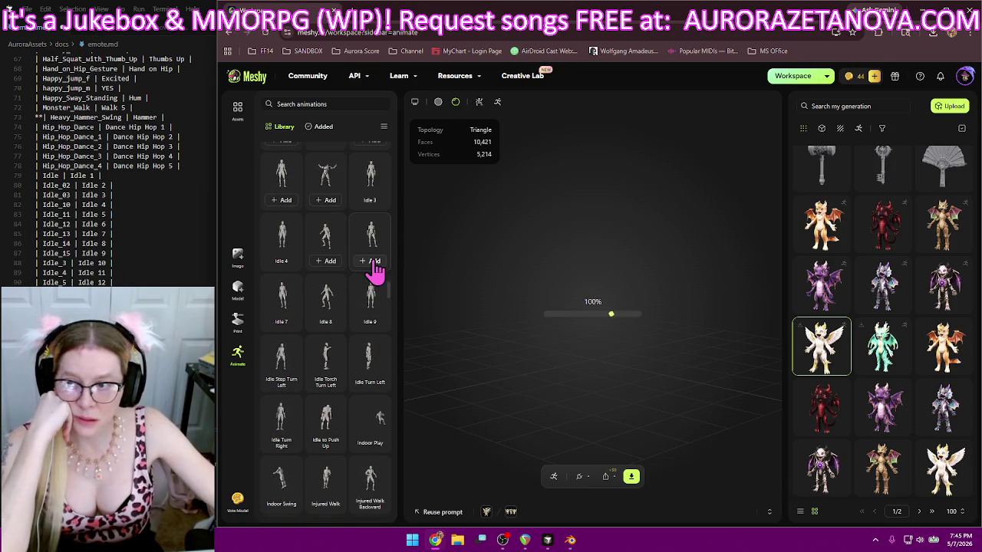
{"action": "left_click", "coordinate": [370, 261]}
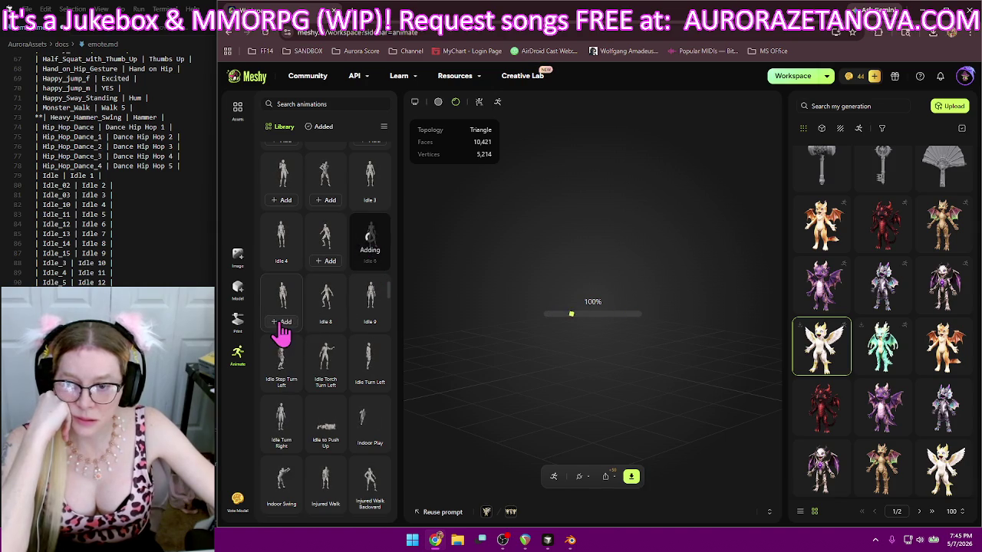
{"action": "left_click", "coordinate": [281, 322]}
{"action": "left_click", "coordinate": [326, 322]}
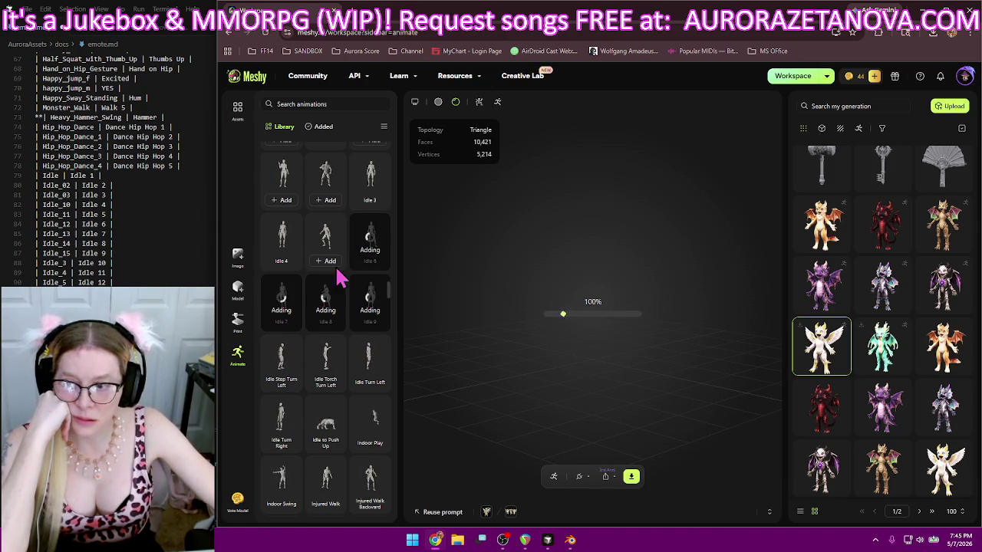
- Add Indoor Swing, Injured Walk and Jazz Hands to the dragon
{"action": "scroll", "coordinate": [350, 256], "scroll_direction": "down", "scroll_amount": 3}
{"action": "scroll", "coordinate": [135, 215], "scroll_direction": "down", "scroll_amount": 3}
{"action": "scroll", "coordinate": [137, 217], "scroll_direction": "down", "scroll_amount": 2}
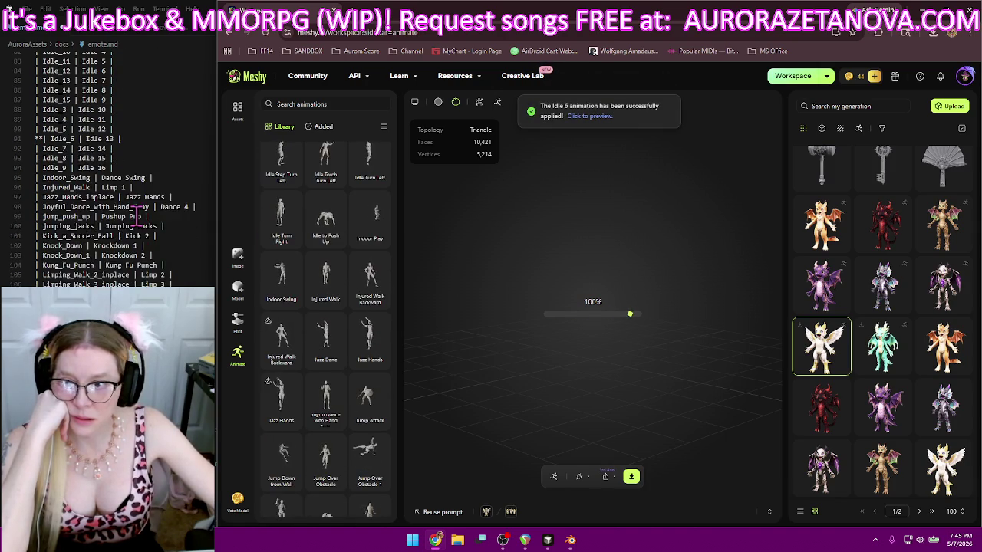
{"action": "scroll", "coordinate": [136, 217], "scroll_direction": "down", "scroll_amount": 2}
{"action": "mouse_move", "coordinate": [370, 222]}
{"action": "left_click", "coordinate": [281, 301]}
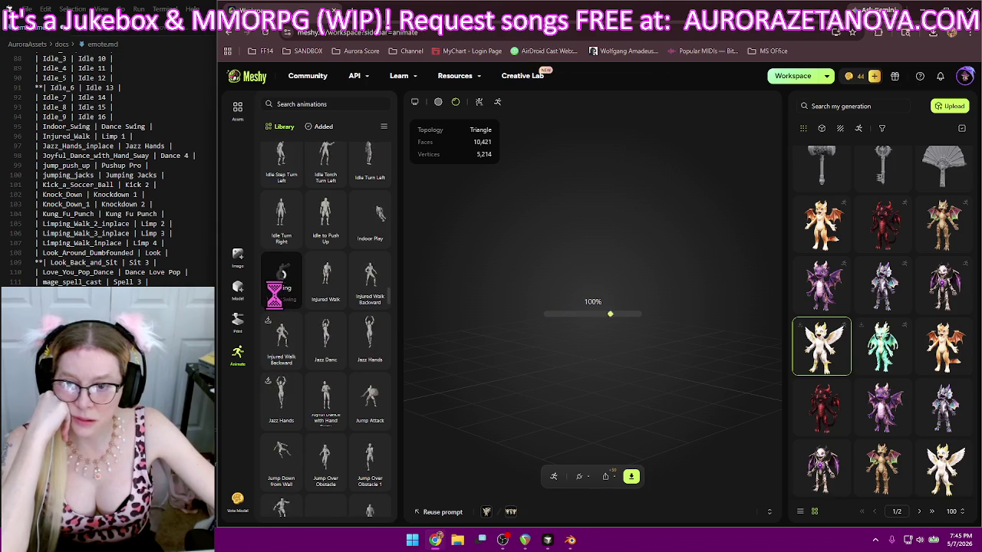
{"action": "left_click", "coordinate": [323, 299]}
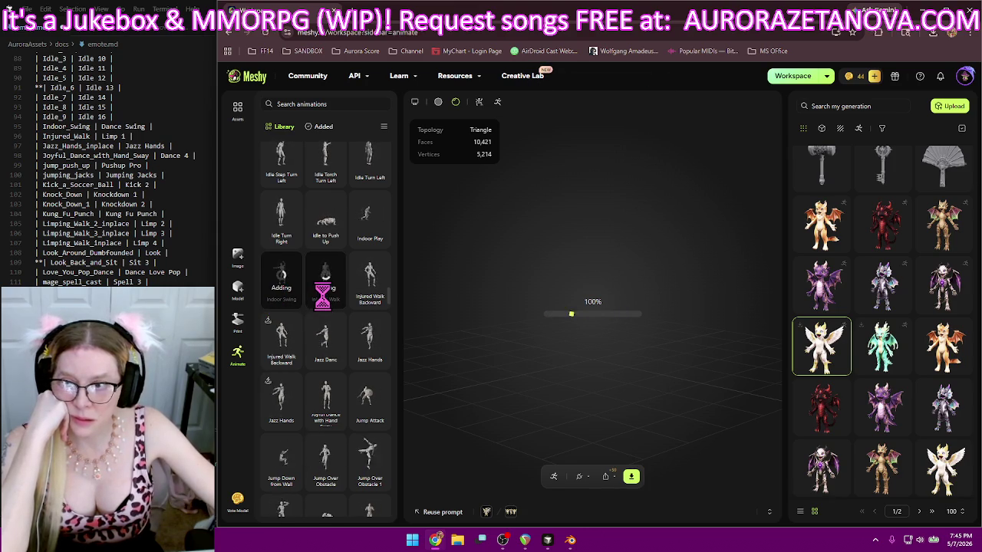
{"action": "left_click", "coordinate": [279, 419]}
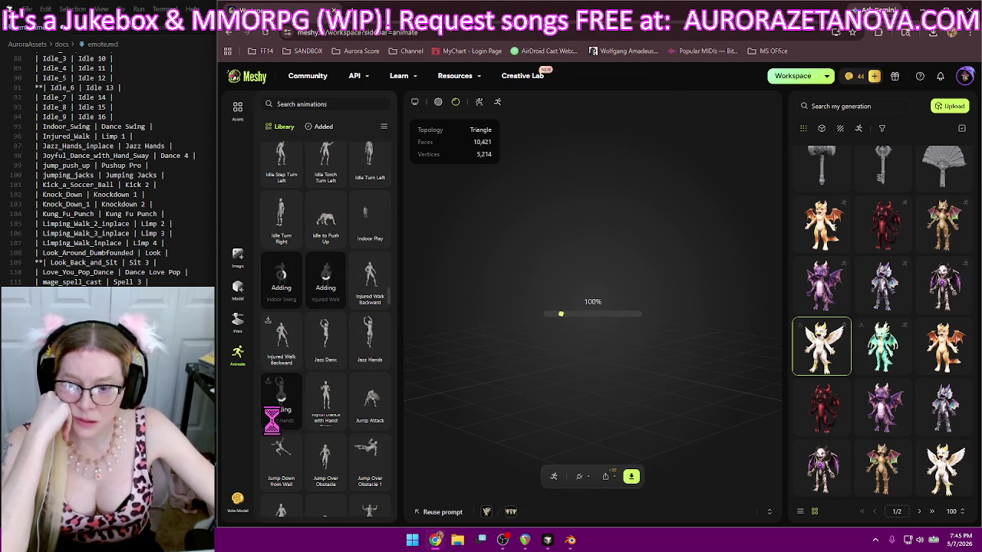
- Add Joyful Dance with Hand Sway and Jump Push Up to the dragon
{"action": "scroll", "coordinate": [340, 342], "scroll_direction": "down", "scroll_amount": 2}
{"action": "scroll", "coordinate": [340, 345], "scroll_direction": "down", "scroll_amount": 1}
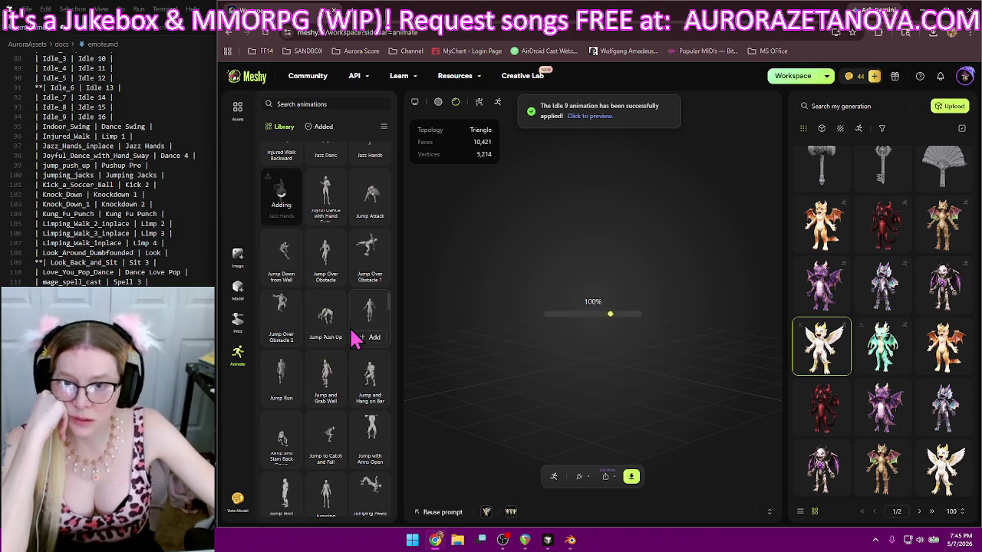
{"action": "left_click", "coordinate": [329, 216]}
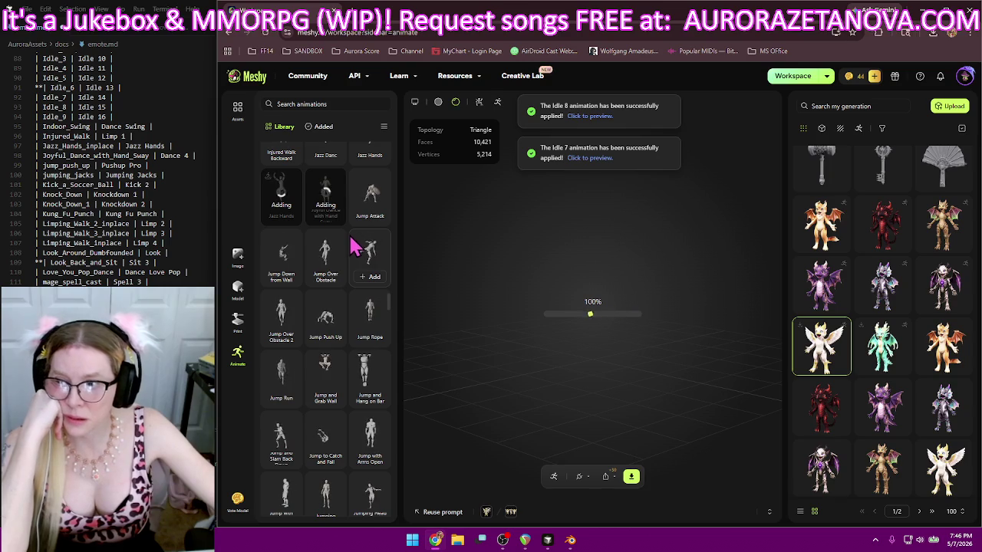
{"action": "left_click", "coordinate": [336, 320]}
{"action": "mouse_move", "coordinate": [325, 260]}
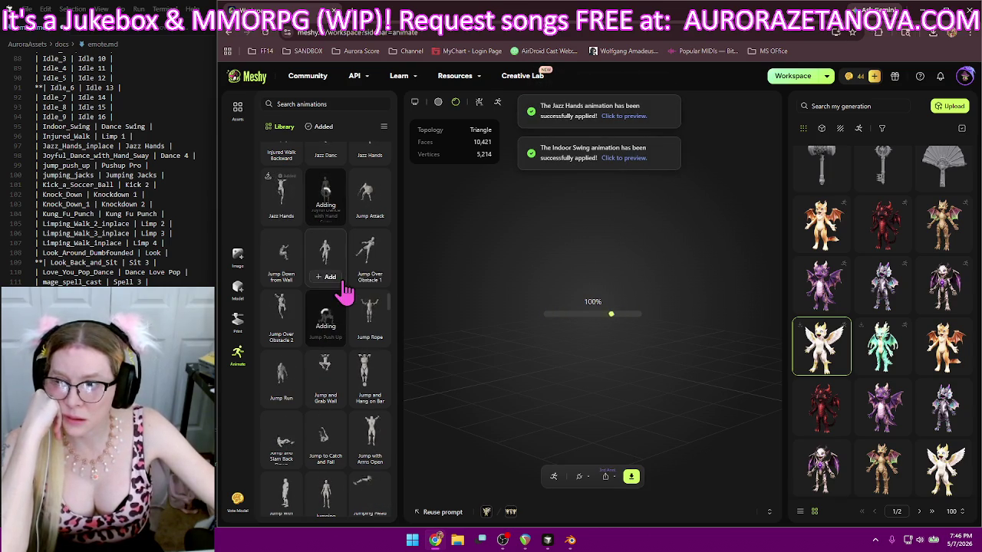
{"action": "scroll", "coordinate": [325, 377], "scroll_direction": "down", "scroll_amount": 2}
{"action": "scroll", "coordinate": [324, 366], "scroll_direction": "down", "scroll_amount": 1}
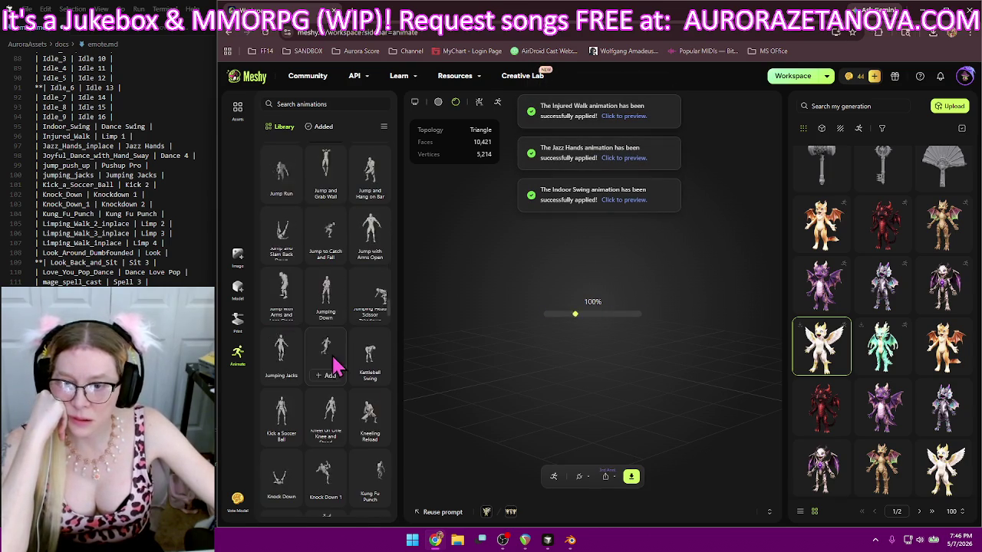
- Add Jumping Jacks, Kick a Soccer Ball, Knock Down and Kung Fu Punch to the dragon
{"action": "mouse_move", "coordinate": [281, 353]}
{"action": "left_click", "coordinate": [291, 376]}
{"action": "scroll", "coordinate": [325, 373], "scroll_direction": "down", "scroll_amount": 1}
{"action": "scroll", "coordinate": [324, 373], "scroll_direction": "down", "scroll_amount": 2}
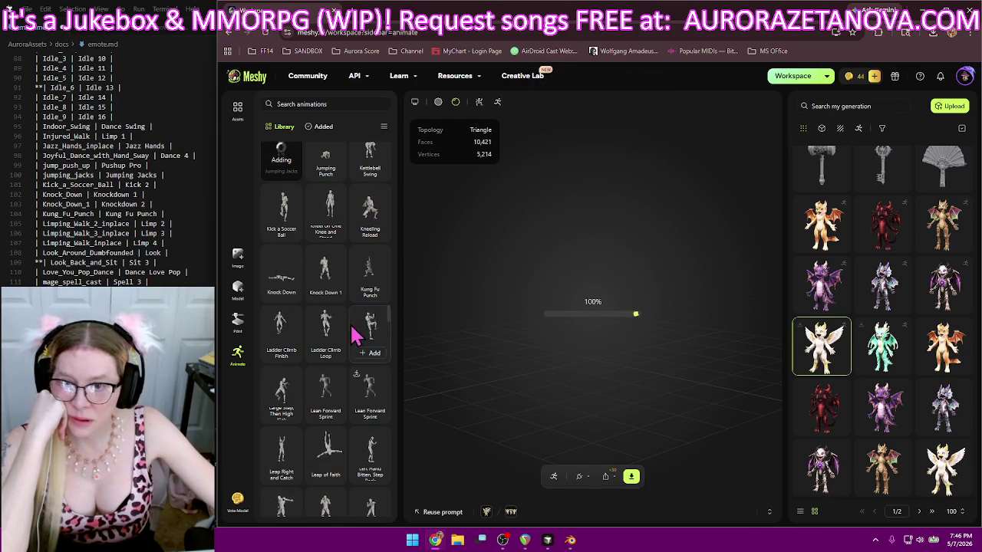
{"action": "left_click", "coordinate": [279, 238]}
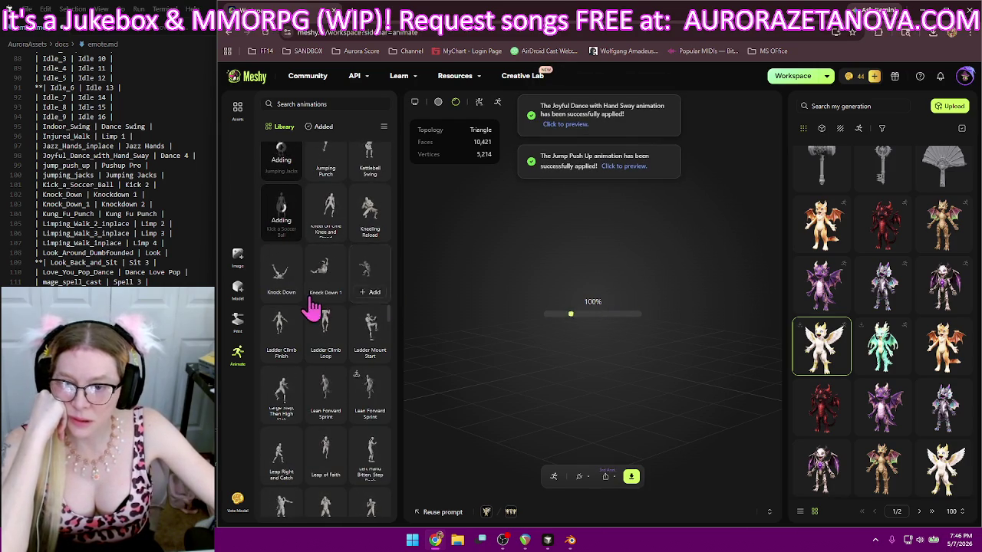
{"action": "left_click", "coordinate": [280, 296]}
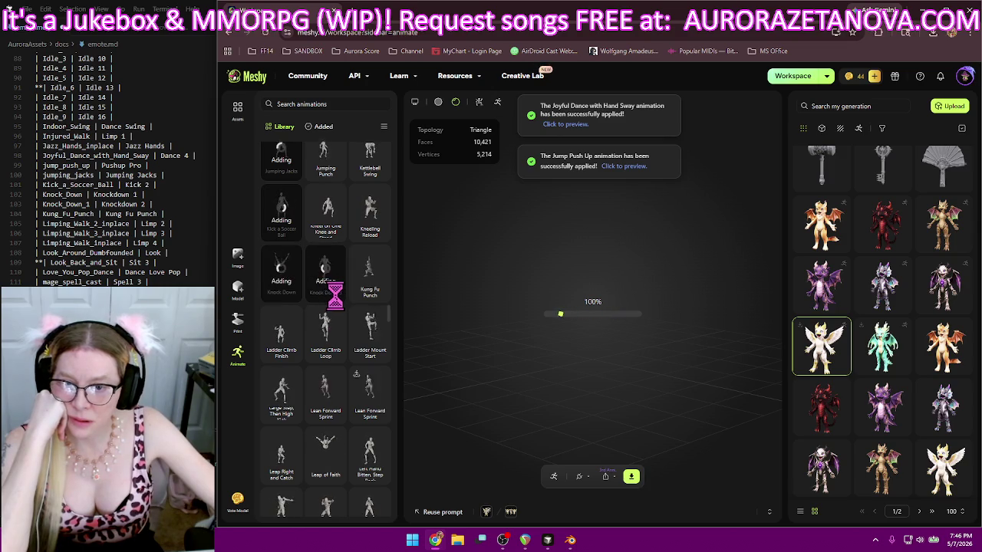
{"action": "left_click", "coordinate": [373, 293]}
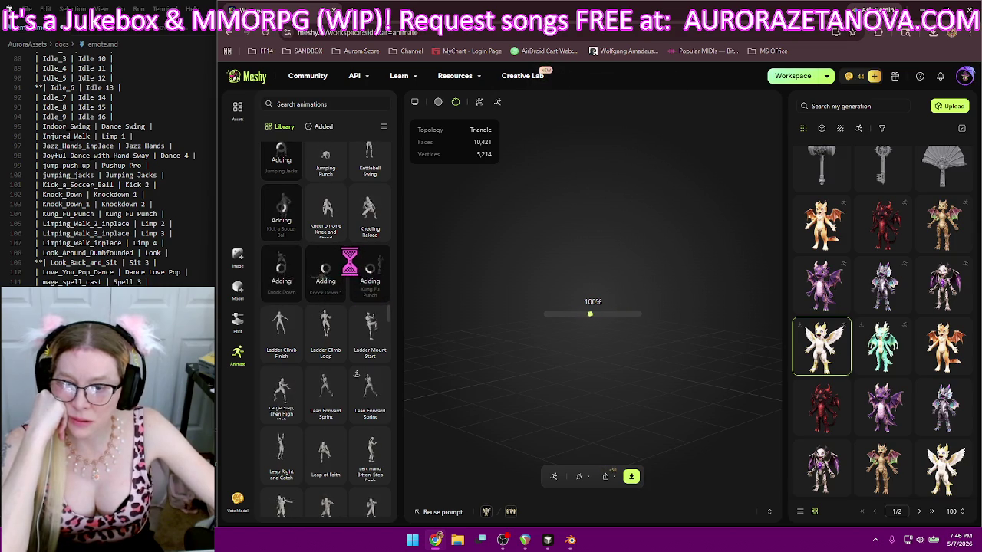
- Add Limping Walk, Limping Walk 2 and Look Around Dumbfounded, then show only added animations
{"action": "scroll", "coordinate": [345, 280], "scroll_direction": "down", "scroll_amount": 2}
{"action": "scroll", "coordinate": [353, 284], "scroll_direction": "down", "scroll_amount": 2}
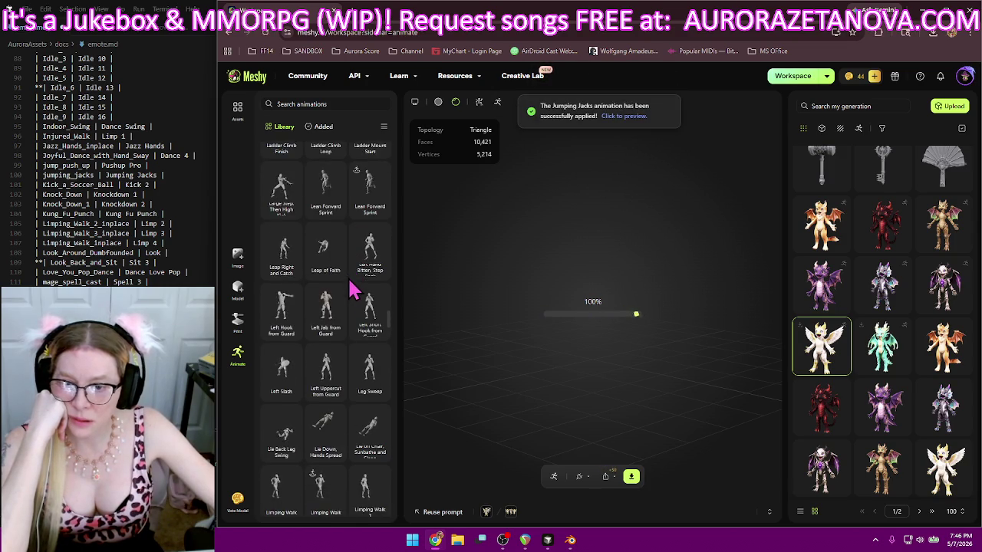
{"action": "scroll", "coordinate": [355, 297], "scroll_direction": "down", "scroll_amount": 2}
{"action": "scroll", "coordinate": [357, 299], "scroll_direction": "down", "scroll_amount": 2}
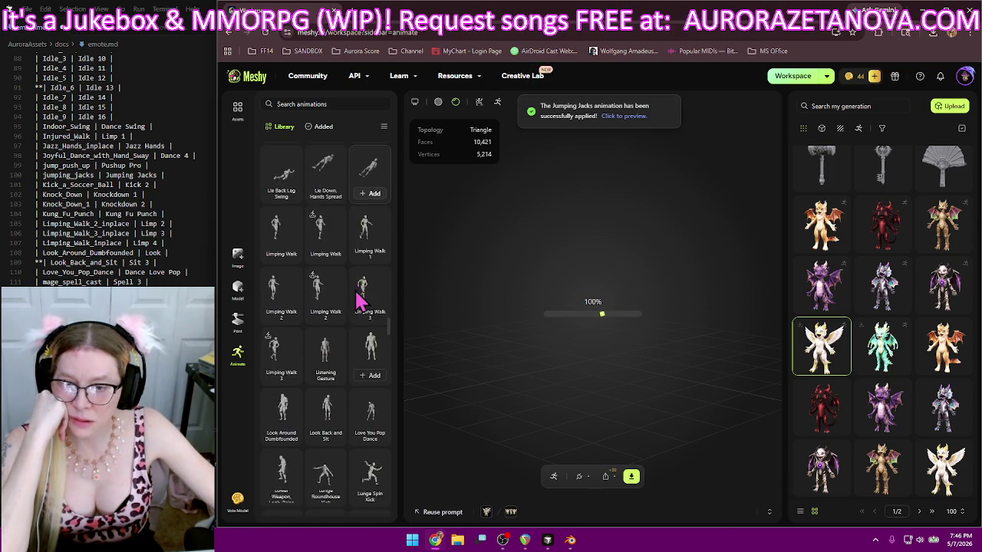
{"action": "left_click", "coordinate": [330, 207]}
{"action": "mouse_move", "coordinate": [273, 353]}
{"action": "left_click", "coordinate": [283, 329]}
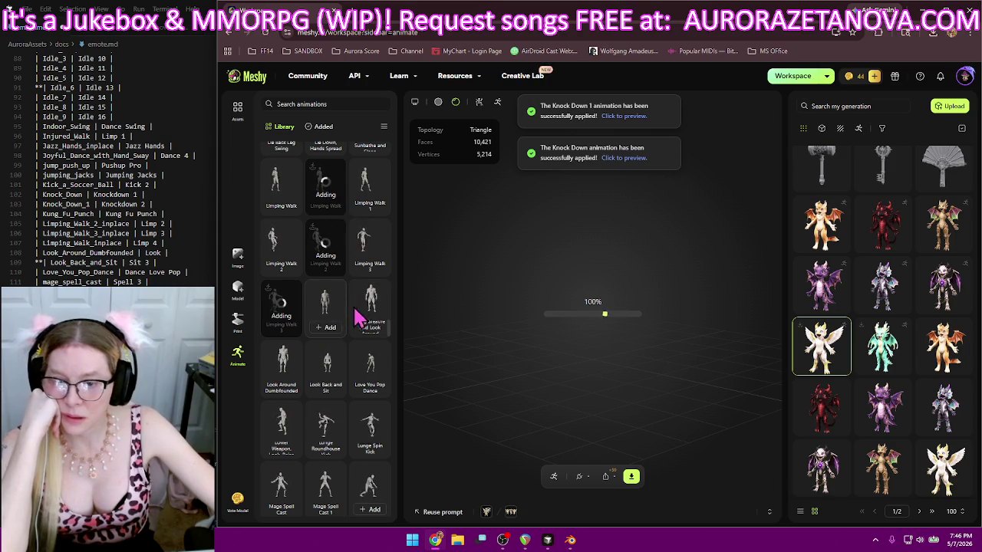
{"action": "mouse_move", "coordinate": [326, 367]}
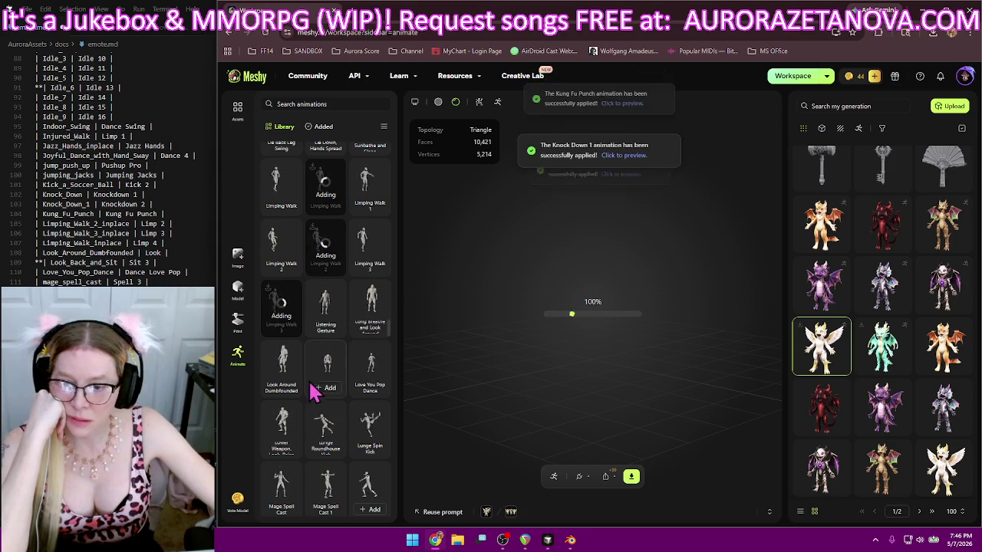
{"action": "left_click", "coordinate": [283, 390]}
{"action": "mouse_move", "coordinate": [368, 242]}
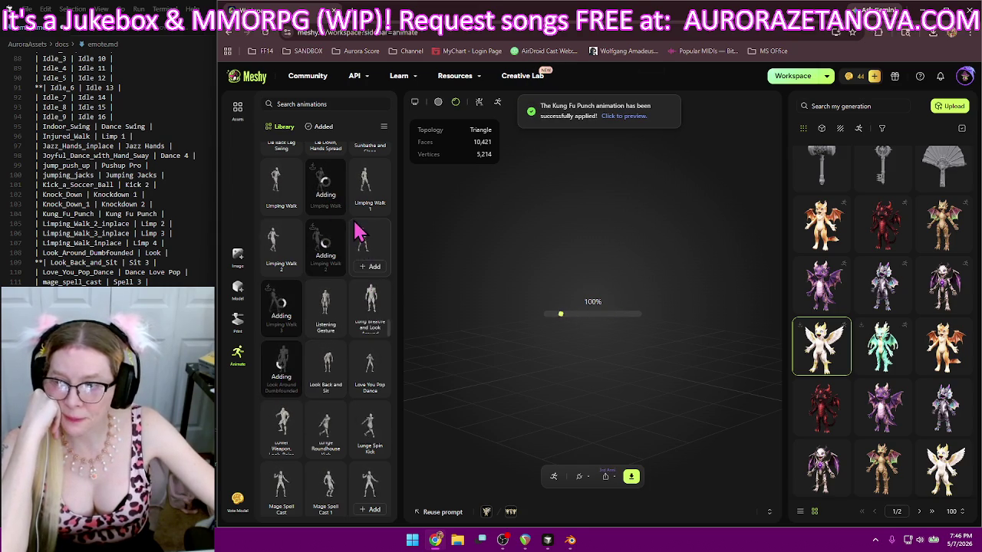
{"action": "scroll", "coordinate": [359, 218], "scroll_direction": "down", "scroll_amount": 1}
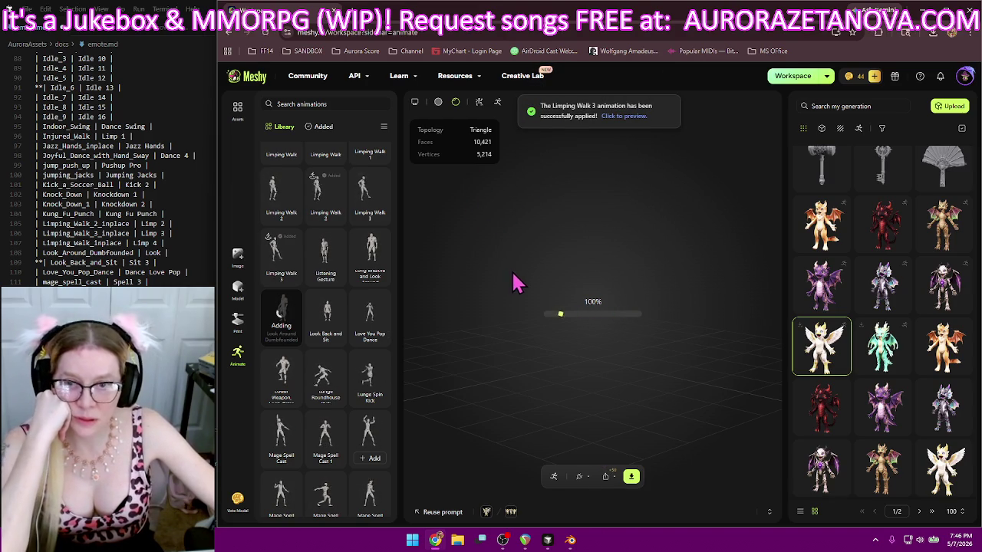
{"action": "left_click", "coordinate": [323, 127]}
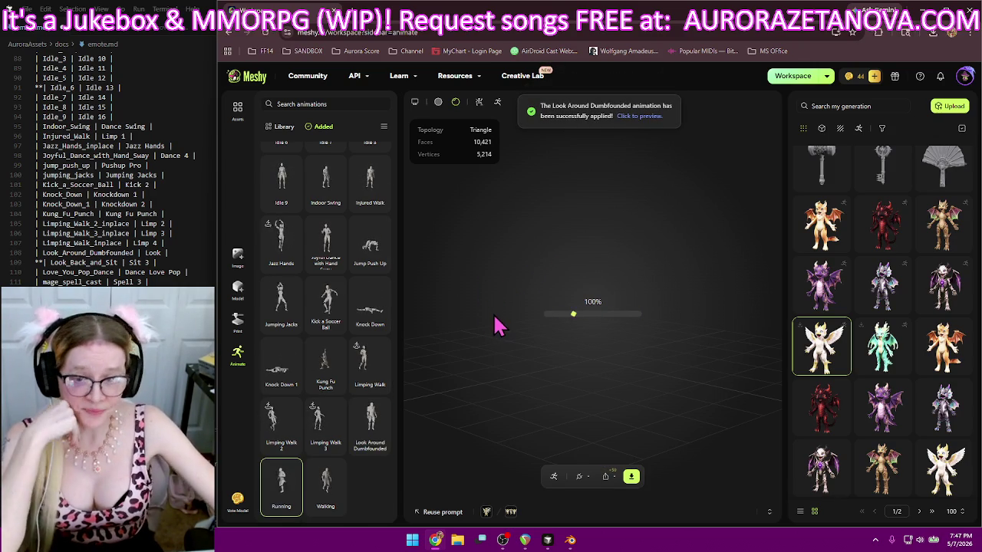
- Download the dragon as glb with Rigged Character, All Added animations, and a single file
{"action": "left_click", "coordinate": [632, 477]}
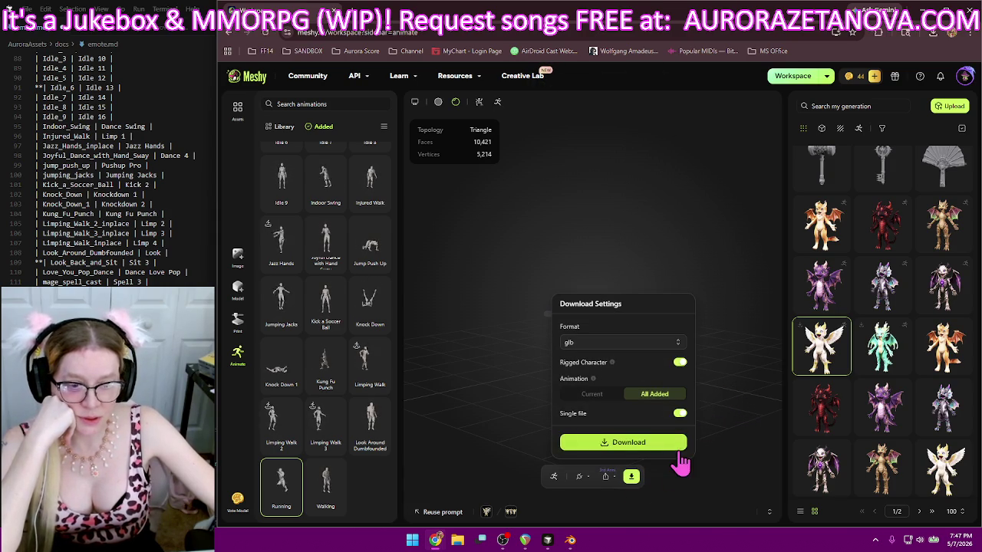
{"action": "left_click", "coordinate": [679, 447]}
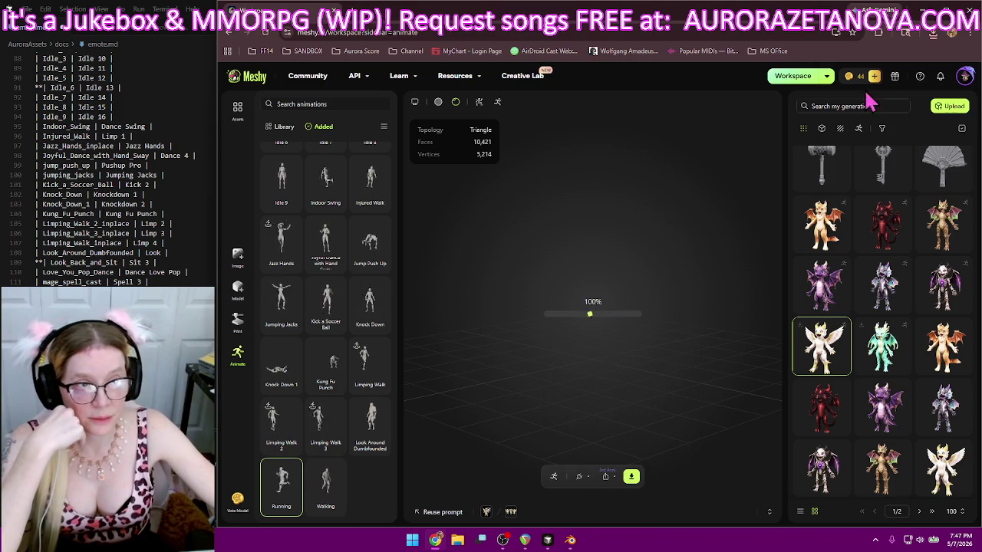
{"action": "left_click", "coordinate": [934, 33]}
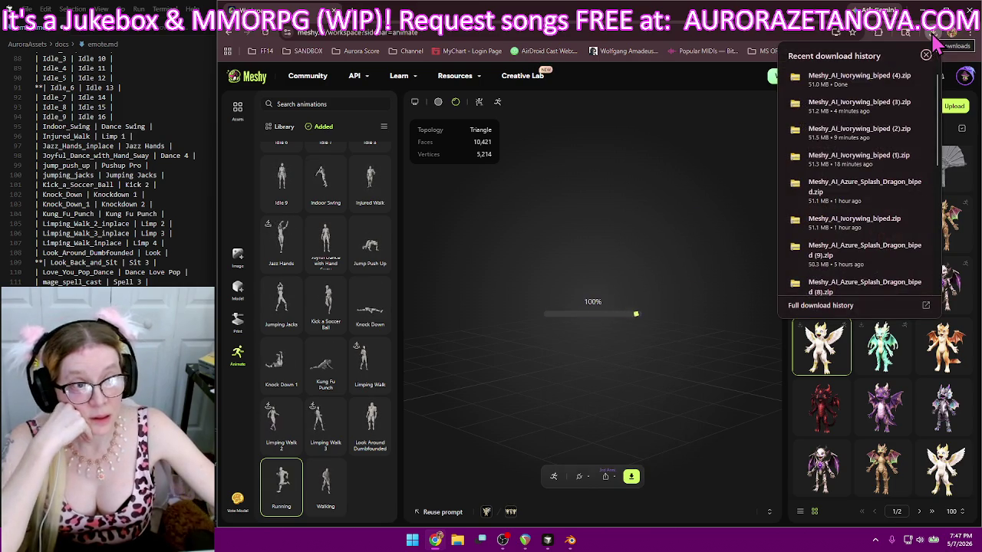
{"action": "left_click", "coordinate": [560, 215]}
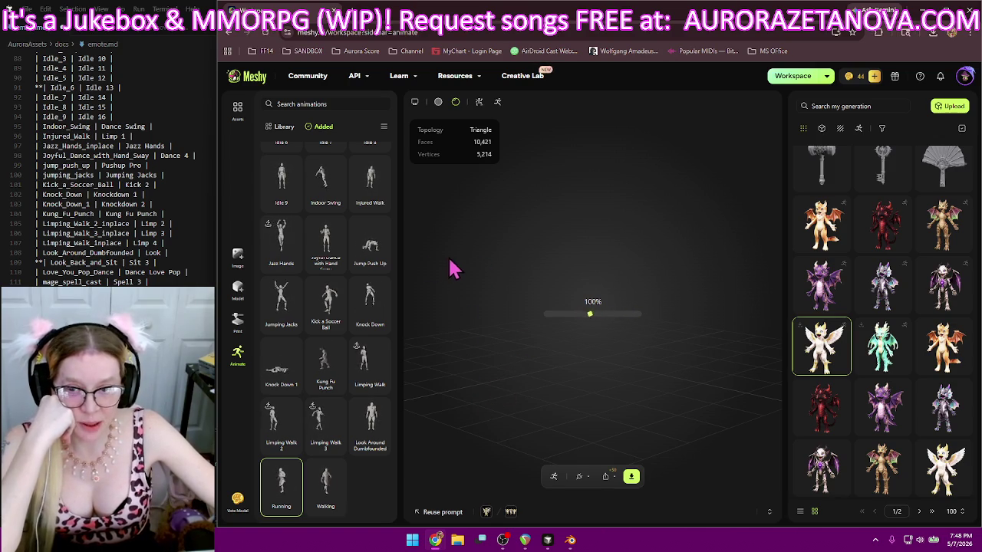
{"action": "scroll", "coordinate": [322, 230], "scroll_direction": "up", "scroll_amount": 1}
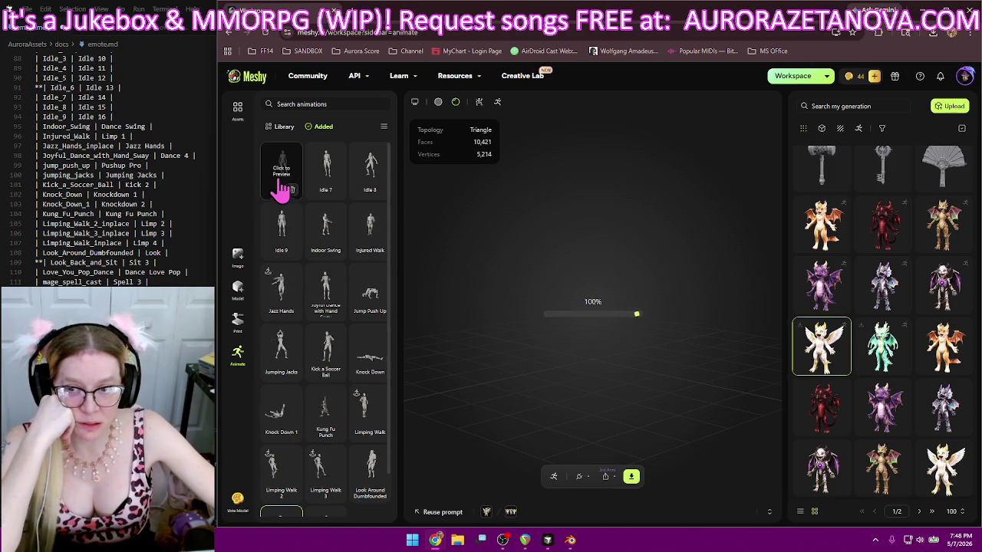
{"action": "scroll", "coordinate": [303, 246], "scroll_direction": "down", "scroll_amount": 1}
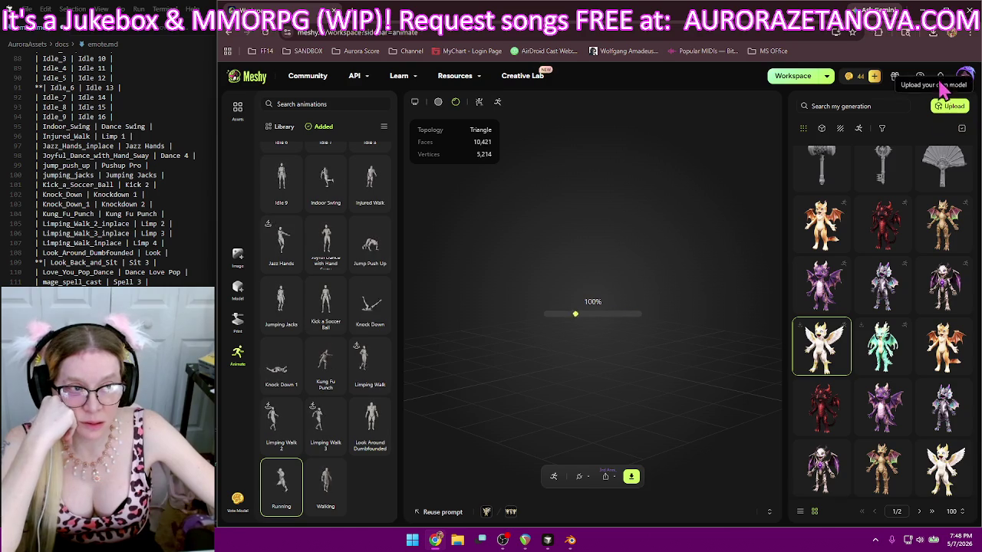
{"action": "left_click", "coordinate": [932, 35]}
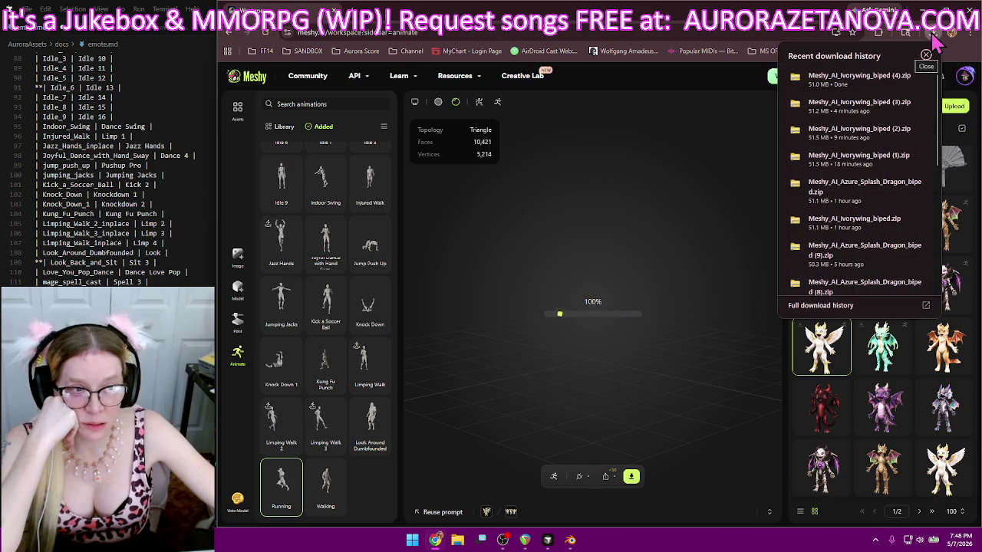
{"action": "left_click", "coordinate": [548, 153]}
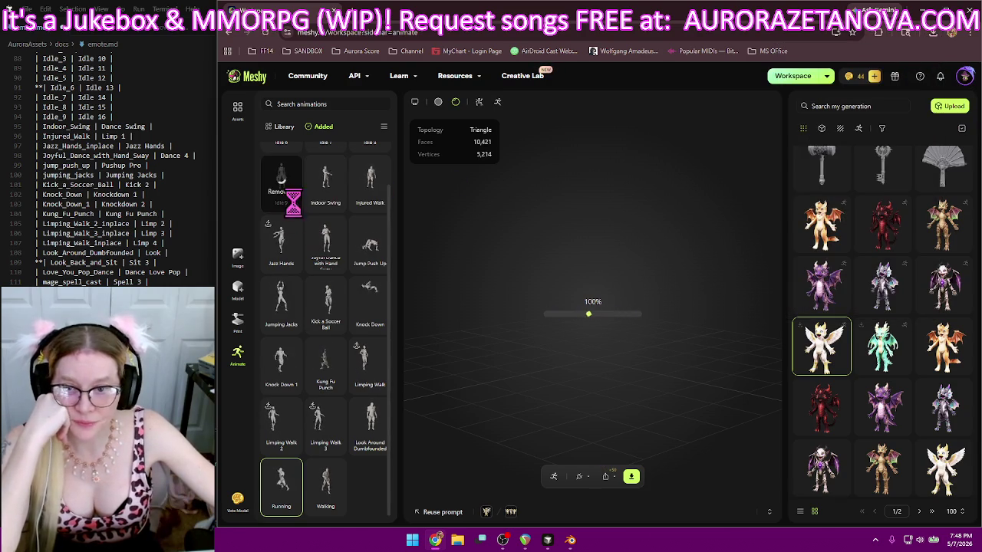
- Remove Idle 6, 7, 9, Indoor Swing, Injured Walk, Joyful Dance, Jumping Jacks, Jump Push Up, Jazz Hands, Knock Down
{"action": "left_click", "coordinate": [335, 214]}
{"action": "left_click", "coordinate": [291, 257]}
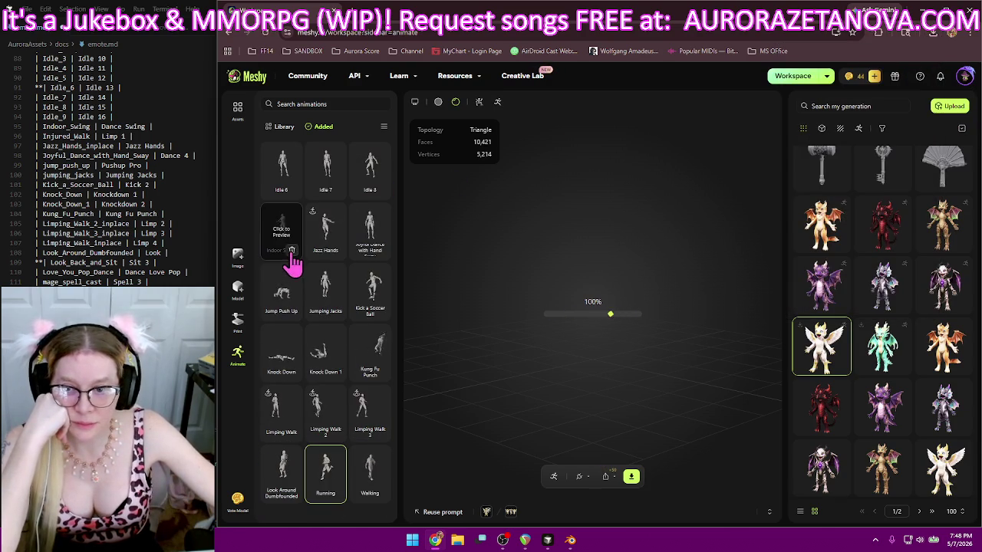
{"action": "left_click", "coordinate": [335, 250]}
{"action": "left_click", "coordinate": [292, 190]}
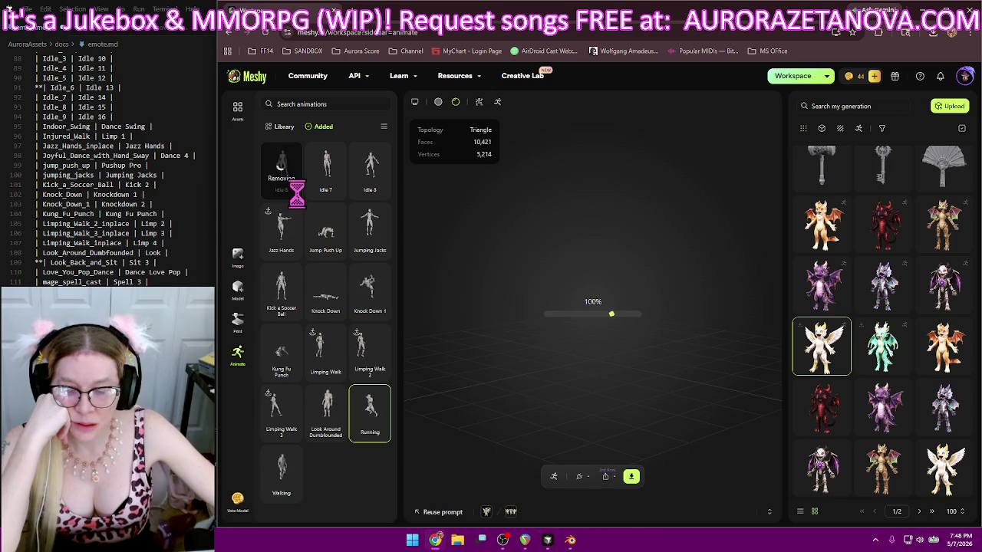
{"action": "left_click", "coordinate": [335, 190]}
{"action": "left_click", "coordinate": [293, 259]}
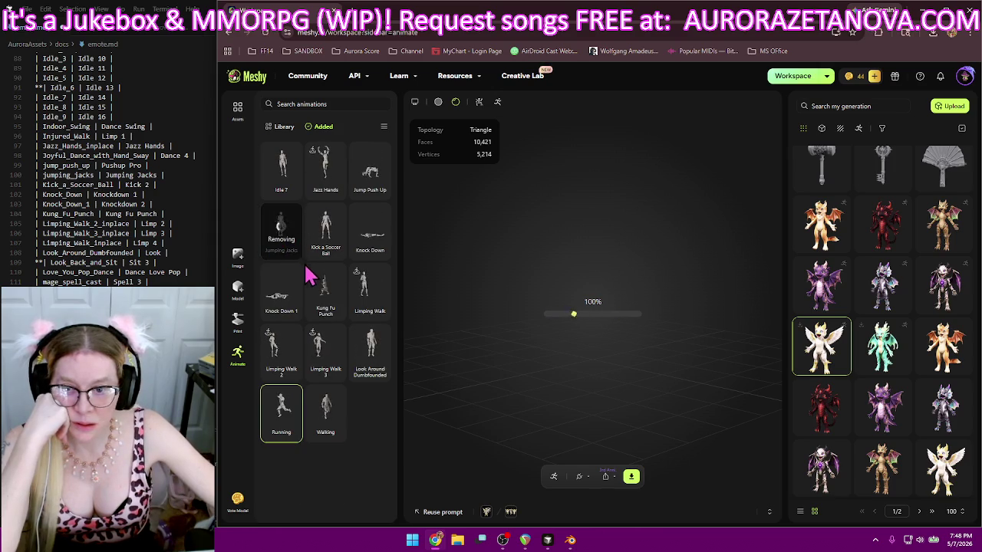
{"action": "left_click", "coordinate": [291, 189]}
{"action": "left_click", "coordinate": [335, 189]}
{"action": "left_click", "coordinate": [290, 189]}
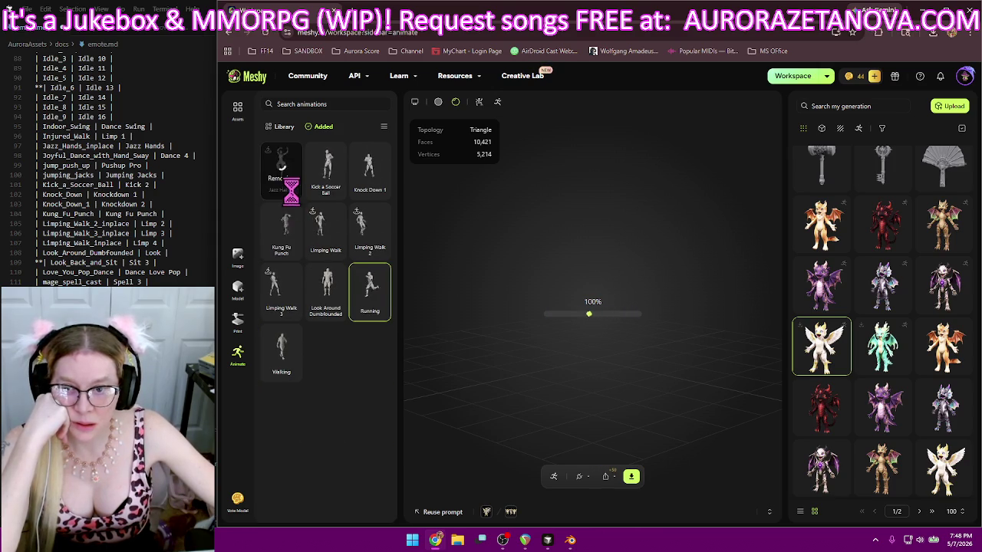
{"action": "left_click", "coordinate": [335, 190]}
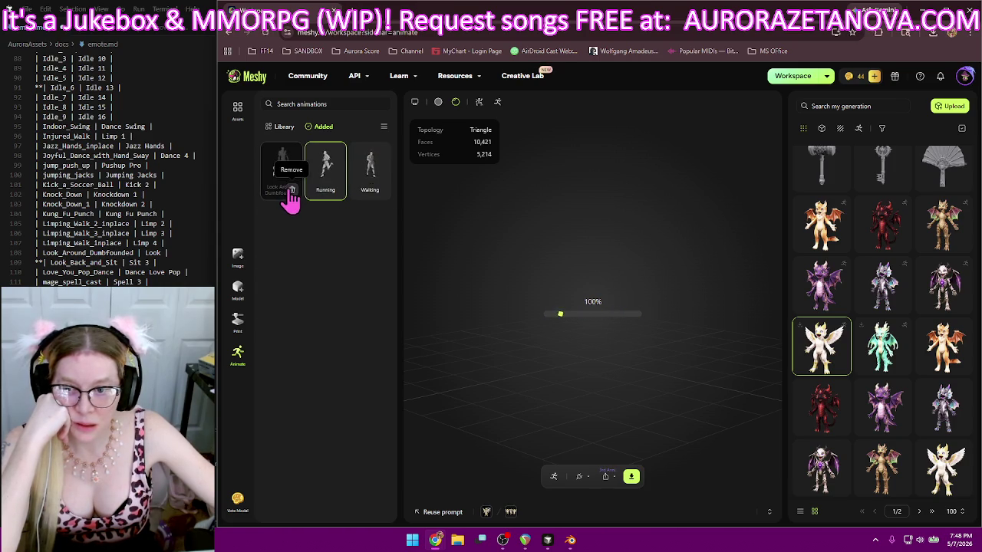
- Return to the Library, scroll down the list, and add Look Back and Sit to the dragon
{"action": "left_click", "coordinate": [281, 126]}
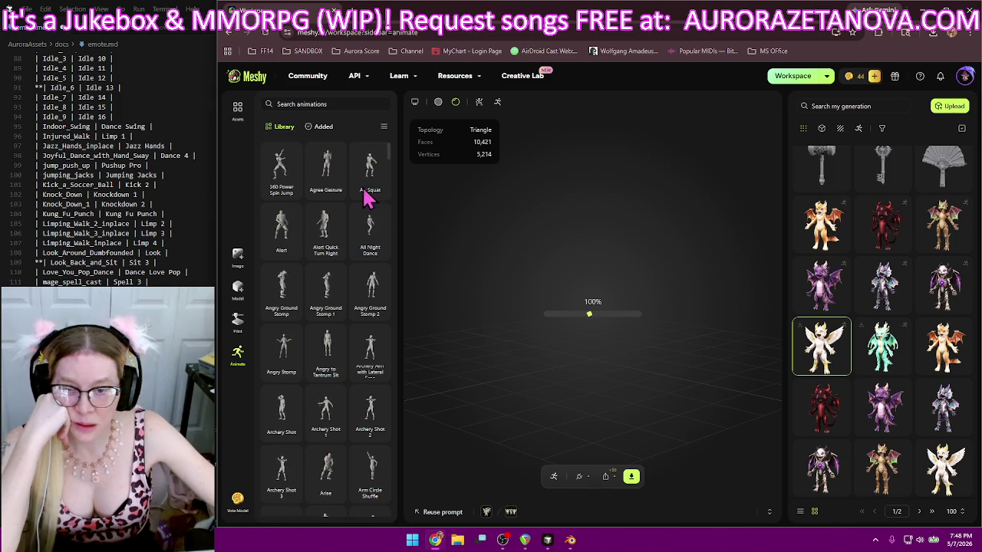
{"action": "scroll", "coordinate": [186, 227], "scroll_direction": "down", "scroll_amount": 1}
{"action": "scroll", "coordinate": [190, 222], "scroll_direction": "down", "scroll_amount": 2}
{"action": "scroll", "coordinate": [192, 223], "scroll_direction": "down", "scroll_amount": 2}
{"action": "scroll", "coordinate": [192, 227], "scroll_direction": "down", "scroll_amount": 1}
{"action": "left_click_drag", "start_coordinate": [388, 153], "coordinate": [401, 355]}
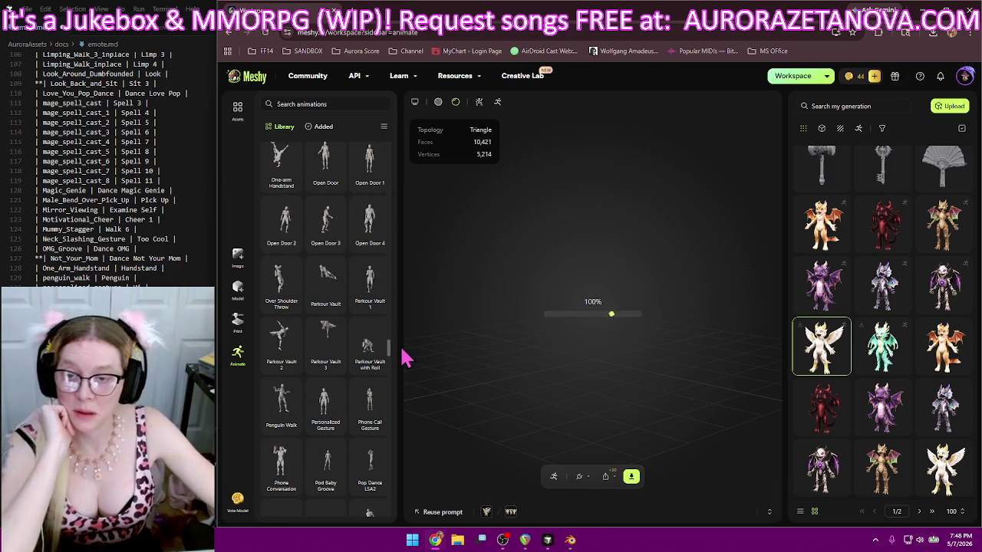
{"action": "left_click_drag", "start_coordinate": [406, 357], "coordinate": [402, 338]}
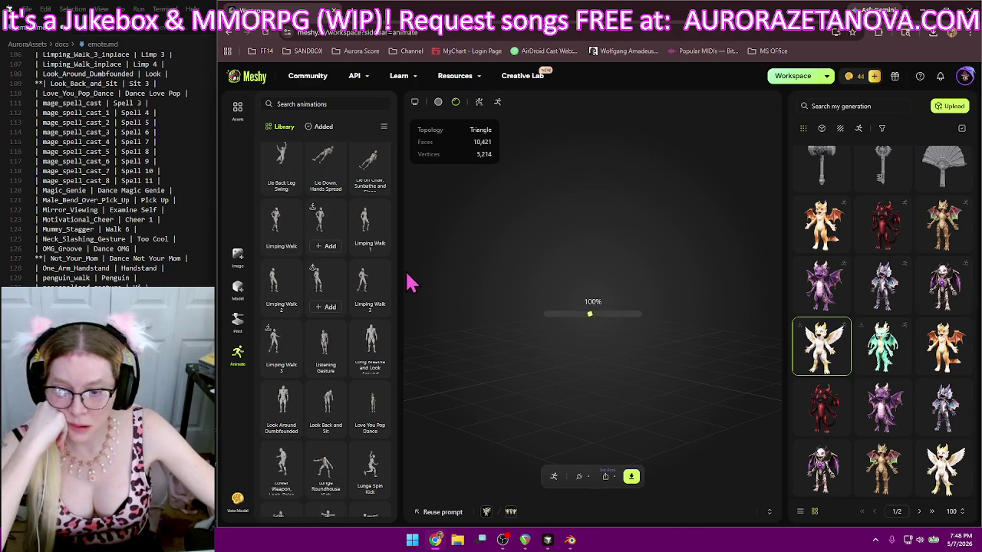
{"action": "left_click", "coordinate": [323, 428]}
- Add Love You Pop Dance and Mage Spell Cast 1 through 4 to the dragon
{"action": "scroll", "coordinate": [345, 399], "scroll_direction": "down", "scroll_amount": 3}
{"action": "left_click", "coordinate": [375, 173]}
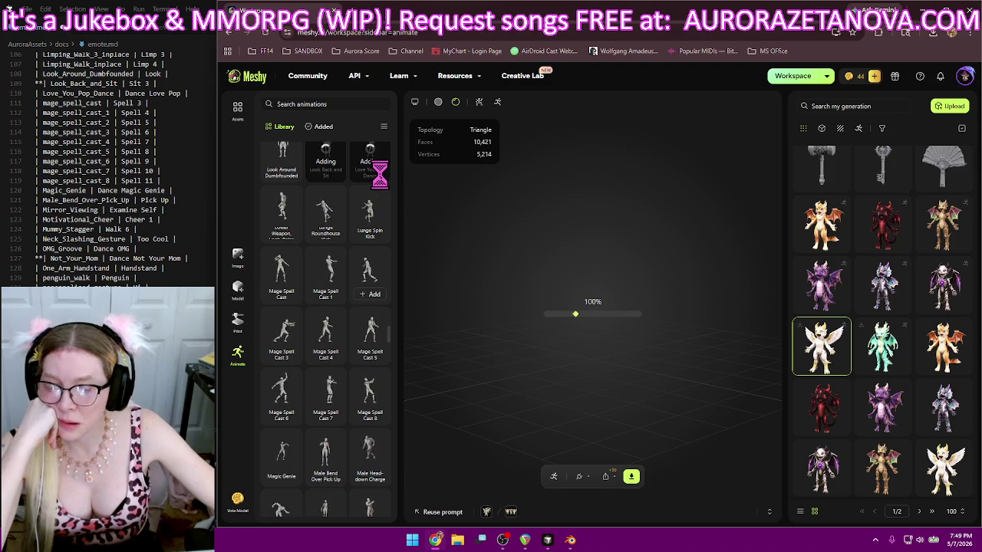
{"action": "scroll", "coordinate": [383, 252], "scroll_direction": "down", "scroll_amount": 2}
{"action": "left_click", "coordinate": [283, 192]}
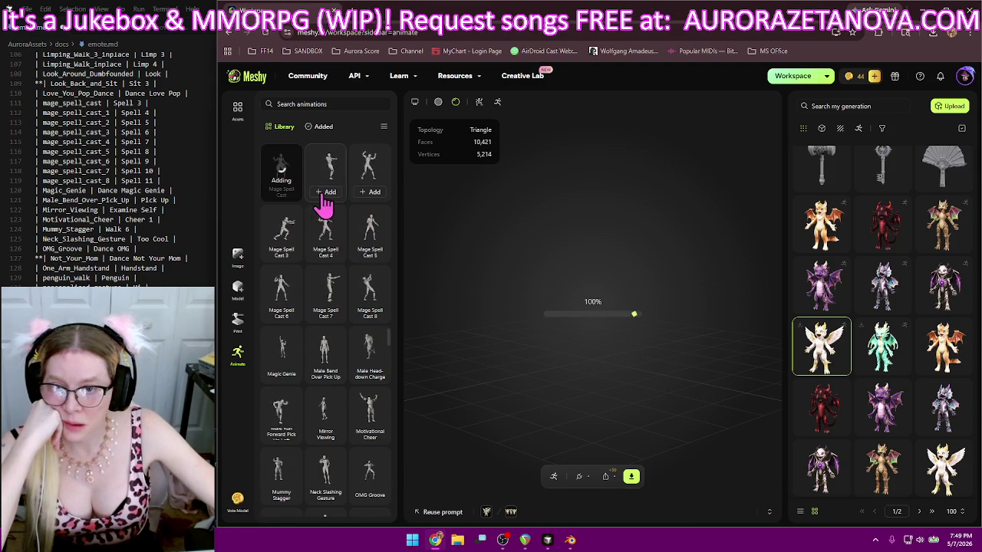
{"action": "left_click", "coordinate": [370, 193]}
{"action": "left_click", "coordinate": [283, 254]}
{"action": "left_click", "coordinate": [325, 253]}
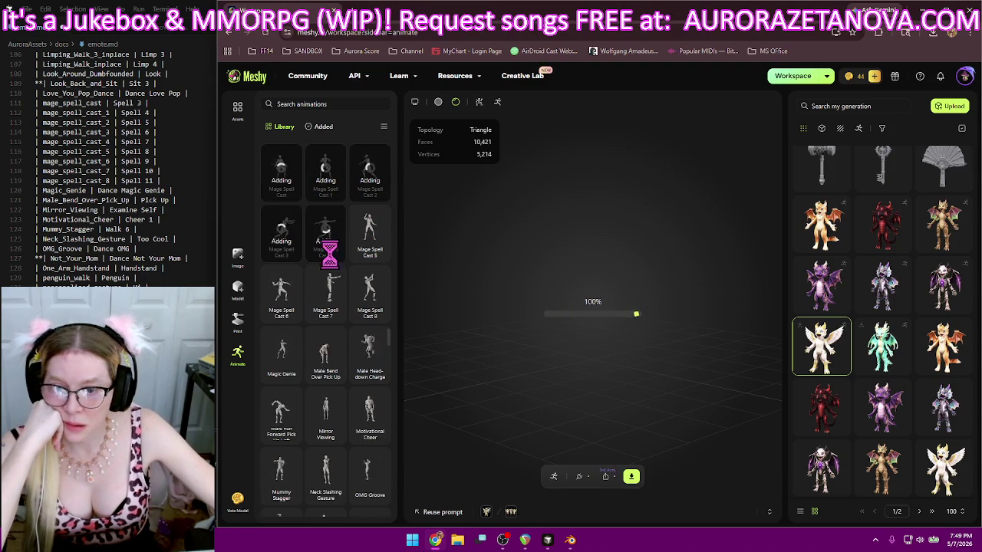
- Add Mage Spell Cast 6, 7 and 8, Magic Genie and Male Bend Over Pick Up
{"action": "left_click", "coordinate": [282, 314]}
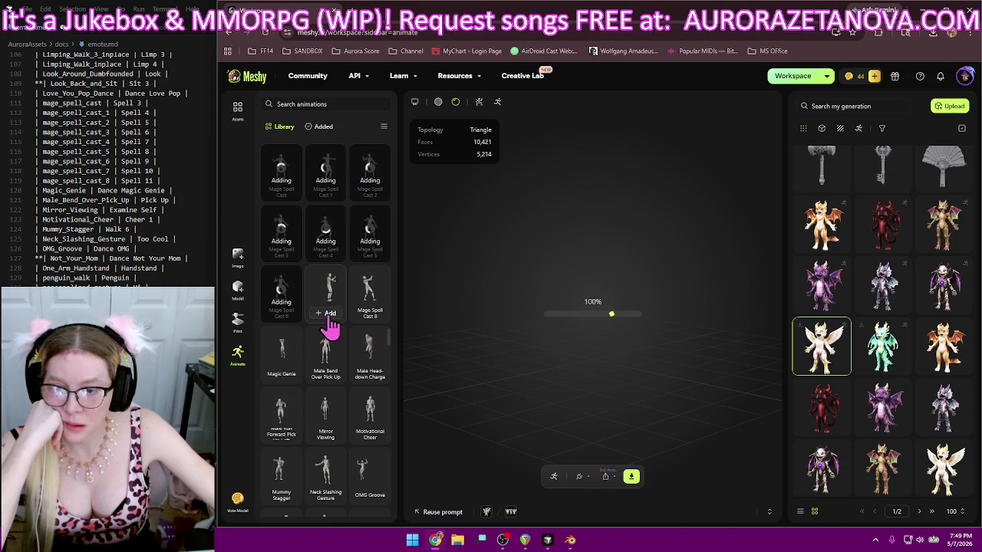
{"action": "left_click", "coordinate": [326, 315]}
{"action": "left_click", "coordinate": [371, 314]}
{"action": "left_click", "coordinate": [284, 368]}
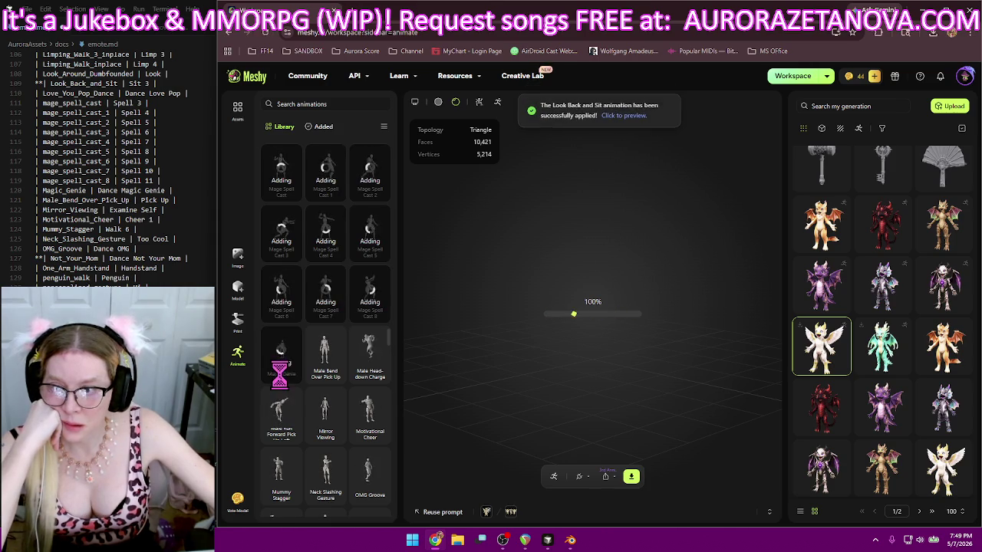
{"action": "left_click", "coordinate": [322, 365]}
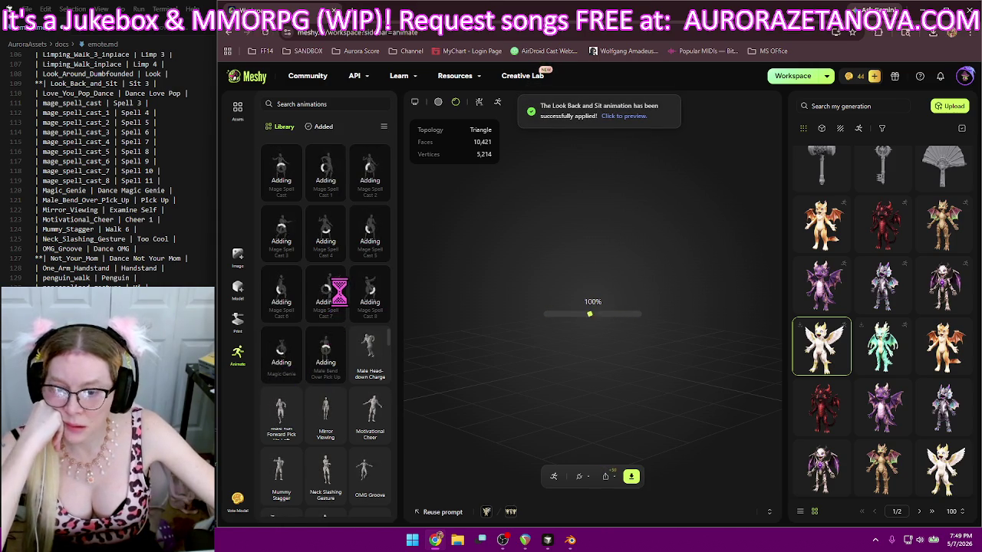
- Add Mirror Viewing, Mummy Stagger, Neck Slashing Gesture and OMG Groove to the dragon
{"action": "scroll", "coordinate": [330, 345], "scroll_direction": "down", "scroll_amount": 1}
{"action": "left_click", "coordinate": [329, 333]}
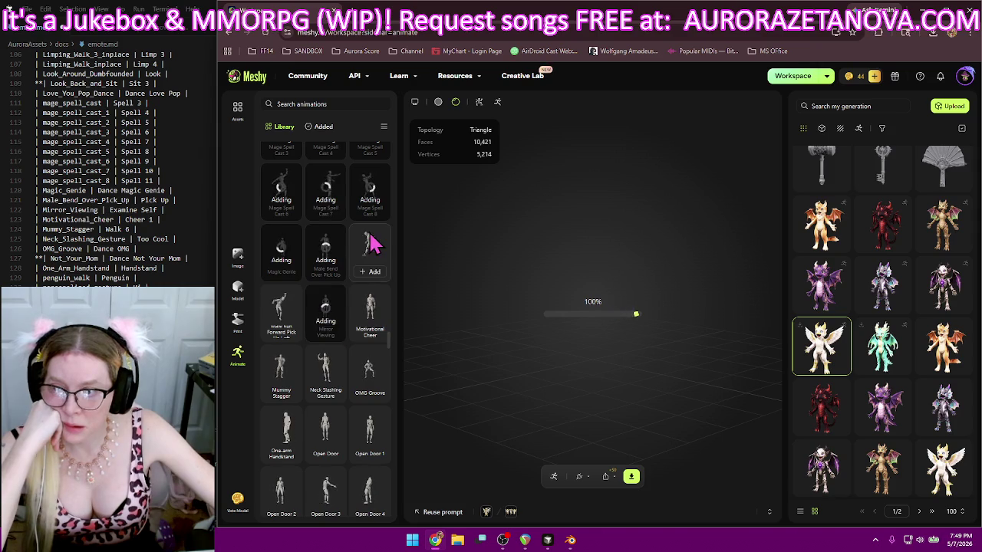
{"action": "scroll", "coordinate": [373, 244], "scroll_direction": "down", "scroll_amount": 2}
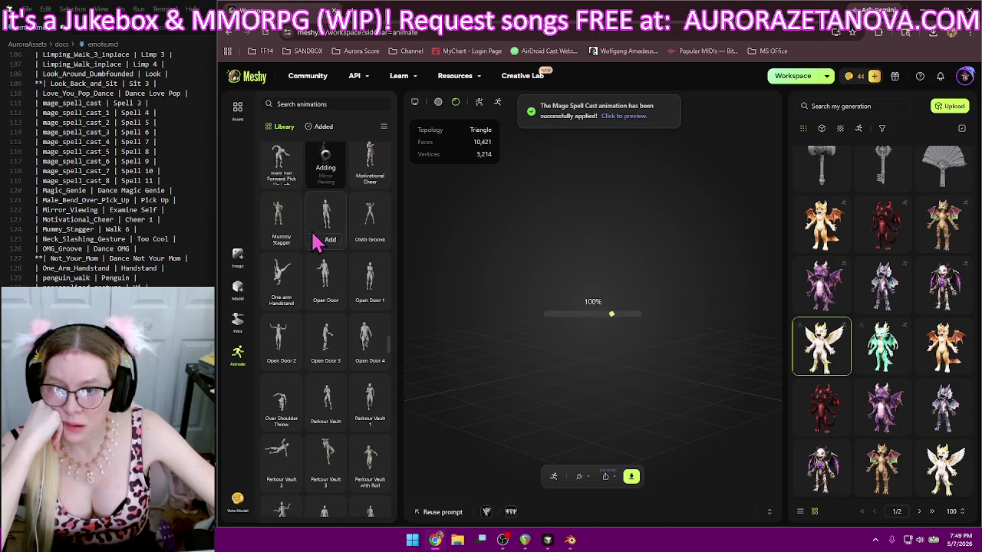
{"action": "left_click", "coordinate": [279, 241]}
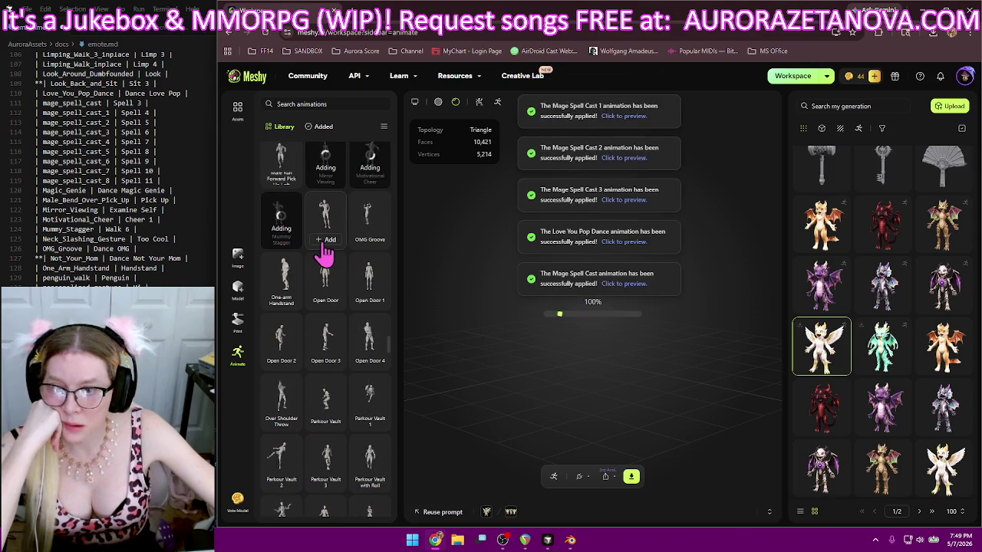
{"action": "left_click", "coordinate": [328, 239]}
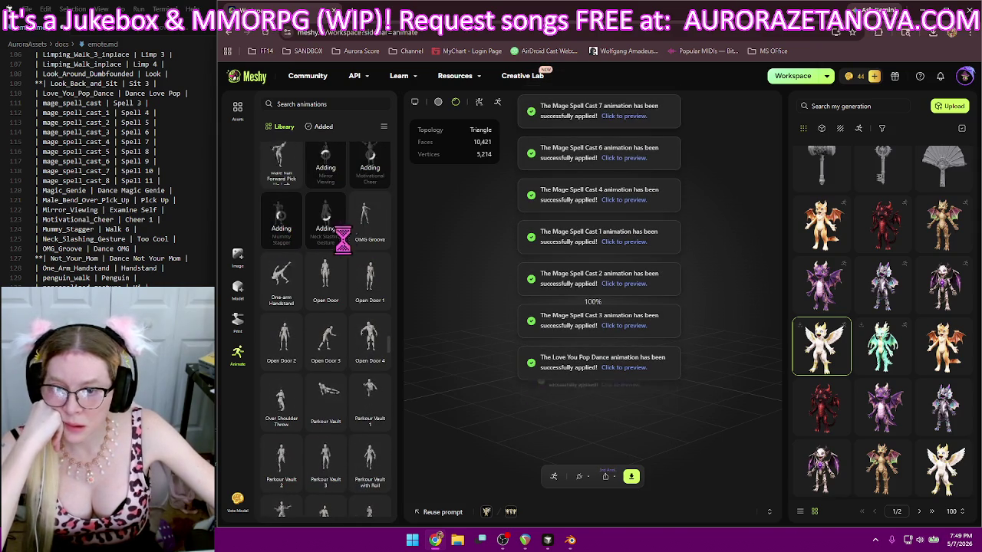
{"action": "left_click", "coordinate": [369, 240]}
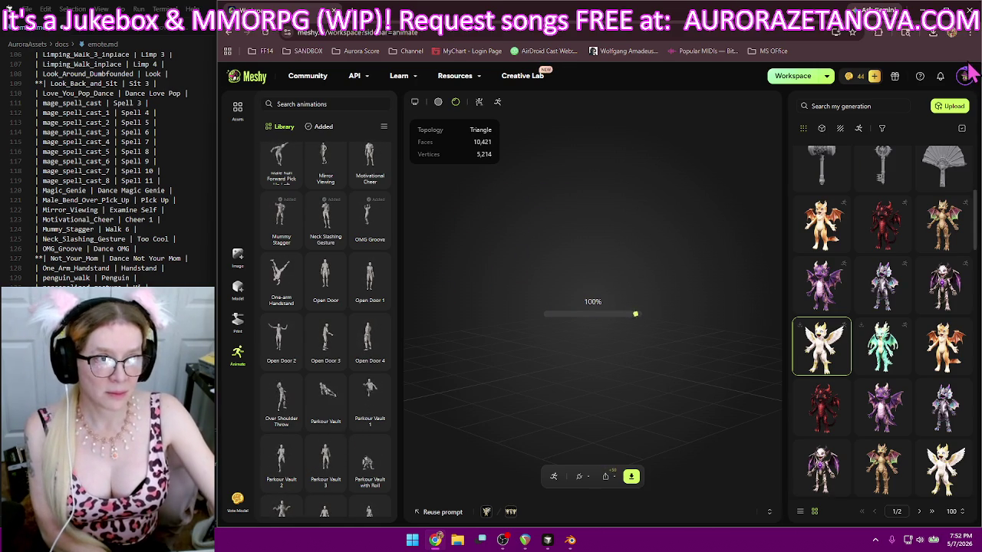
- Once the animations finish applying, confirm Meshy_AI_Ivorywing_biped (4).zip (51.0 MB) in download history
{"action": "left_click", "coordinate": [933, 34]}
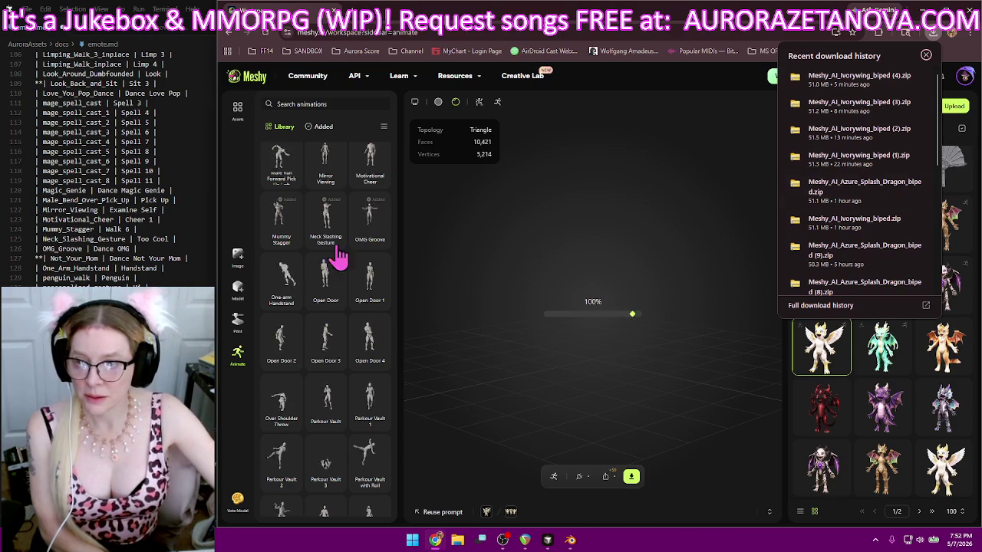
- Bring the emote.md notes forward and scroll up to the Hip_Hop_Dance and Idle rows
{"action": "left_click", "coordinate": [162, 258]}
{"action": "scroll", "coordinate": [163, 257], "scroll_direction": "up", "scroll_amount": 10}
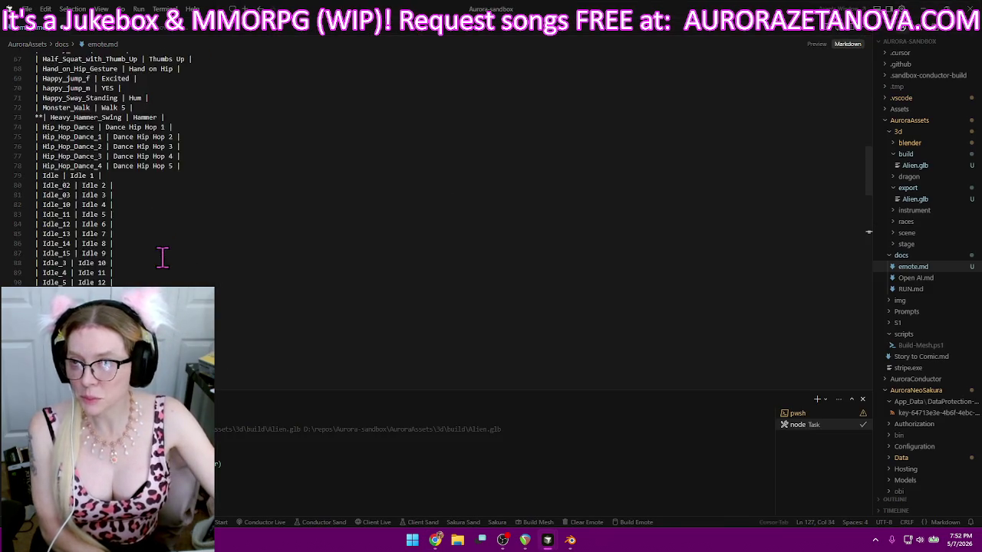
- Scroll through emote.md and place the caret on the Heavy_Hammer_Swing line
{"action": "scroll", "coordinate": [162, 258], "scroll_direction": "up", "scroll_amount": 7}
{"action": "scroll", "coordinate": [161, 253], "scroll_direction": "up", "scroll_amount": 12}
{"action": "scroll", "coordinate": [161, 253], "scroll_direction": "up", "scroll_amount": 3}
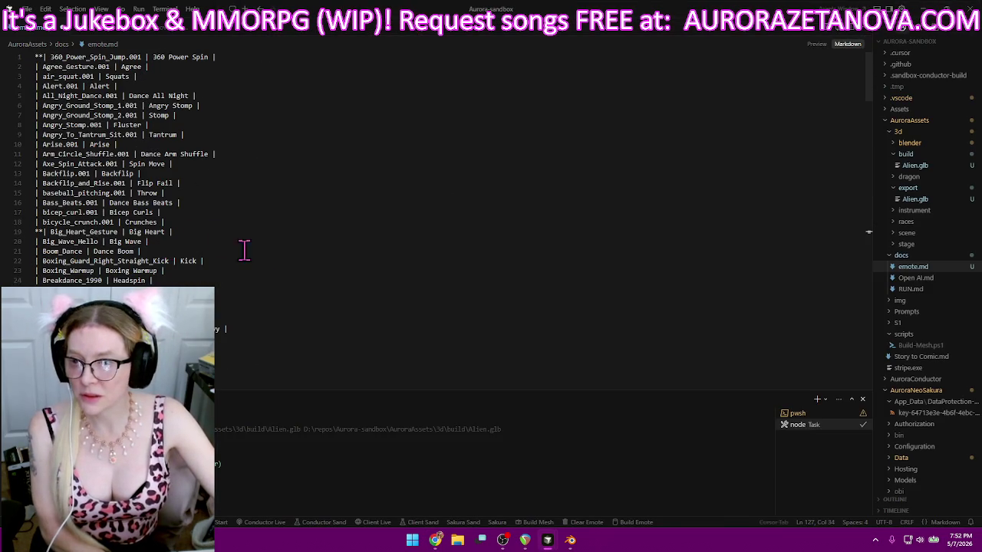
{"action": "scroll", "coordinate": [268, 261], "scroll_direction": "down", "scroll_amount": 5}
{"action": "scroll", "coordinate": [267, 261], "scroll_direction": "down", "scroll_amount": 3}
{"action": "scroll", "coordinate": [267, 260], "scroll_direction": "down", "scroll_amount": 2}
{"action": "scroll", "coordinate": [269, 263], "scroll_direction": "down", "scroll_amount": 7}
{"action": "scroll", "coordinate": [267, 262], "scroll_direction": "down", "scroll_amount": 1}
{"action": "left_click", "coordinate": [206, 245]}
- Scroll further down and place the caret at the end of the Not_Your_Mom line
{"action": "scroll", "coordinate": [209, 249], "scroll_direction": "down", "scroll_amount": 3}
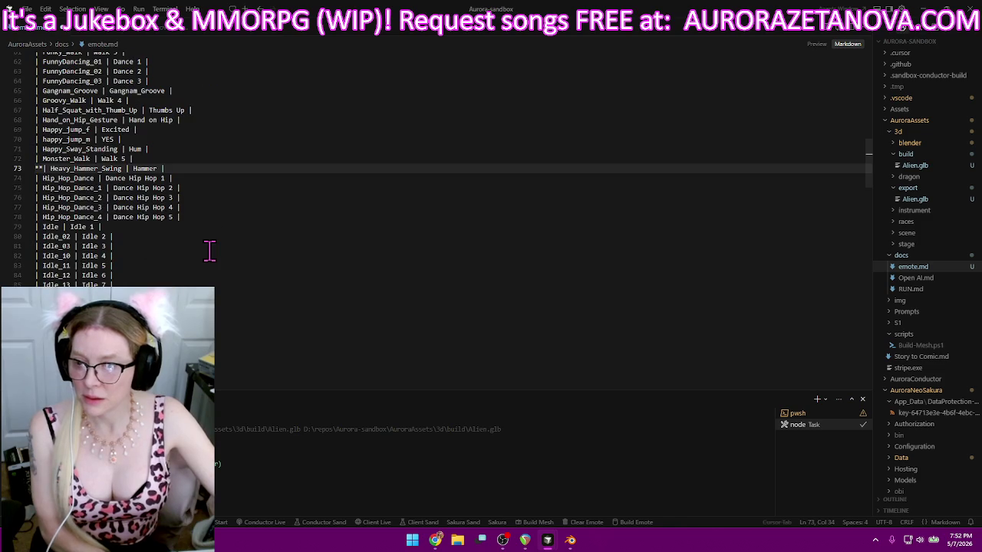
{"action": "scroll", "coordinate": [260, 259], "scroll_direction": "down", "scroll_amount": 2}
{"action": "scroll", "coordinate": [259, 259], "scroll_direction": "down", "scroll_amount": 4}
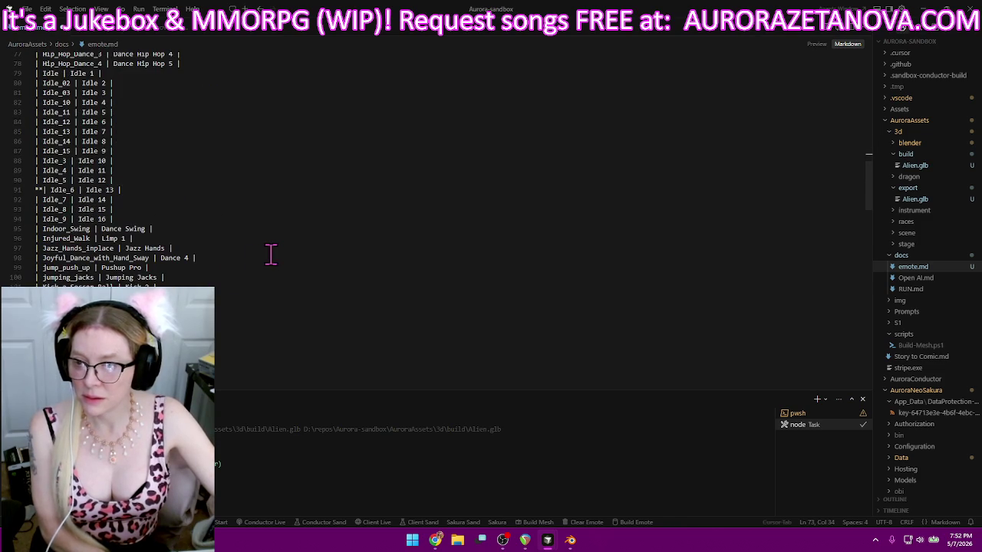
{"action": "scroll", "coordinate": [280, 252], "scroll_direction": "down", "scroll_amount": 3}
{"action": "scroll", "coordinate": [281, 252], "scroll_direction": "down", "scroll_amount": 2}
{"action": "scroll", "coordinate": [282, 252], "scroll_direction": "down", "scroll_amount": 2}
{"action": "scroll", "coordinate": [281, 251], "scroll_direction": "down", "scroll_amount": 1}
{"action": "scroll", "coordinate": [295, 234], "scroll_direction": "up", "scroll_amount": 2}
{"action": "scroll", "coordinate": [299, 234], "scroll_direction": "up", "scroll_amount": 7}
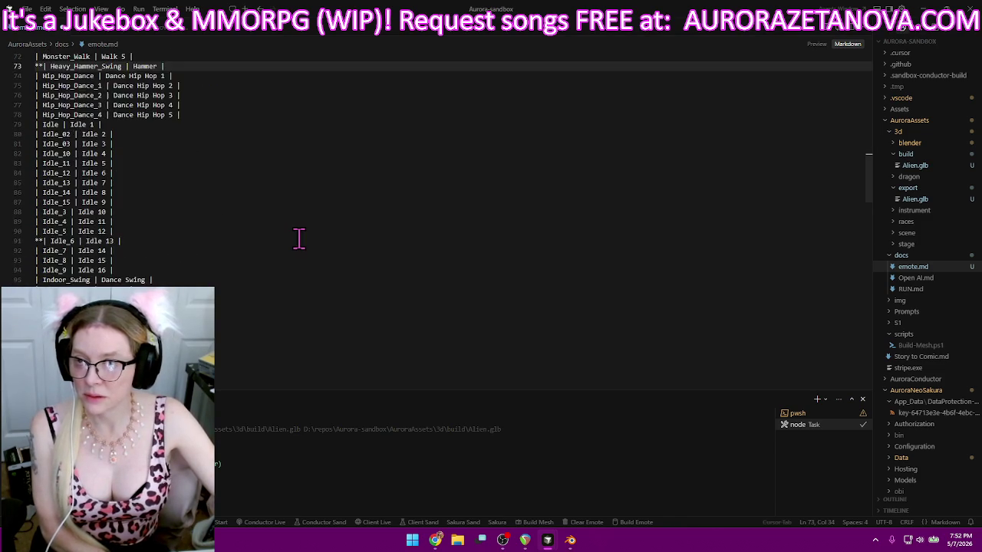
{"action": "scroll", "coordinate": [299, 237], "scroll_direction": "up", "scroll_amount": 3}
{"action": "scroll", "coordinate": [301, 216], "scroll_direction": "down", "scroll_amount": 2}
{"action": "scroll", "coordinate": [258, 226], "scroll_direction": "down", "scroll_amount": 2}
{"action": "scroll", "coordinate": [217, 225], "scroll_direction": "down", "scroll_amount": 5}
{"action": "scroll", "coordinate": [238, 227], "scroll_direction": "down", "scroll_amount": 1}
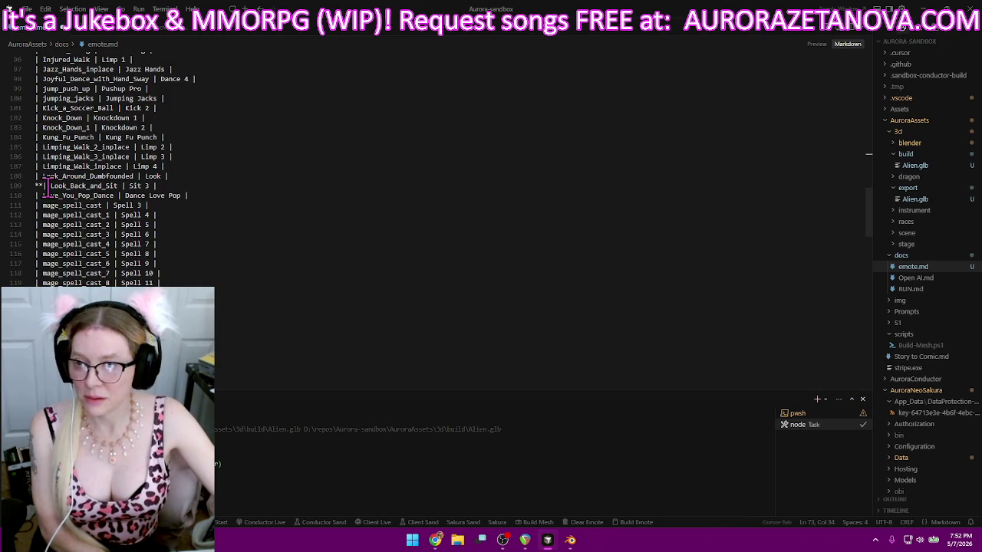
{"action": "scroll", "coordinate": [111, 283], "scroll_direction": "down", "scroll_amount": 4}
{"action": "left_click", "coordinate": [219, 233]}
- Switch back to Meshy's animation library and scroll to the Penguin Walk entries
{"action": "scroll", "coordinate": [284, 259], "scroll_direction": "down", "scroll_amount": 3}
{"action": "scroll", "coordinate": [287, 258], "scroll_direction": "down", "scroll_amount": 1}
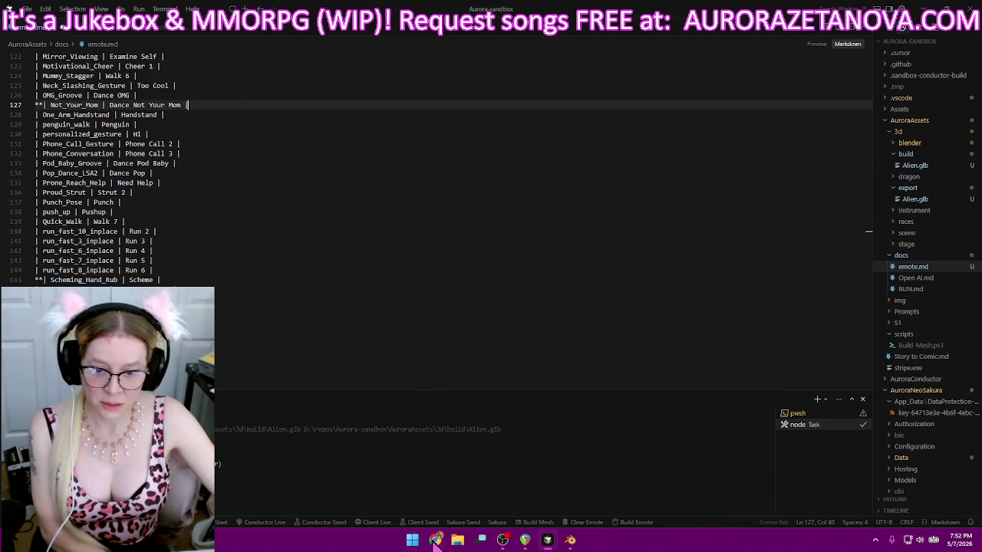
{"action": "left_click", "coordinate": [435, 540]}
{"action": "scroll", "coordinate": [376, 373], "scroll_direction": "down", "scroll_amount": 2}
{"action": "scroll", "coordinate": [387, 364], "scroll_direction": "down", "scroll_amount": 2}
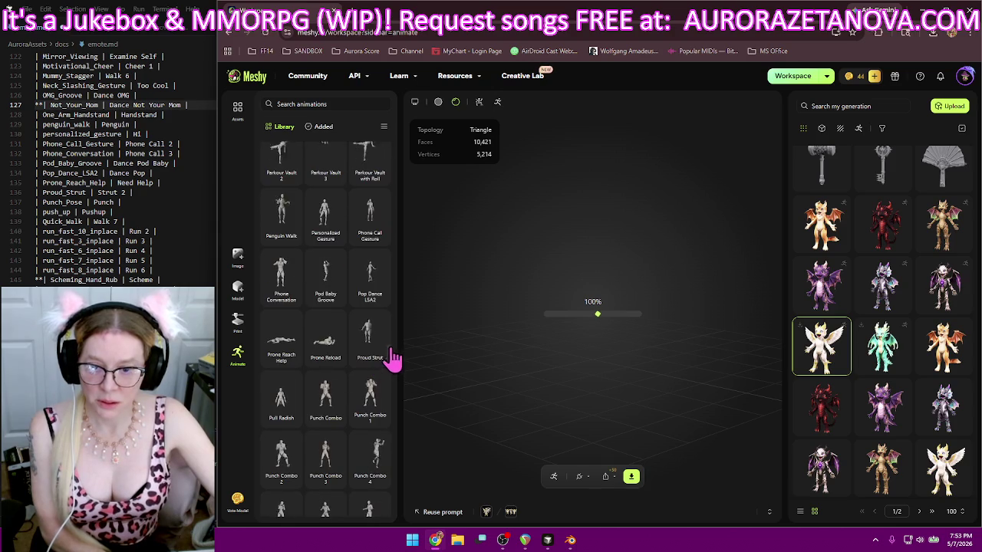
- In the Added list, remove the Mage Spell Cast 1 and 3 animations, two more Mage Spell Casts, and Look Back and Sit
{"action": "left_click", "coordinate": [321, 127]}
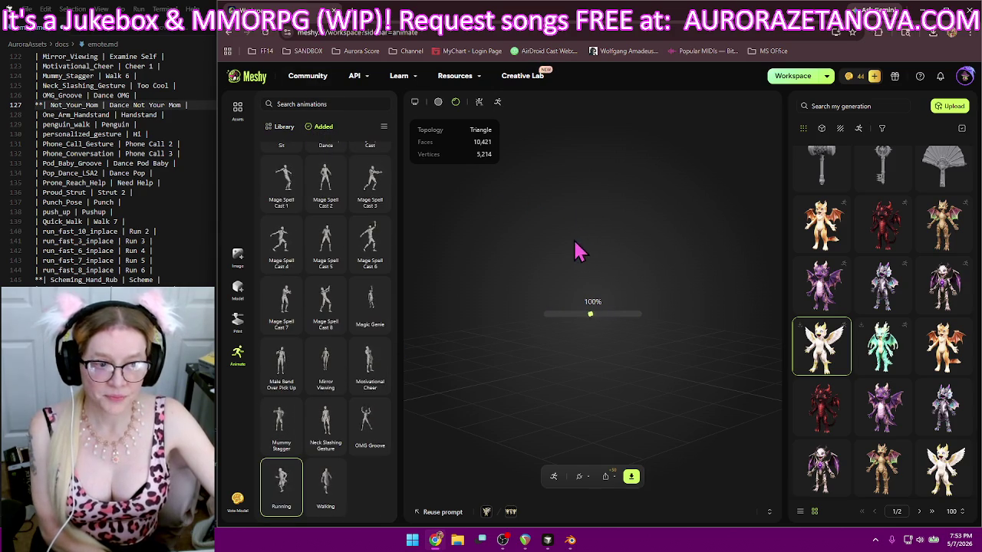
{"action": "left_click", "coordinate": [291, 202]}
{"action": "left_click", "coordinate": [335, 202]}
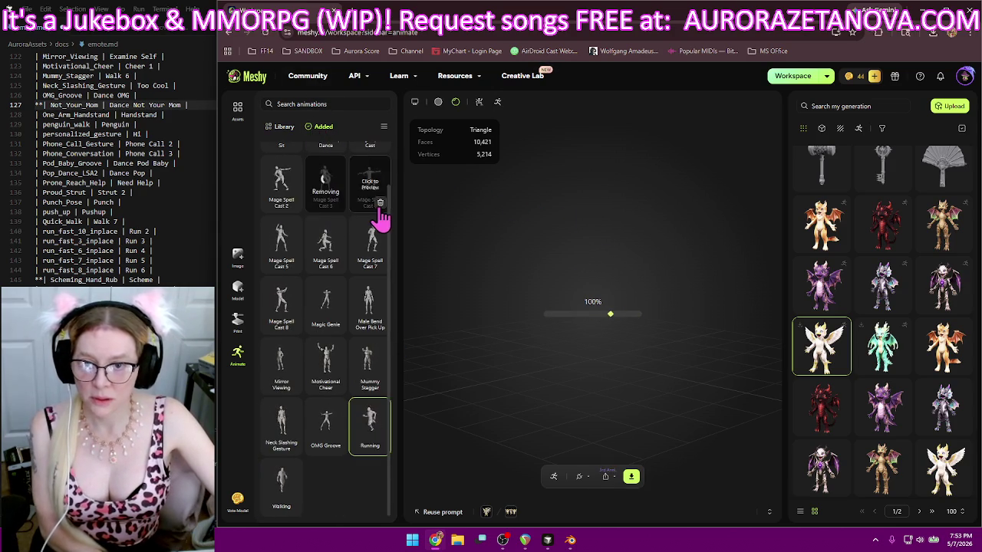
{"action": "left_click", "coordinate": [377, 221]}
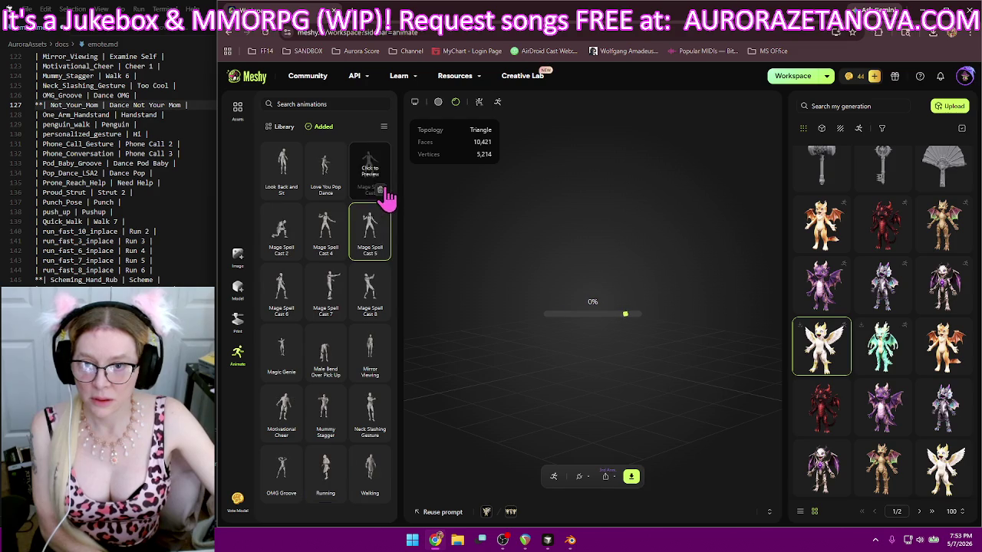
{"action": "left_click", "coordinate": [295, 188]}
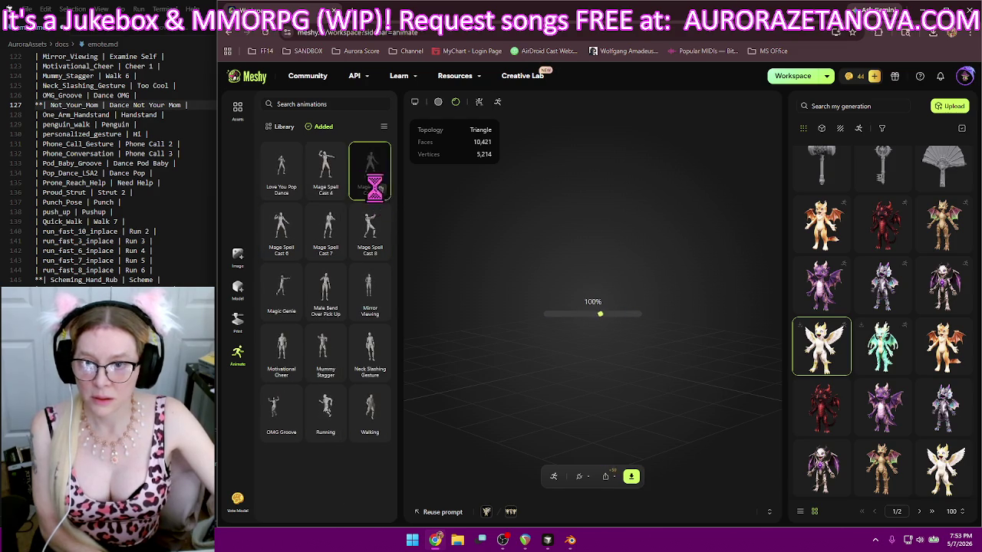
{"action": "left_click", "coordinate": [379, 191]}
- Remove Love You Pop Dance, Mage Spell Cast 4 and 7, Mirror Viewing, Male Bend Over Pick Up and Mummy Stagger
{"action": "left_click", "coordinate": [292, 191]}
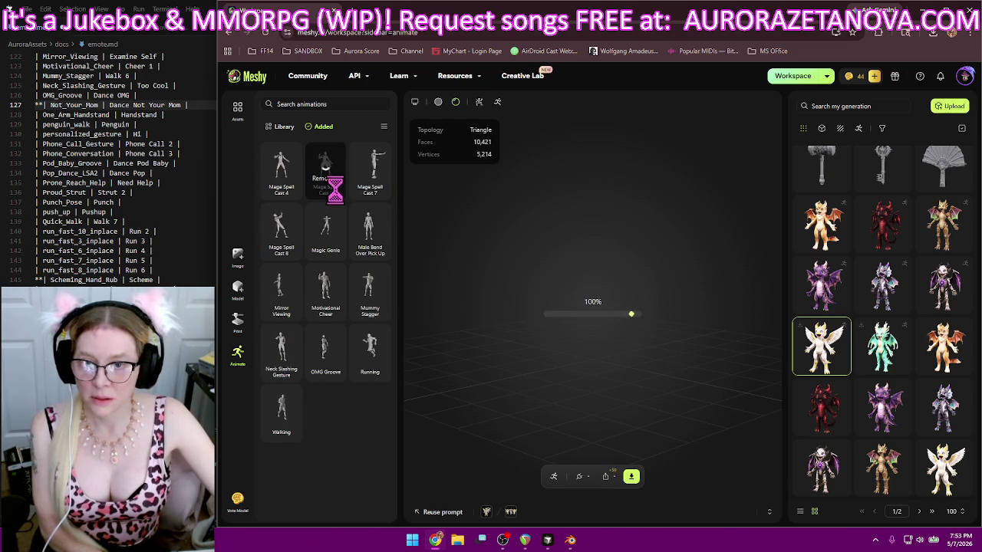
{"action": "left_click", "coordinate": [292, 192]}
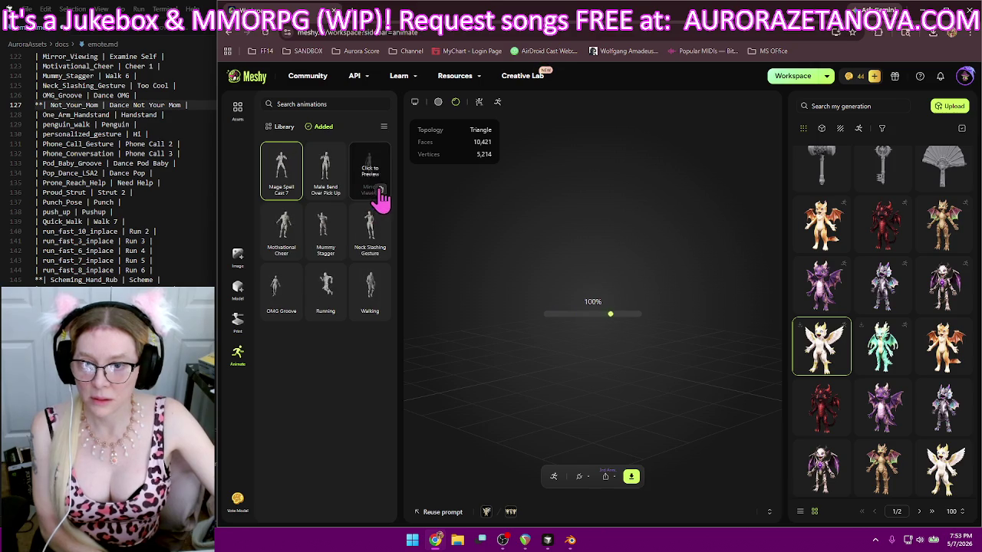
{"action": "left_click", "coordinate": [380, 191]}
{"action": "left_click", "coordinate": [292, 192]}
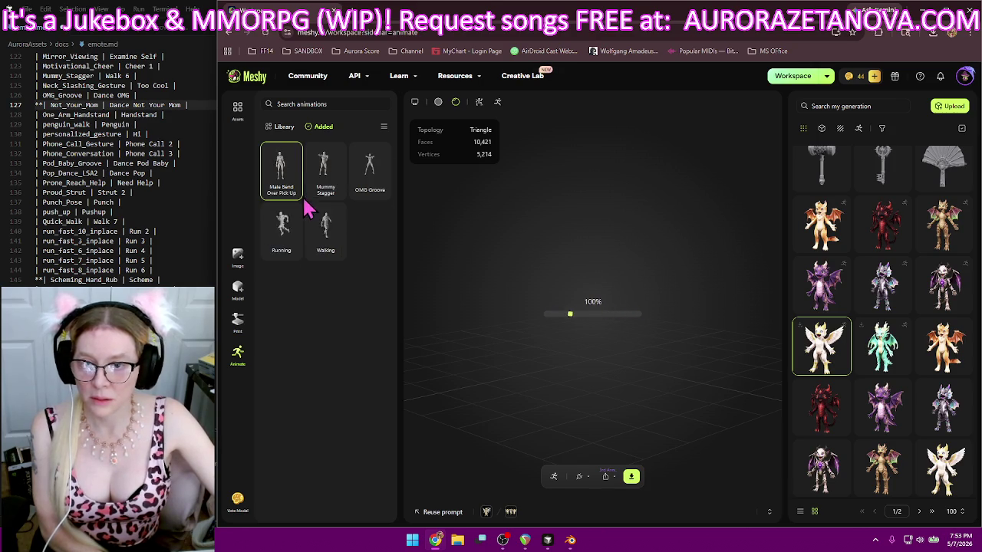
{"action": "left_click", "coordinate": [293, 192]}
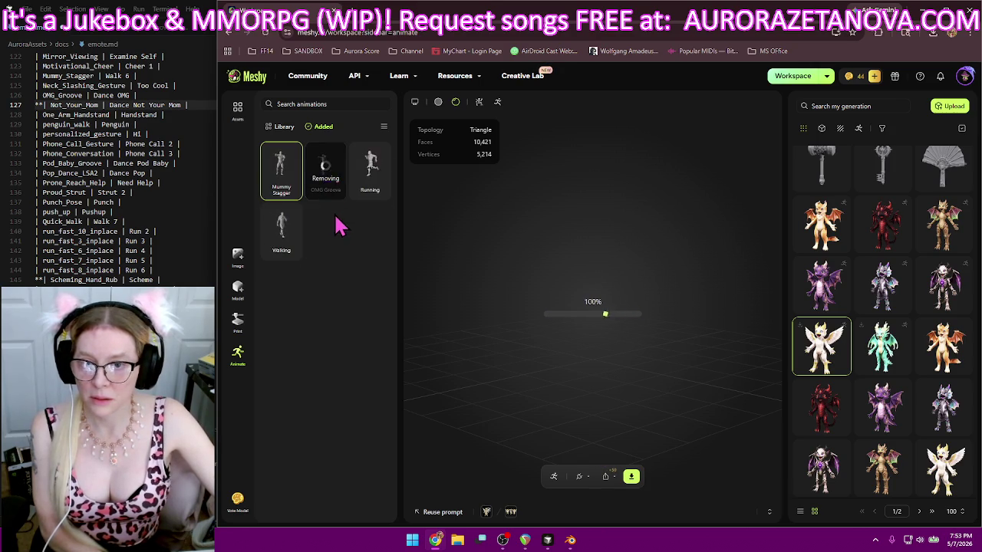
{"action": "left_click", "coordinate": [289, 190]}
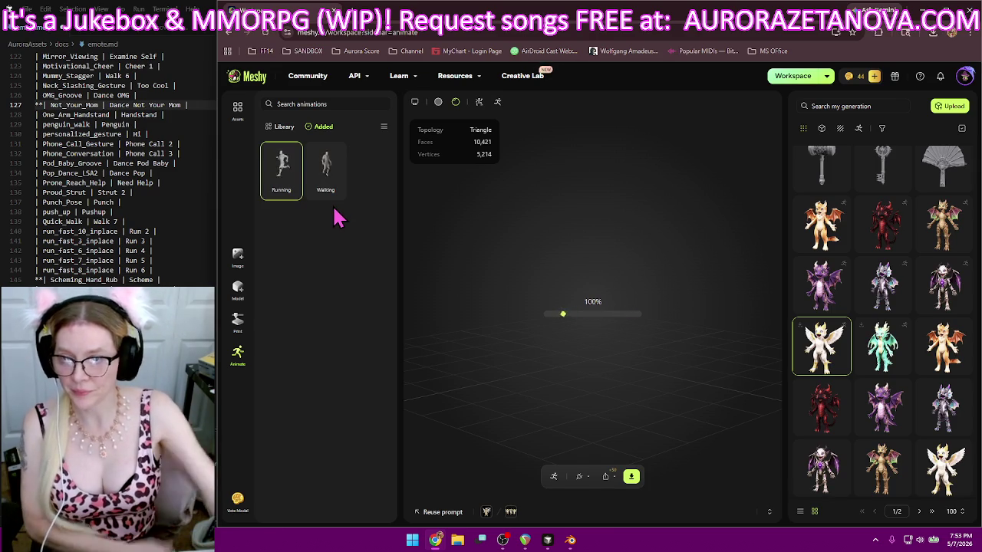
- Return to the animation Library and scroll down to the Open Door and Parkour Vault entries
{"action": "left_click", "coordinate": [283, 127]}
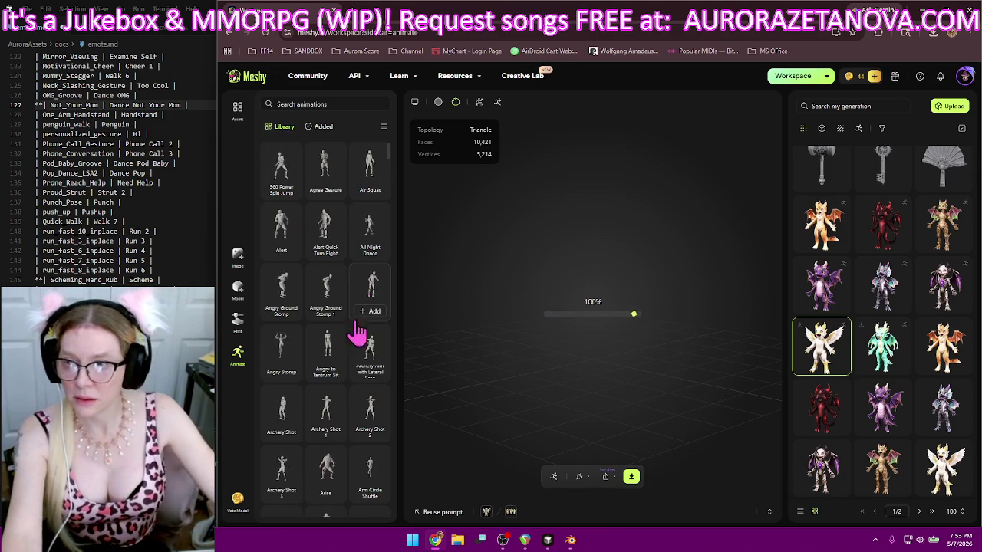
{"action": "scroll", "coordinate": [354, 314], "scroll_direction": "down", "scroll_amount": 3}
{"action": "scroll", "coordinate": [353, 316], "scroll_direction": "down", "scroll_amount": 3}
{"action": "scroll", "coordinate": [349, 322], "scroll_direction": "down", "scroll_amount": 3}
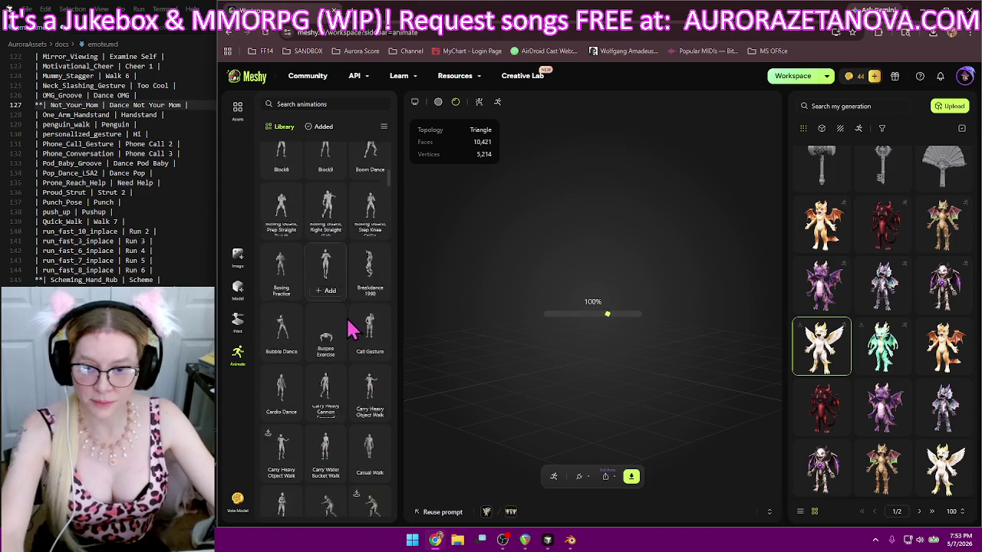
{"action": "scroll", "coordinate": [349, 328], "scroll_direction": "down", "scroll_amount": 3}
{"action": "scroll", "coordinate": [353, 338], "scroll_direction": "down", "scroll_amount": 3}
{"action": "scroll", "coordinate": [353, 349], "scroll_direction": "down", "scroll_amount": 3}
{"action": "scroll", "coordinate": [351, 356], "scroll_direction": "down", "scroll_amount": 3}
{"action": "scroll", "coordinate": [350, 359], "scroll_direction": "down", "scroll_amount": 3}
{"action": "scroll", "coordinate": [351, 365], "scroll_direction": "down", "scroll_amount": 3}
{"action": "scroll", "coordinate": [353, 368], "scroll_direction": "down", "scroll_amount": 3}
{"action": "scroll", "coordinate": [351, 373], "scroll_direction": "down", "scroll_amount": 2}
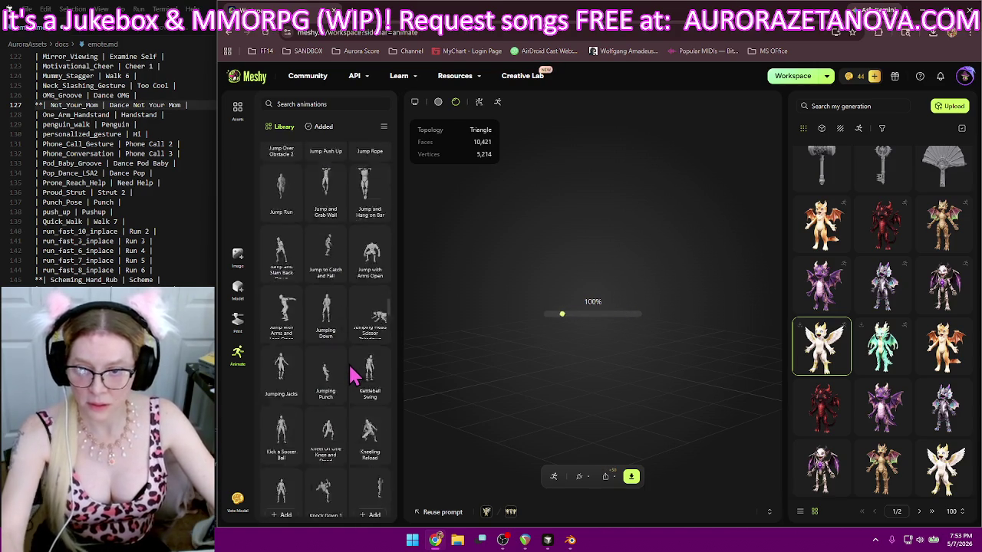
{"action": "scroll", "coordinate": [352, 376], "scroll_direction": "down", "scroll_amount": 3}
{"action": "scroll", "coordinate": [351, 378], "scroll_direction": "down", "scroll_amount": 3}
{"action": "scroll", "coordinate": [350, 384], "scroll_direction": "down", "scroll_amount": 3}
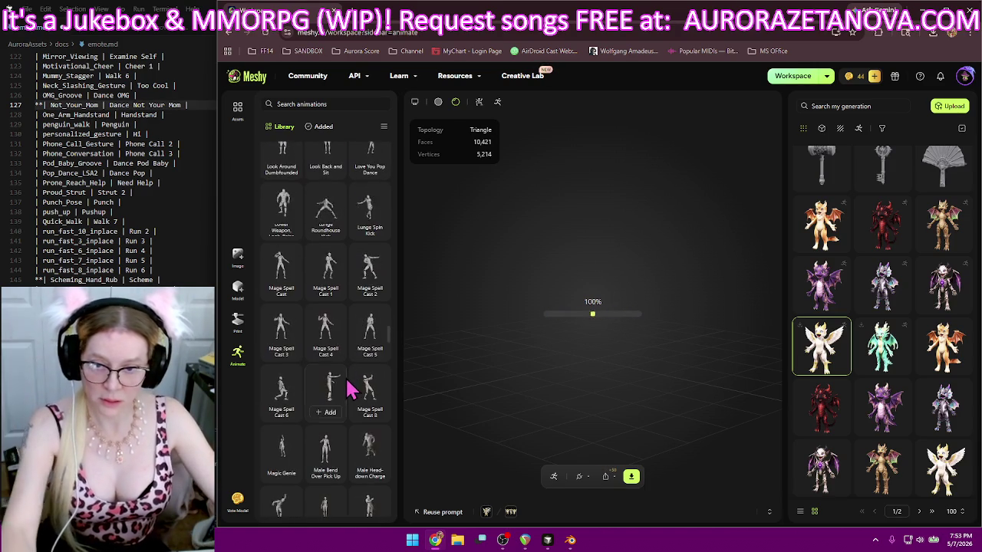
{"action": "scroll", "coordinate": [349, 389], "scroll_direction": "down", "scroll_amount": 3}
{"action": "scroll", "coordinate": [345, 387], "scroll_direction": "down", "scroll_amount": 3}
{"action": "scroll", "coordinate": [343, 387], "scroll_direction": "down", "scroll_amount": 3}
{"action": "scroll", "coordinate": [340, 385], "scroll_direction": "down", "scroll_amount": 2}
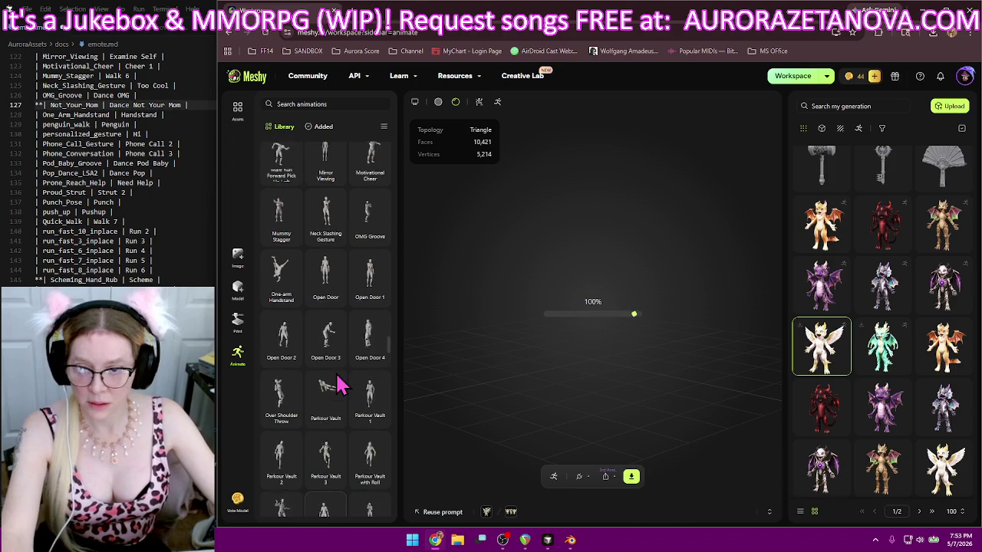
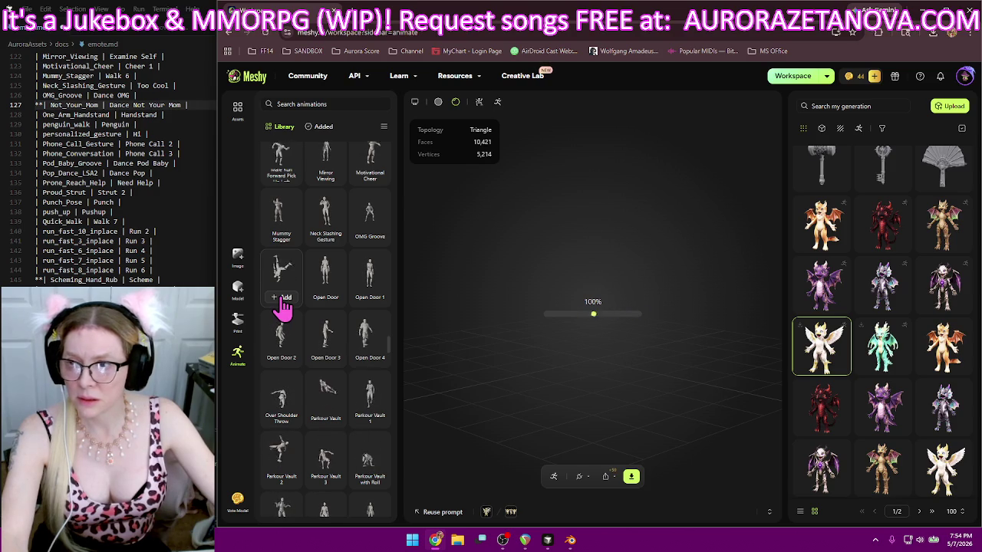
- Add One-arm Handstand, Penguin Walk, Personalized Gesture, Phone Call, Phone Conversation, Pod Baby Groove and Pop Dance LSA2
{"action": "left_click", "coordinate": [282, 299]}
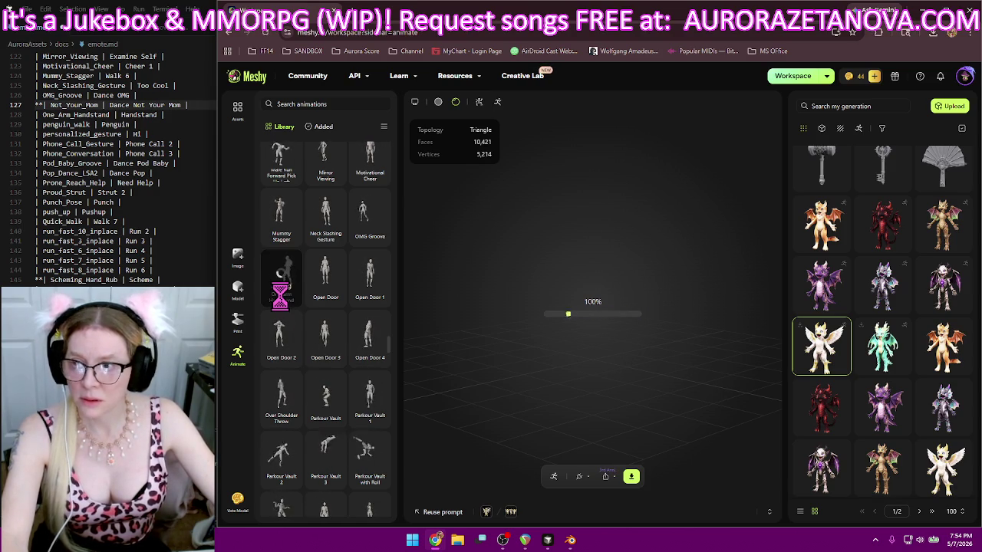
{"action": "scroll", "coordinate": [283, 291], "scroll_direction": "down", "scroll_amount": 1}
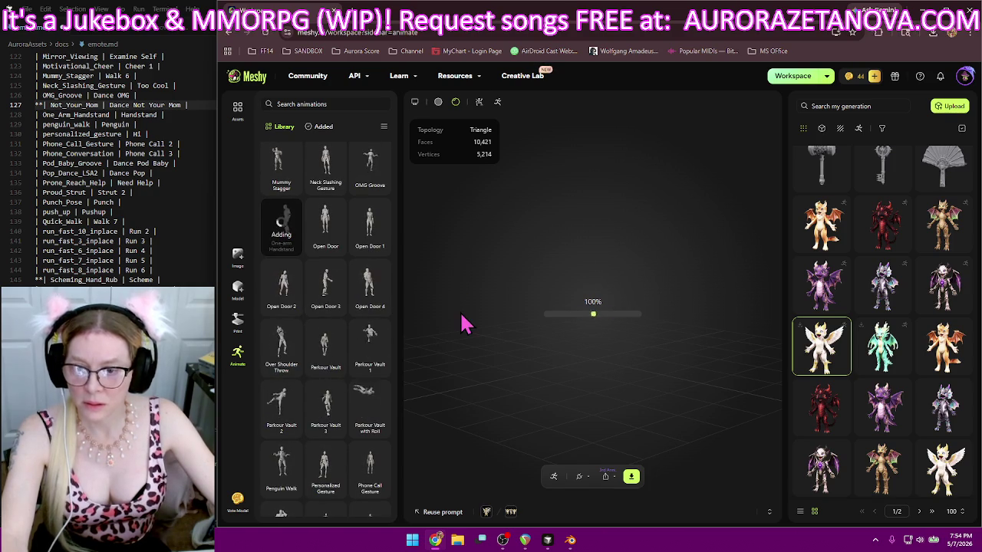
{"action": "mouse_move", "coordinate": [369, 338]}
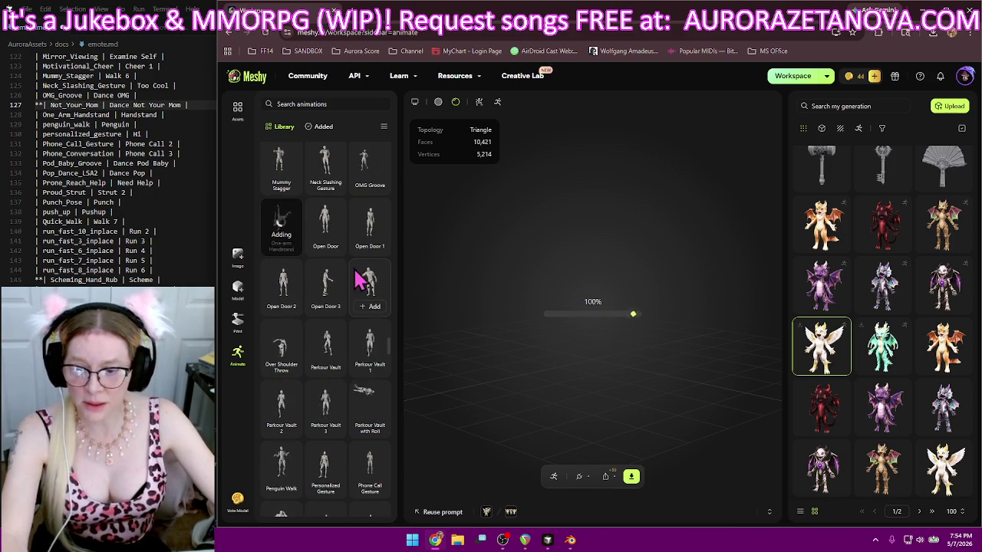
{"action": "scroll", "coordinate": [361, 277], "scroll_direction": "down", "scroll_amount": 2}
{"action": "scroll", "coordinate": [338, 276], "scroll_direction": "down", "scroll_amount": 1}
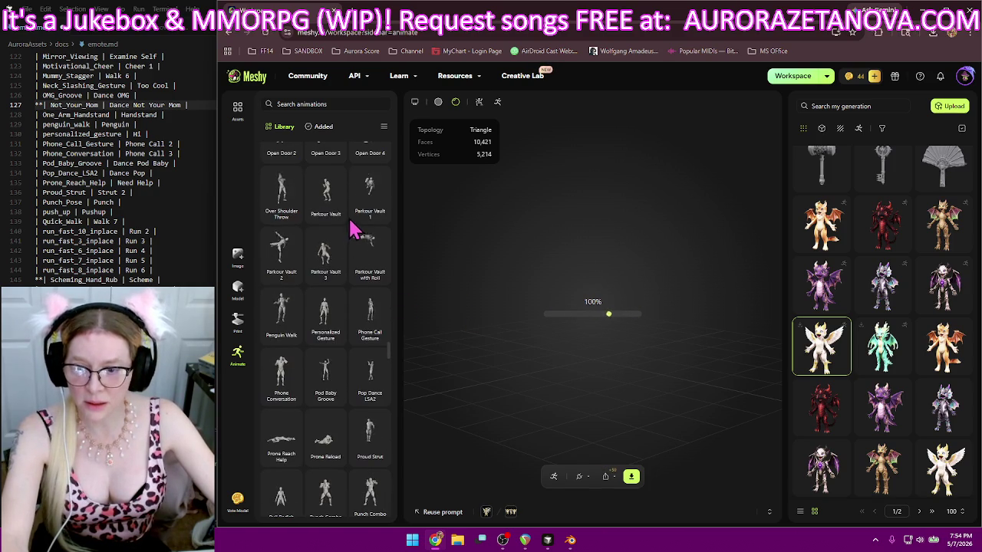
{"action": "left_click", "coordinate": [283, 331]}
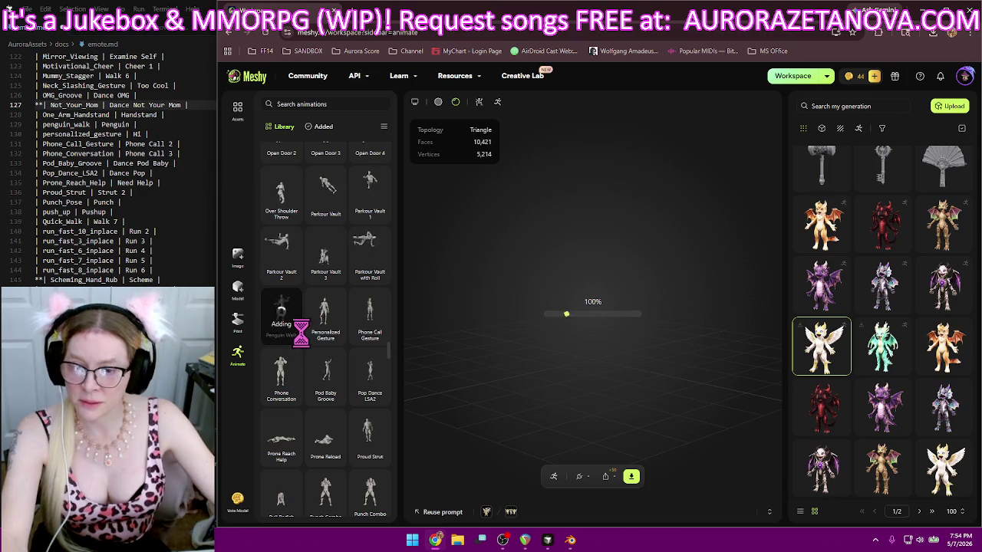
{"action": "left_click", "coordinate": [325, 330]}
{"action": "left_click", "coordinate": [371, 330]}
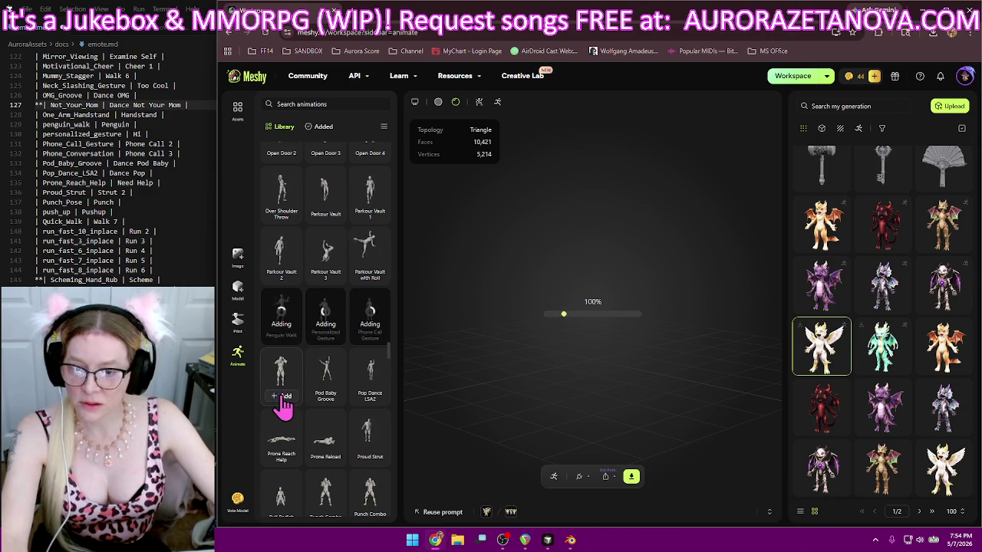
{"action": "left_click", "coordinate": [281, 392]}
{"action": "left_click", "coordinate": [327, 399]}
{"action": "left_click", "coordinate": [374, 397]}
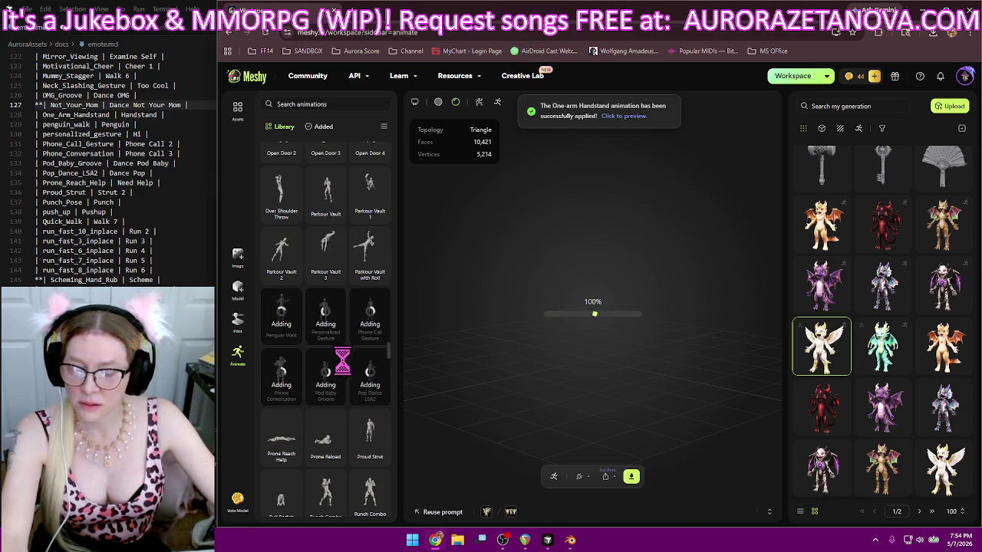
- Add the Prone Reach Help, Proud Strut, Punch Pose and Push Up animations
{"action": "scroll", "coordinate": [345, 361], "scroll_direction": "down", "scroll_amount": 1}
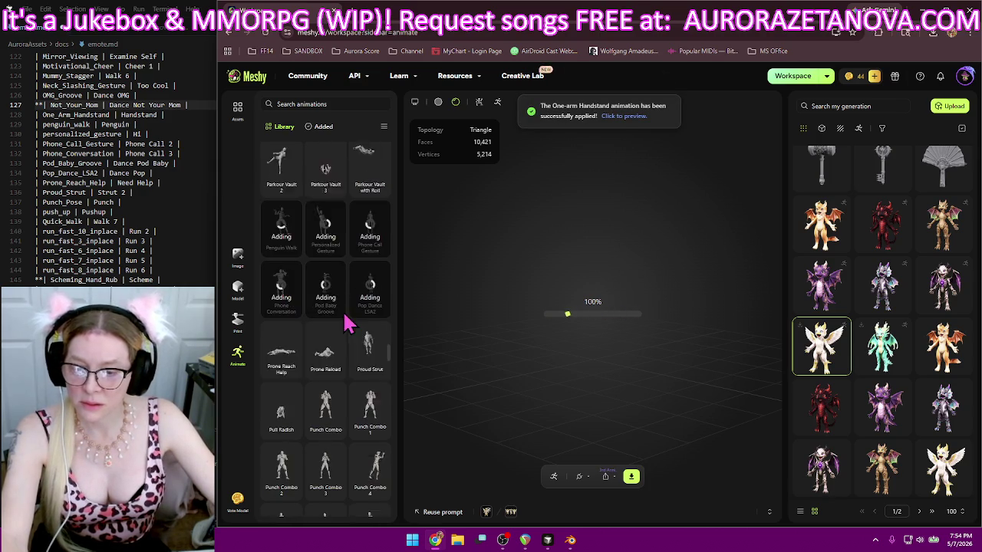
{"action": "left_click", "coordinate": [292, 361]}
{"action": "left_click", "coordinate": [373, 353]}
{"action": "scroll", "coordinate": [383, 307], "scroll_direction": "down", "scroll_amount": 1}
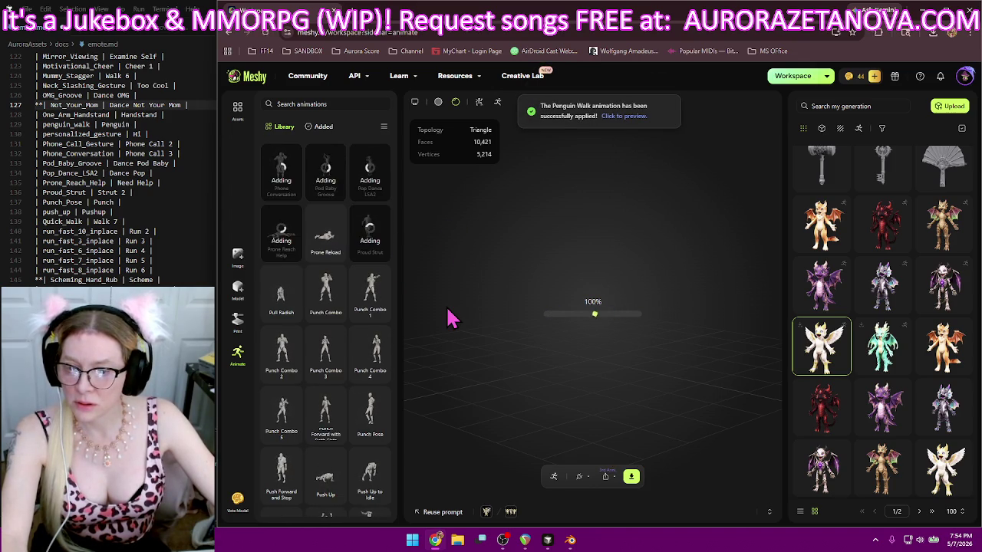
{"action": "left_click", "coordinate": [372, 434]}
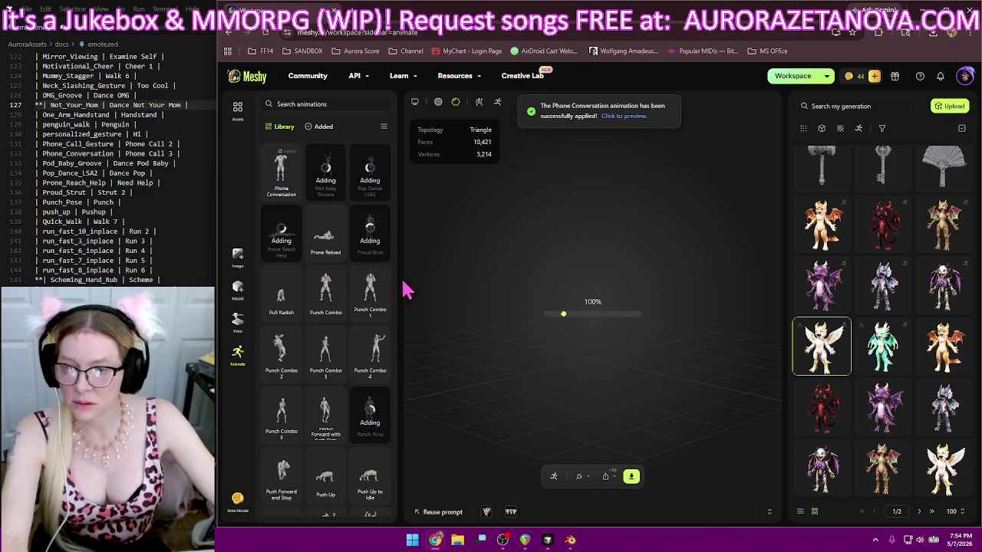
{"action": "scroll", "coordinate": [349, 311], "scroll_direction": "down", "scroll_amount": 1}
{"action": "scroll", "coordinate": [349, 310], "scroll_direction": "down", "scroll_amount": 5}
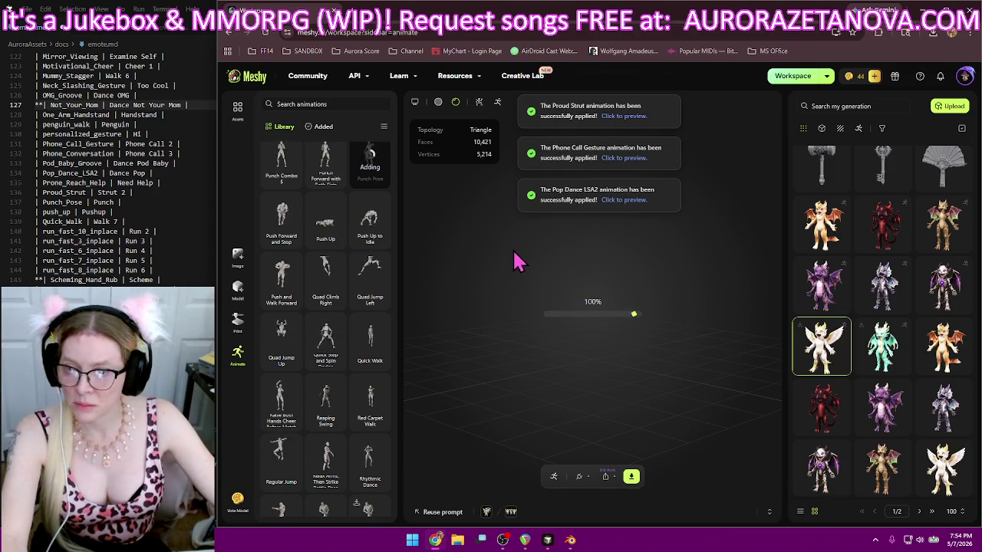
{"action": "left_click", "coordinate": [325, 236]}
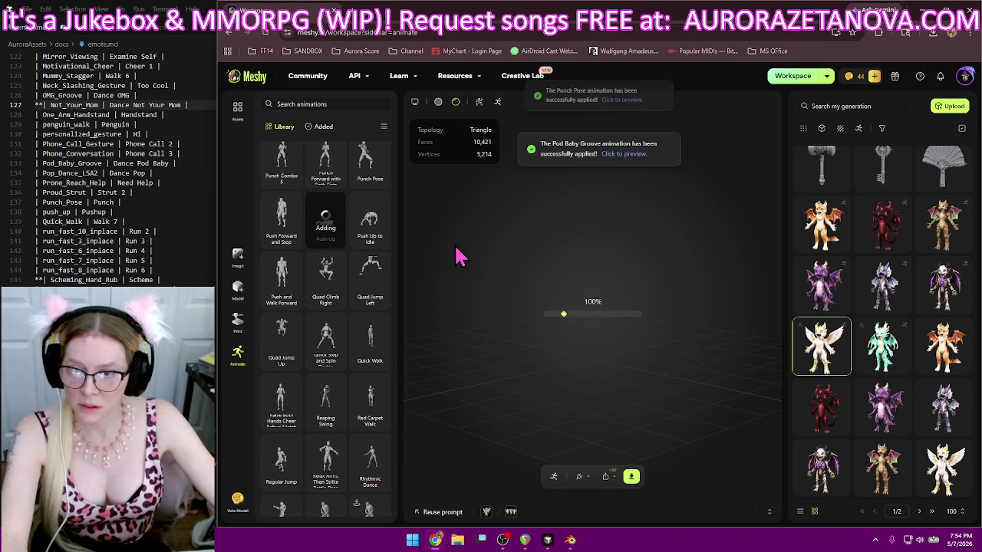
{"action": "scroll", "coordinate": [387, 347], "scroll_direction": "up", "scroll_amount": 1}
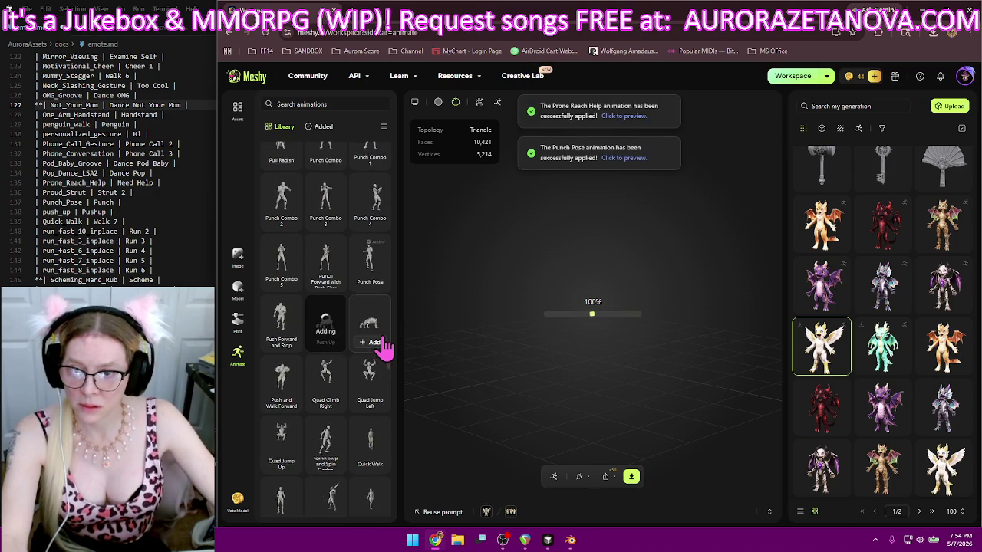
{"action": "scroll", "coordinate": [385, 345], "scroll_direction": "up", "scroll_amount": 1}
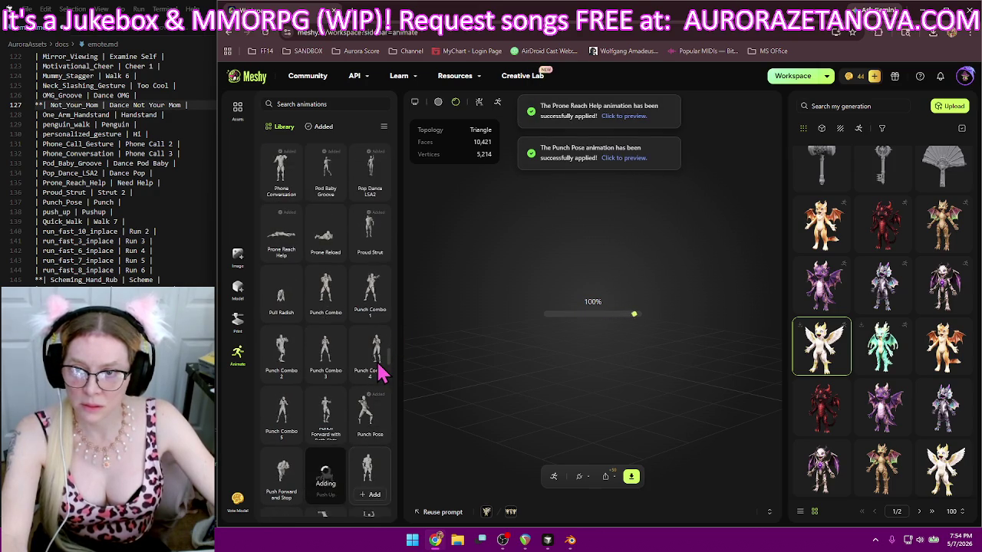
{"action": "scroll", "coordinate": [373, 345], "scroll_direction": "down", "scroll_amount": 1}
{"action": "scroll", "coordinate": [367, 396], "scroll_direction": "down", "scroll_amount": 1}
{"action": "scroll", "coordinate": [367, 395], "scroll_direction": "down", "scroll_amount": 2}
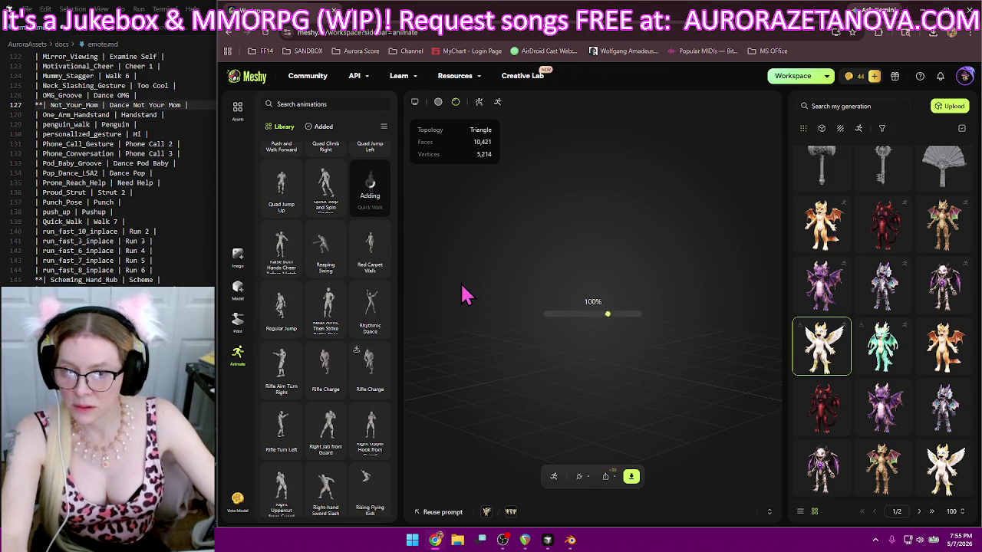
- Add the Red Carpet Walk, Rhythmic Dance and Raise Both Hands Cheer animations
{"action": "left_click", "coordinate": [370, 267]}
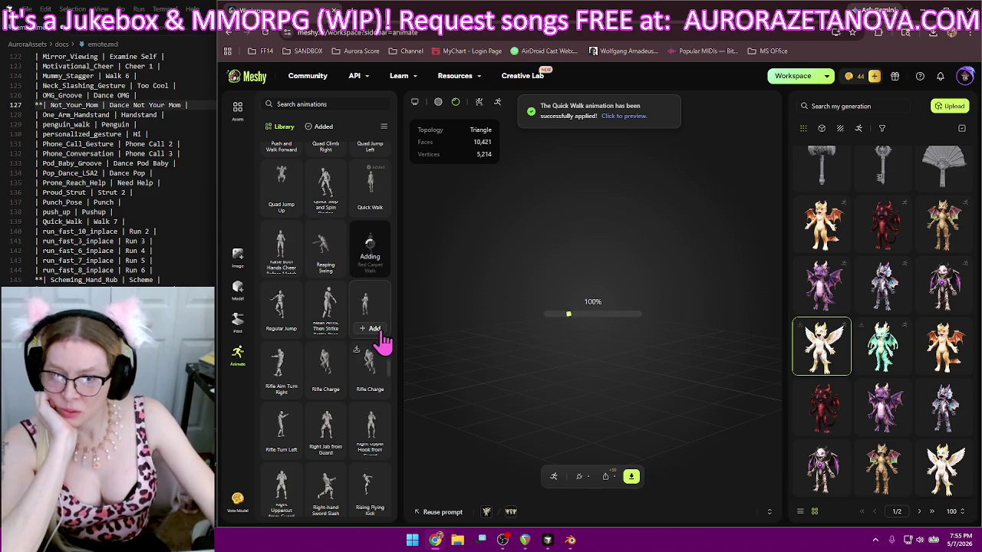
{"action": "left_click", "coordinate": [372, 329]}
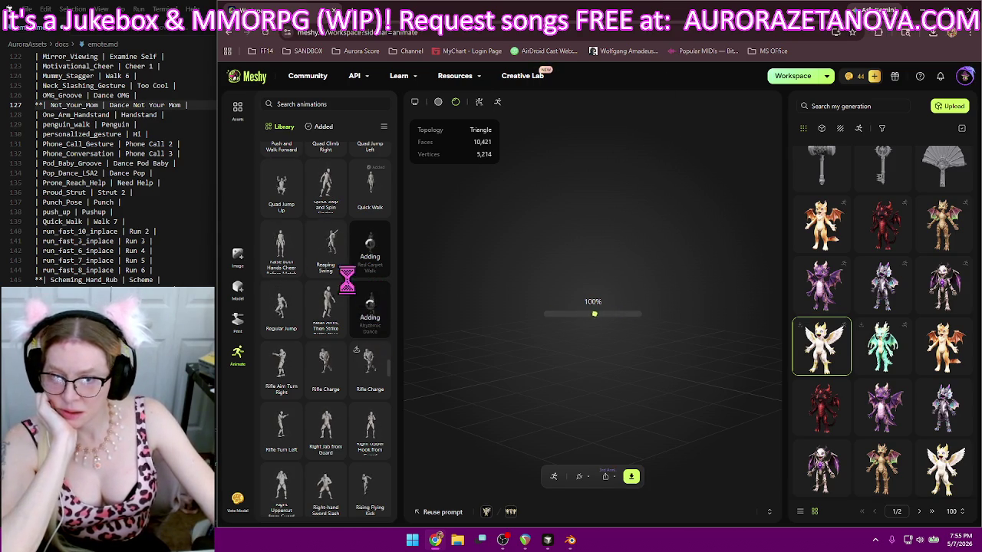
{"action": "left_click", "coordinate": [282, 268]}
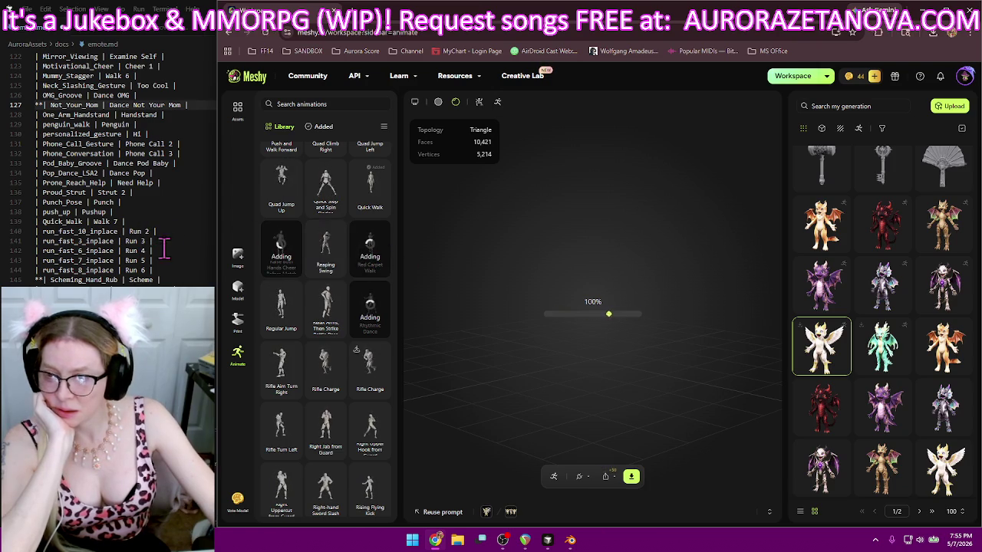
- Add Run Fast 10, Run Fast 3, another Run Fast variant and Run Fast 8
{"action": "scroll", "coordinate": [380, 307], "scroll_direction": "down", "scroll_amount": 1}
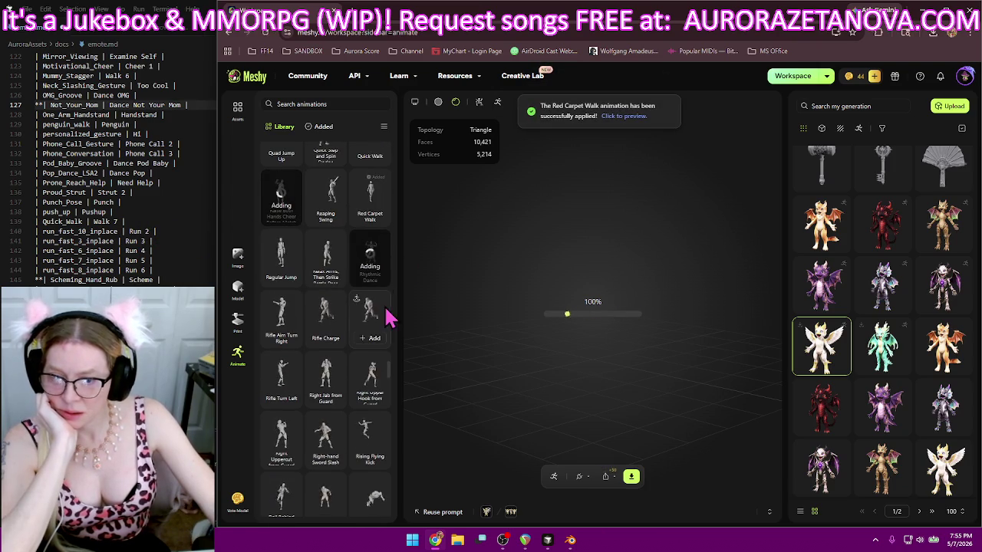
{"action": "scroll", "coordinate": [385, 278], "scroll_direction": "down", "scroll_amount": 1}
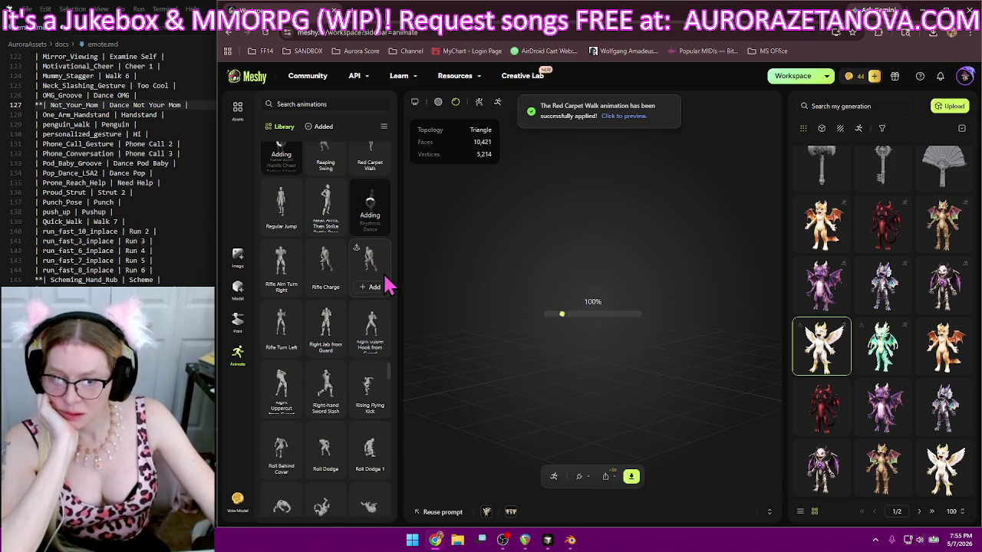
{"action": "scroll", "coordinate": [387, 287], "scroll_direction": "down", "scroll_amount": 1}
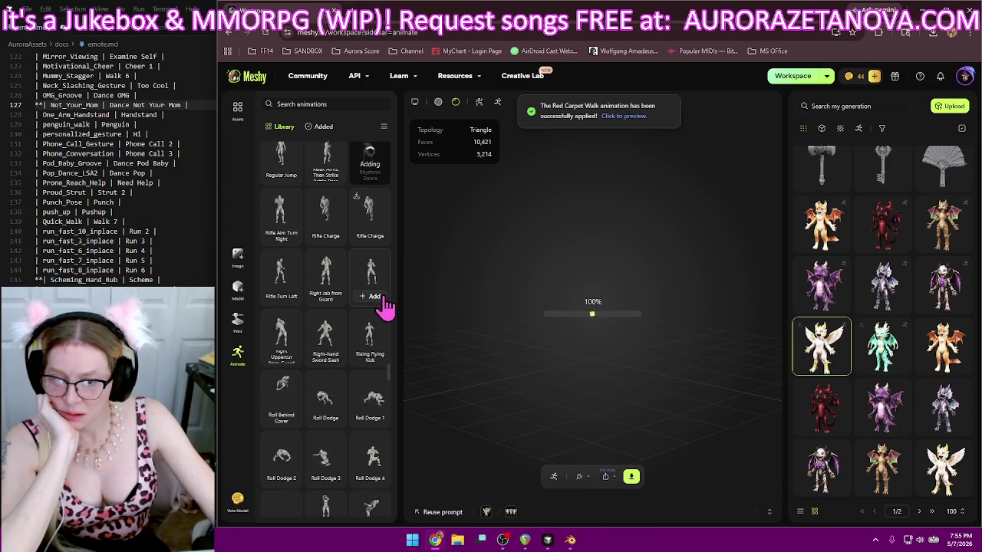
{"action": "scroll", "coordinate": [387, 303], "scroll_direction": "down", "scroll_amount": 1}
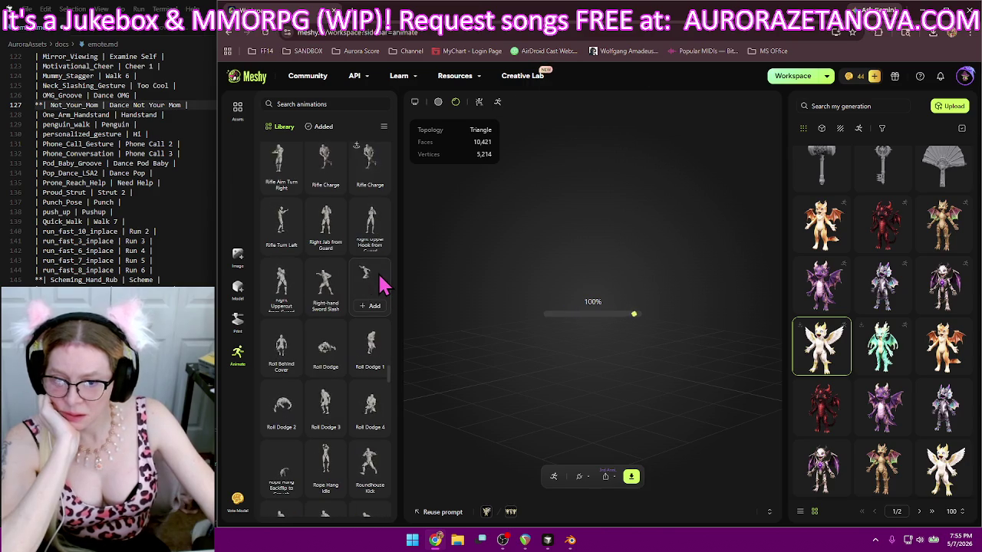
{"action": "scroll", "coordinate": [384, 286], "scroll_direction": "down", "scroll_amount": 1}
{"action": "scroll", "coordinate": [383, 285], "scroll_direction": "down", "scroll_amount": 1}
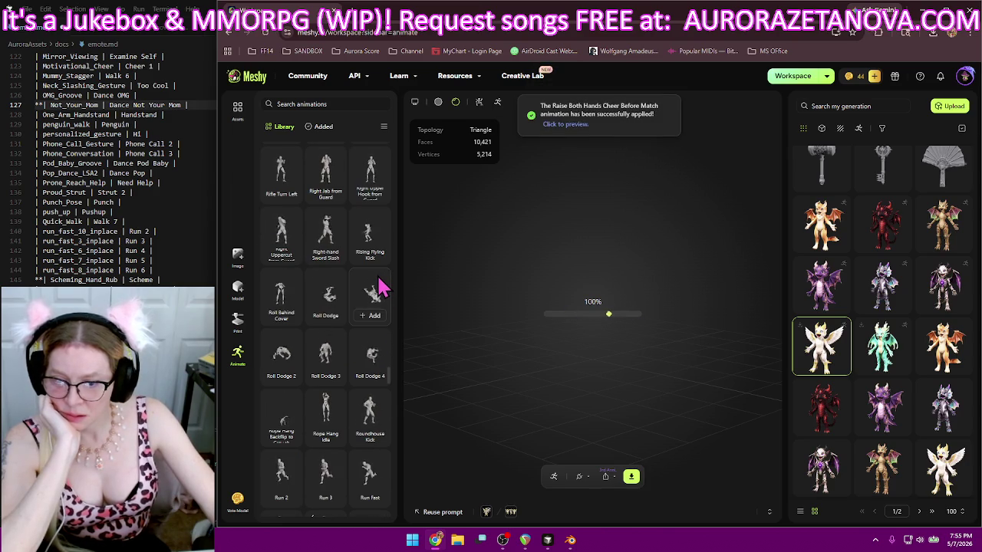
{"action": "scroll", "coordinate": [381, 281], "scroll_direction": "down", "scroll_amount": 1}
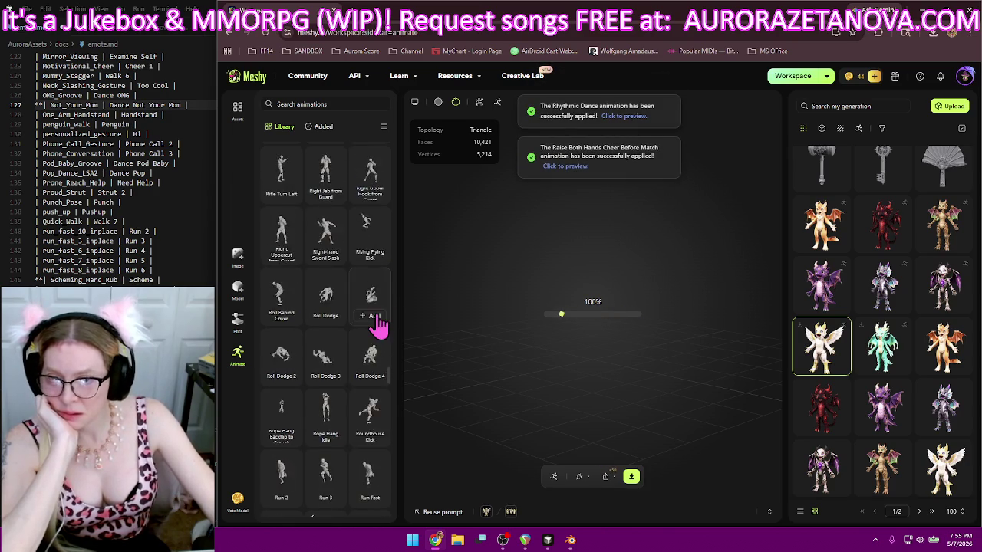
{"action": "scroll", "coordinate": [381, 326], "scroll_direction": "down", "scroll_amount": 1}
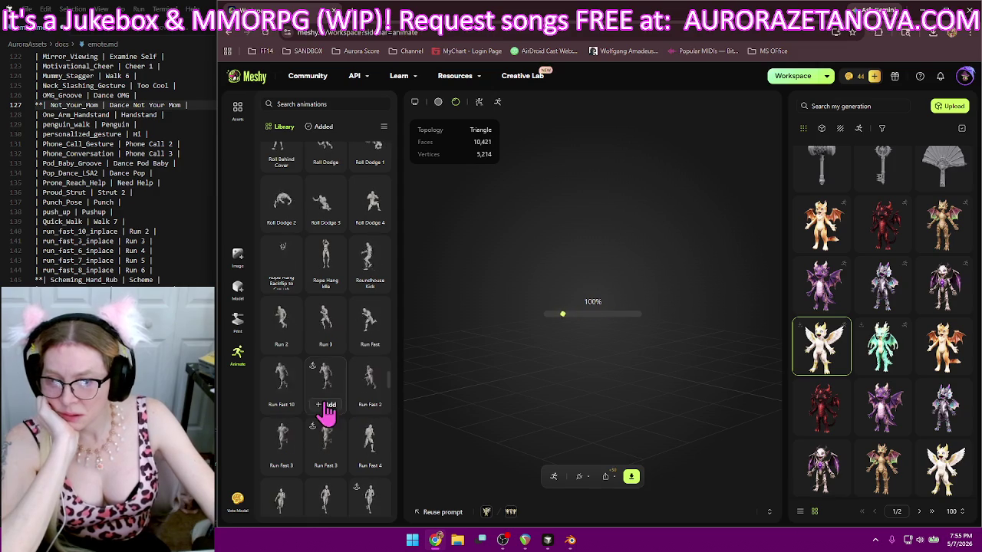
{"action": "left_click", "coordinate": [324, 406]}
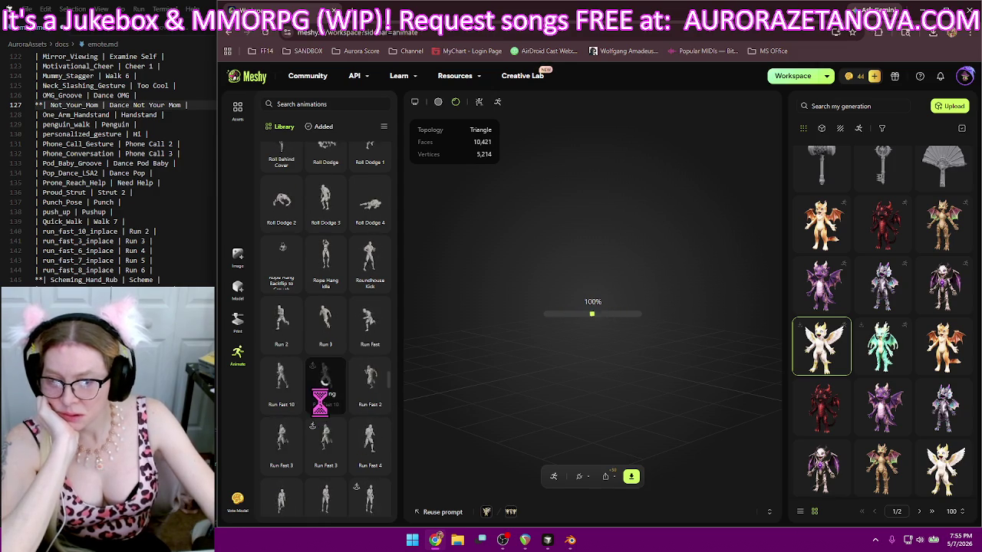
{"action": "scroll", "coordinate": [338, 387], "scroll_direction": "down", "scroll_amount": 2}
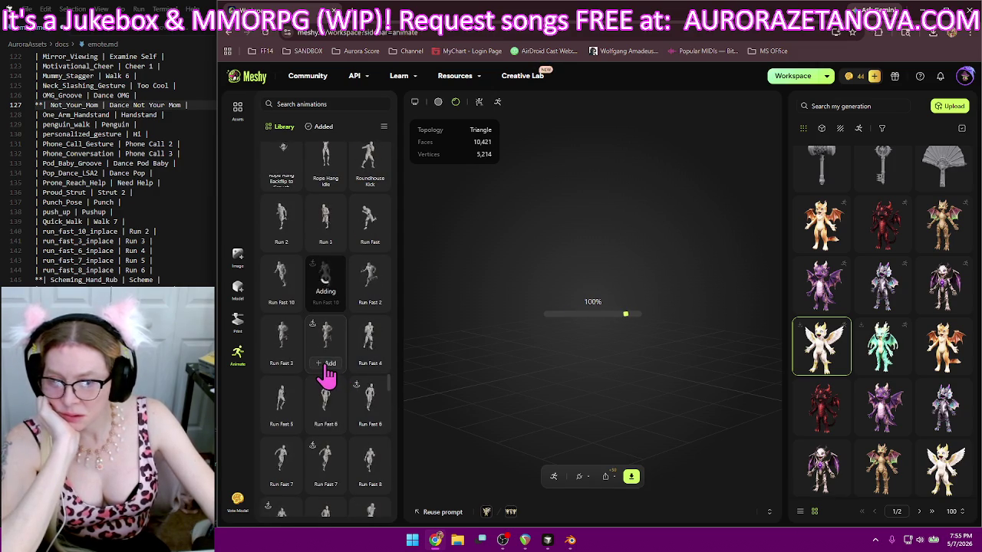
{"action": "left_click", "coordinate": [325, 365]}
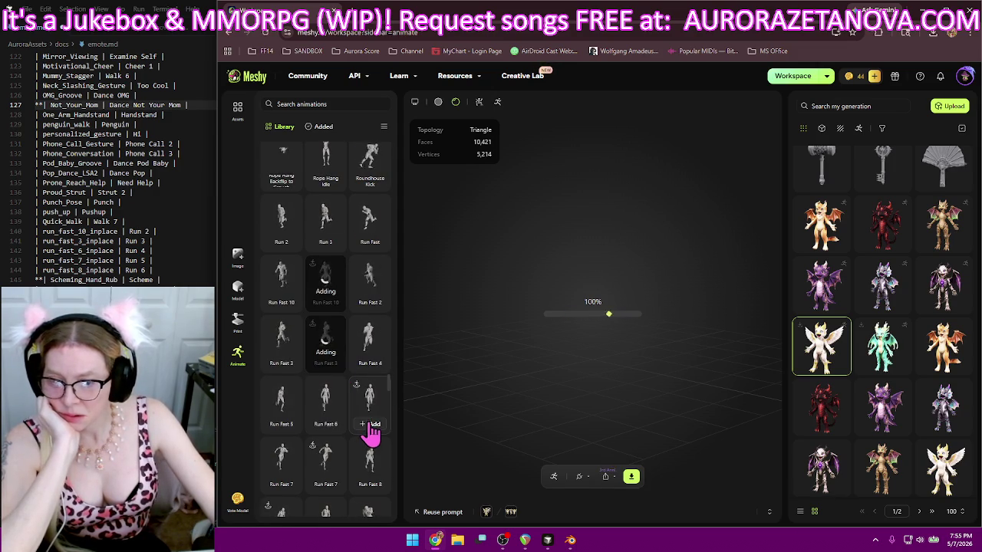
{"action": "left_click", "coordinate": [330, 486]}
{"action": "scroll", "coordinate": [341, 383], "scroll_direction": "down", "scroll_amount": 2}
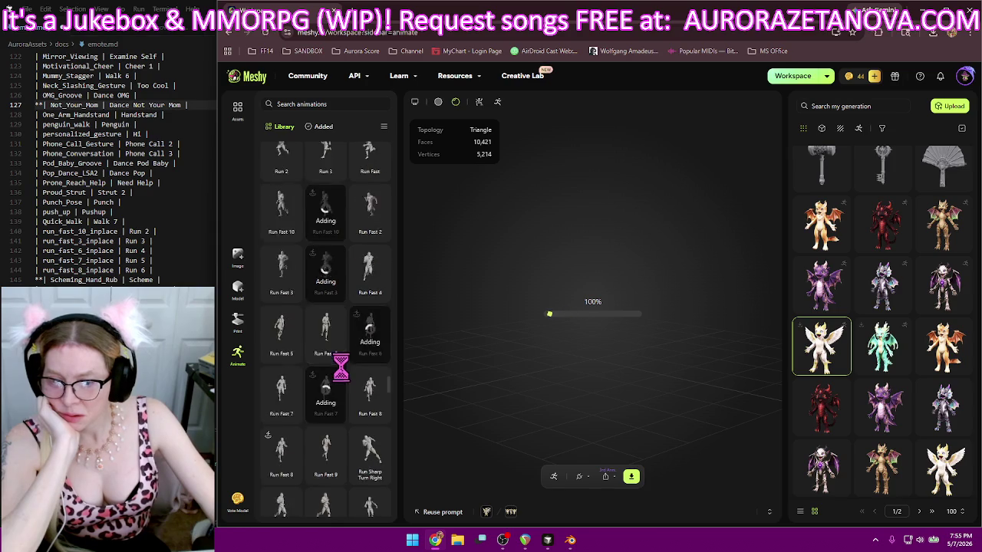
{"action": "left_click", "coordinate": [285, 443]}
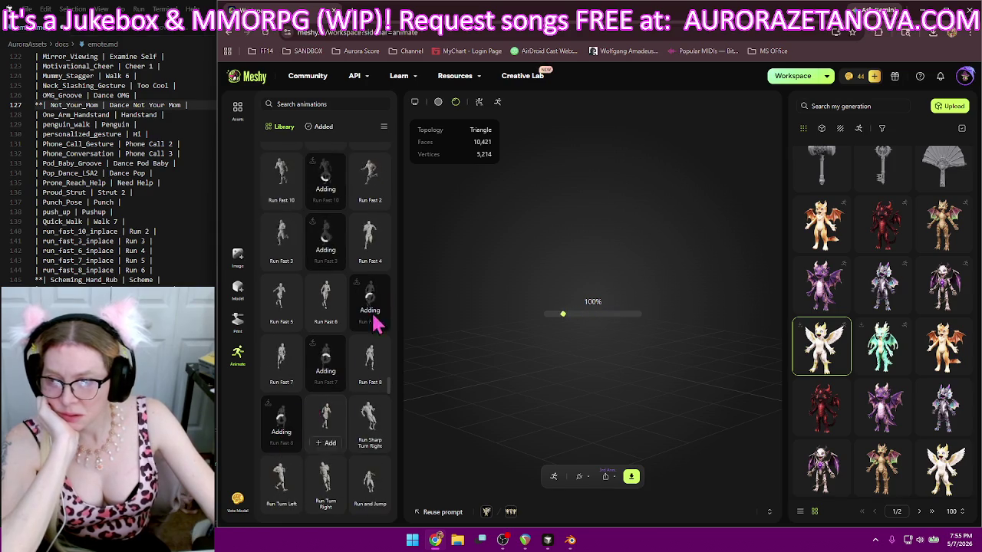
- View the character's Added animations list, then bring emote.md forward in the editor
{"action": "left_click", "coordinate": [322, 128]}
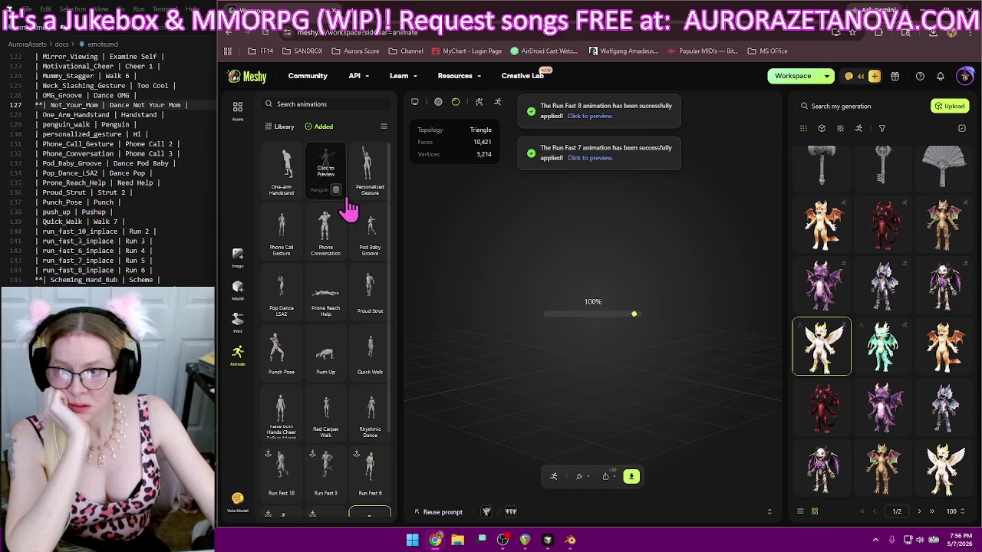
{"action": "left_click", "coordinate": [205, 105]}
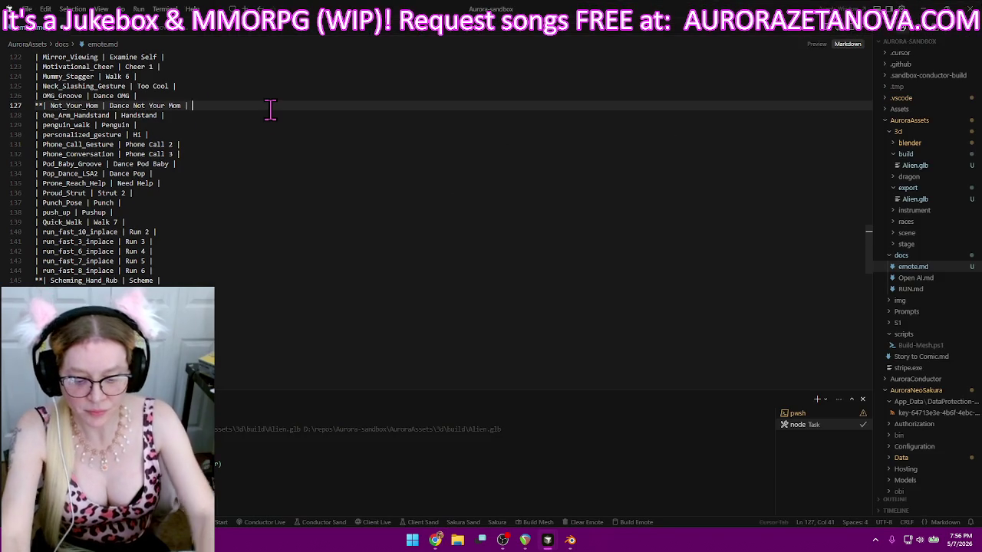
- Append '????' to the Not_Your_Mom row on line 127, then return to Meshy
{"action": "type", "text": "????"}
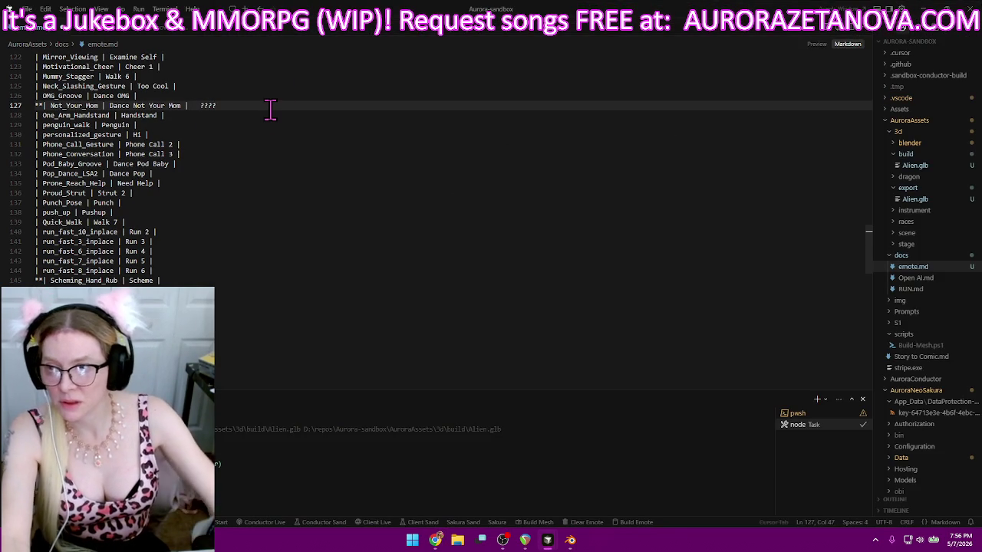
{"action": "left_click", "coordinate": [435, 540]}
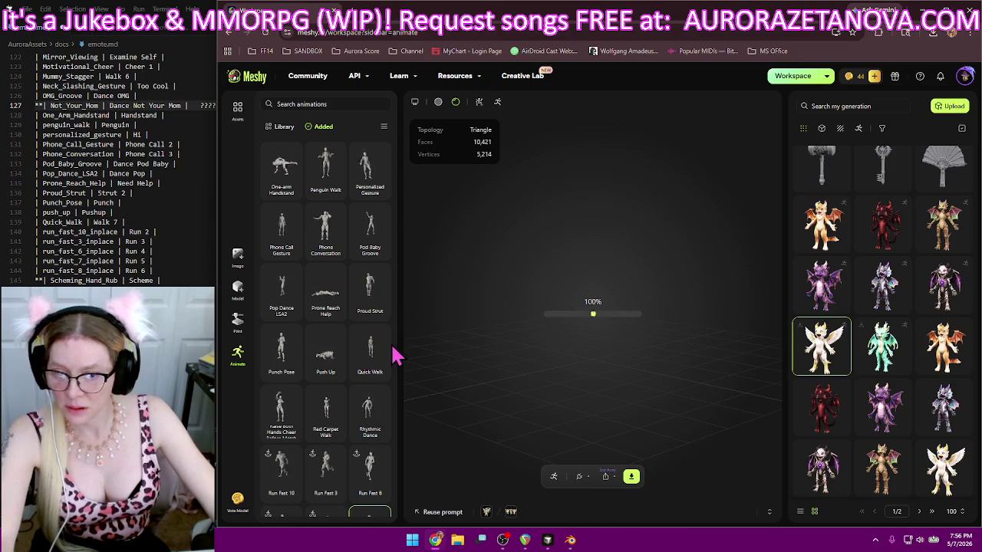
- Delete the Run Fast 7 and Run Fast 8 tiles from the Added list, then return to emote.md
{"action": "scroll", "coordinate": [387, 359], "scroll_direction": "down", "scroll_amount": 1}
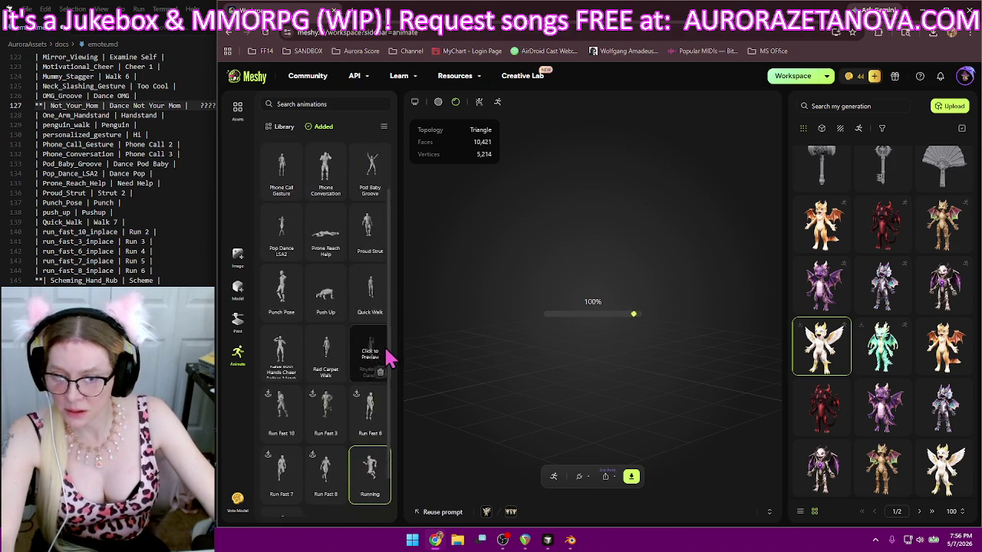
{"action": "scroll", "coordinate": [357, 279], "scroll_direction": "up", "scroll_amount": 1}
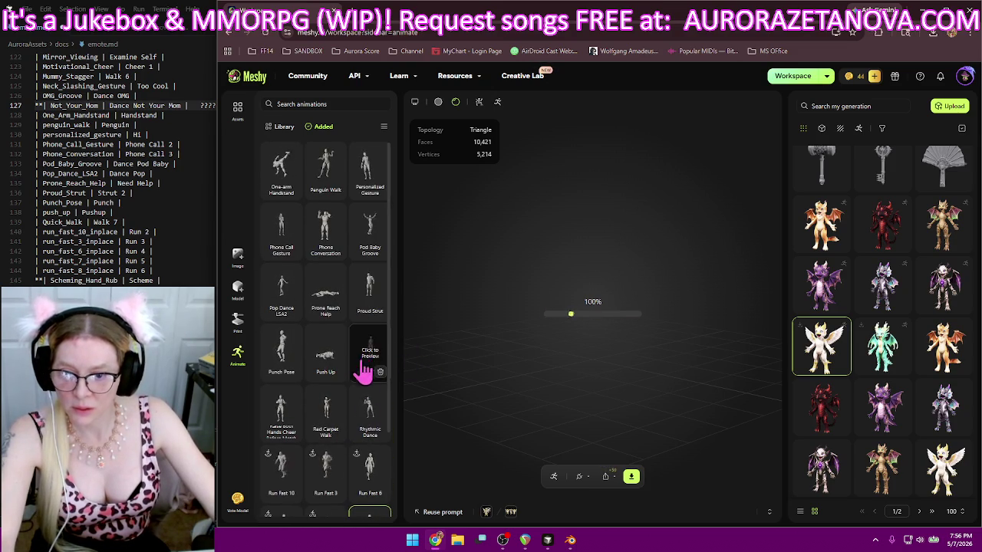
{"action": "scroll", "coordinate": [376, 464], "scroll_direction": "down", "scroll_amount": 1}
{"action": "scroll", "coordinate": [379, 449], "scroll_direction": "down", "scroll_amount": 1}
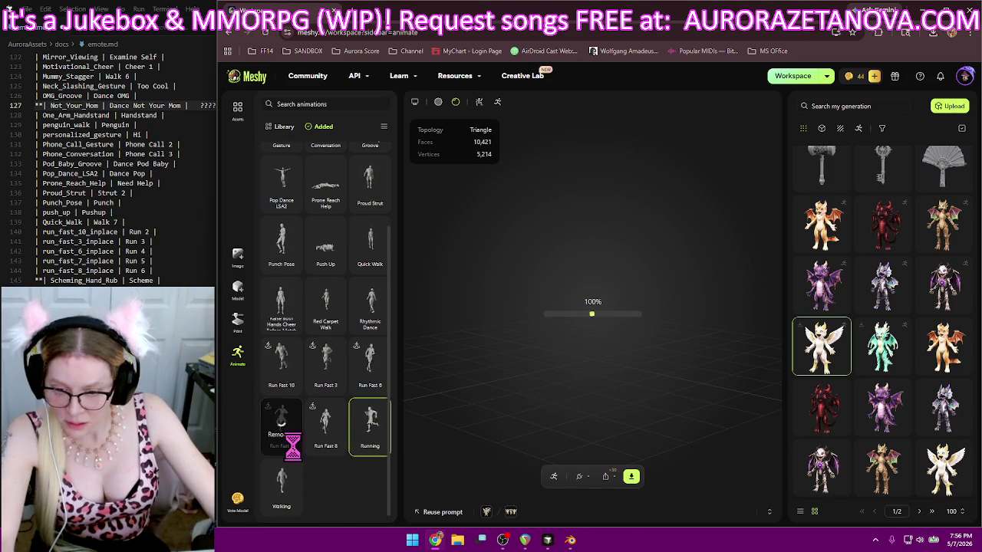
{"action": "left_click", "coordinate": [291, 446]}
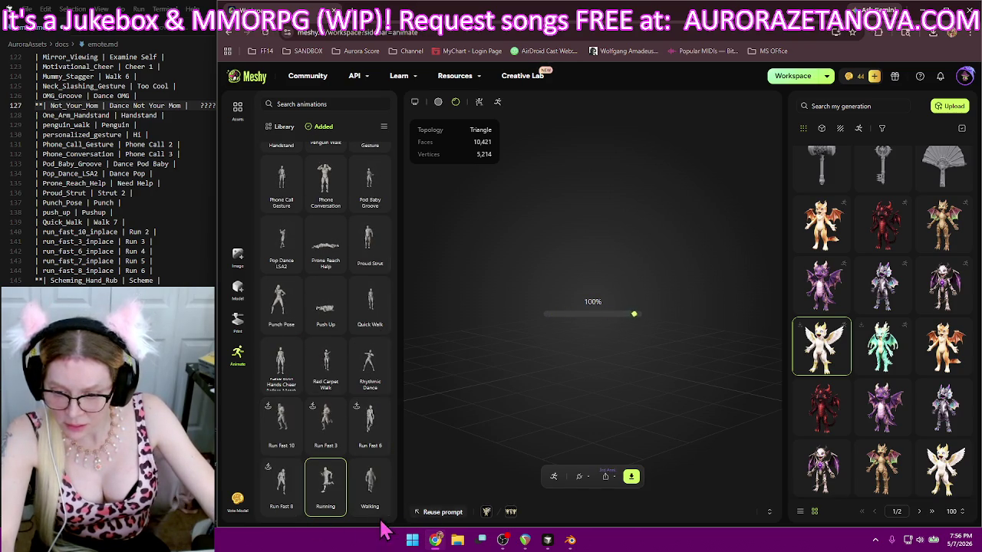
{"action": "left_click", "coordinate": [293, 512]}
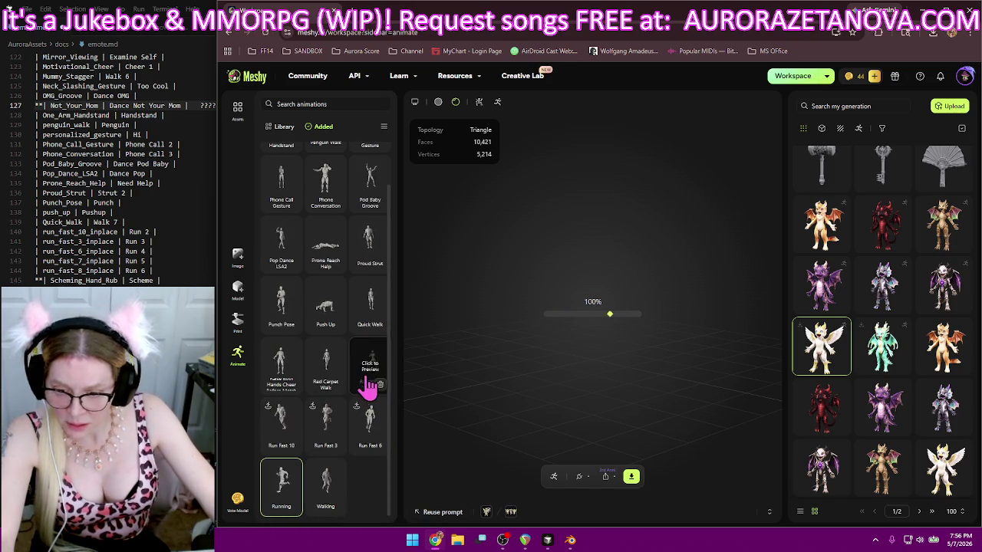
{"action": "scroll", "coordinate": [367, 222], "scroll_direction": "up", "scroll_amount": 1}
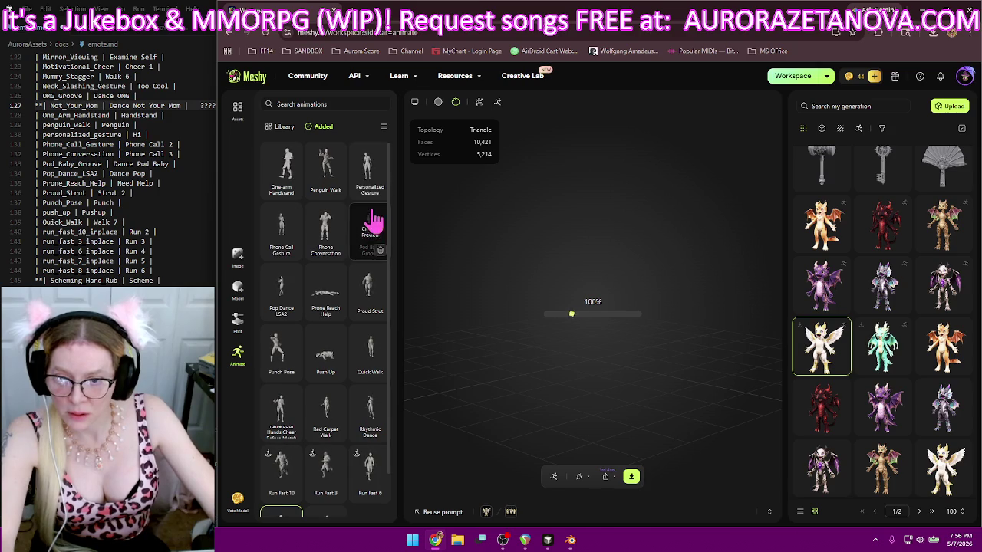
{"action": "scroll", "coordinate": [366, 450], "scroll_direction": "down", "scroll_amount": 2}
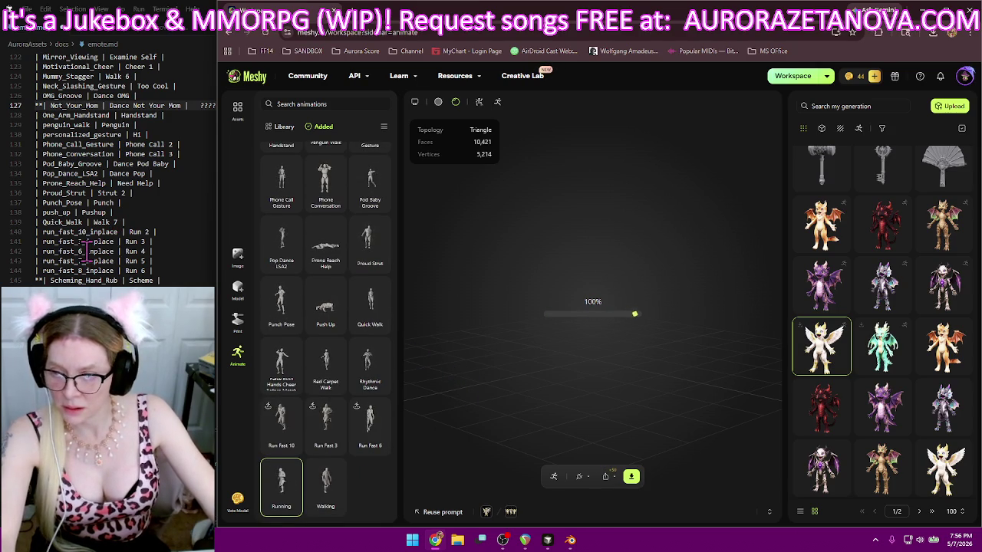
{"action": "left_click", "coordinate": [34, 260]}
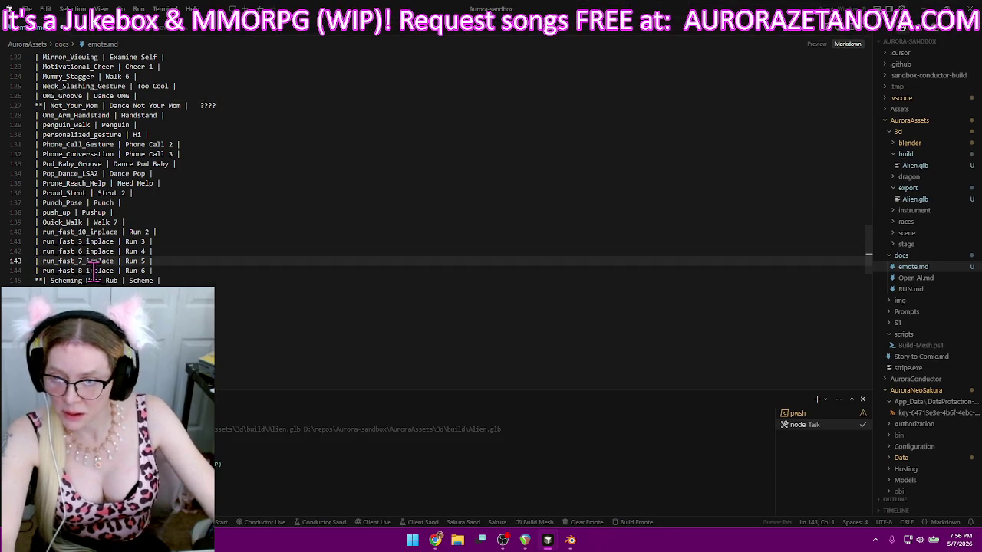
- Prefix run_fast_7_inplace with ** and remove ** from Scheming_Hand_Rub, checking Meshy afterward
{"action": "type", "text": "**"}
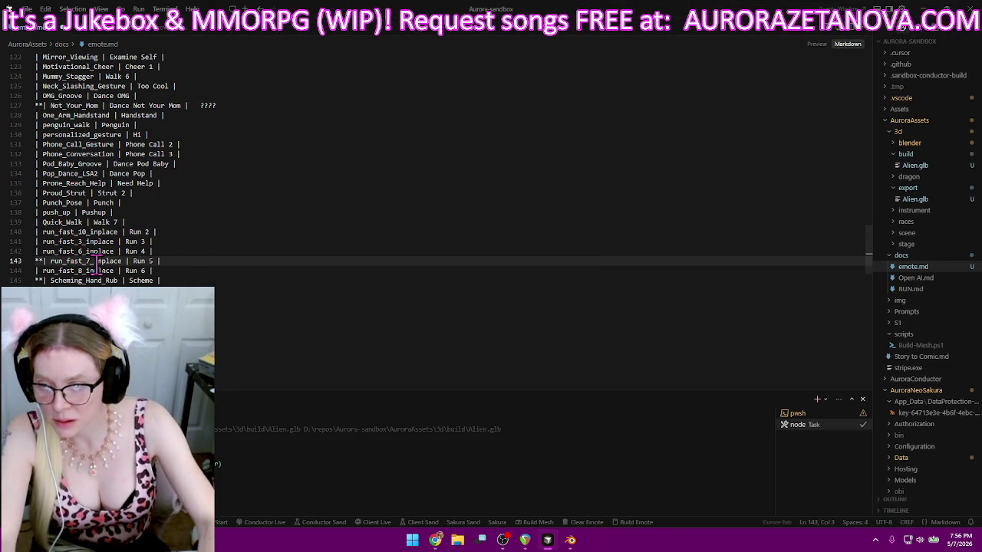
{"action": "key", "text": "Down"}
{"action": "key", "text": "Down"}
{"action": "key", "text": "BackSpace"}
{"action": "key", "text": "BackSpace"}
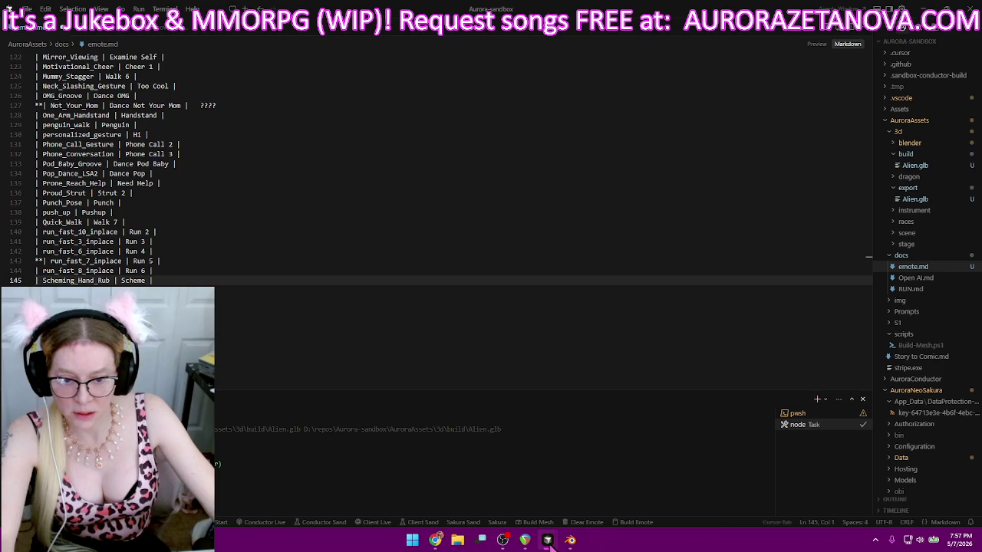
{"action": "left_click", "coordinate": [436, 541]}
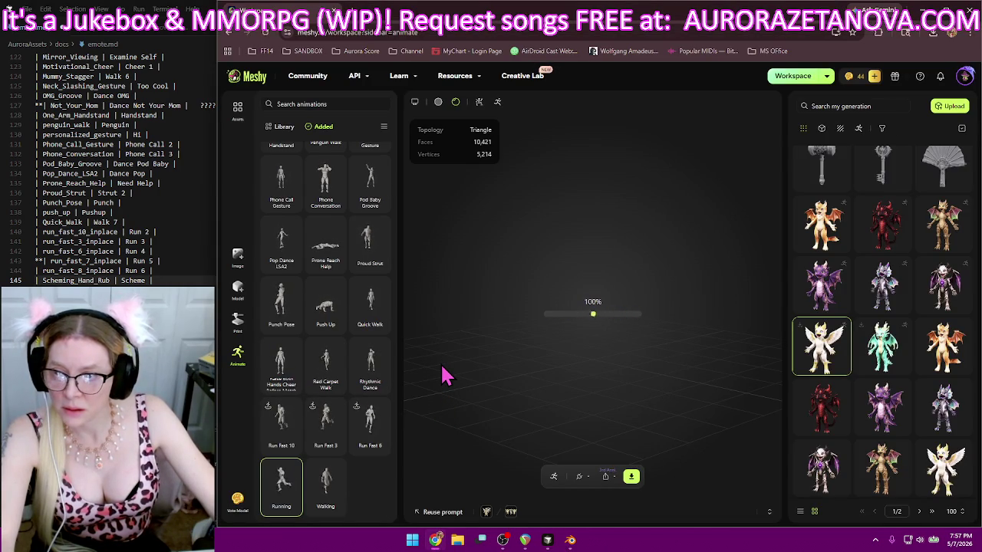
{"action": "mouse_move", "coordinate": [281, 364]}
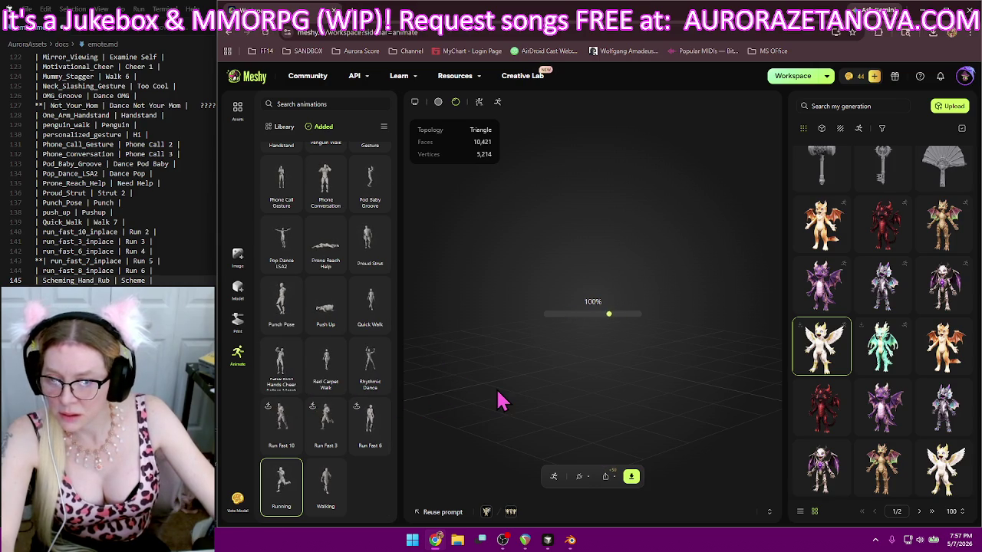
{"action": "left_click", "coordinate": [134, 221]}
- Add a 'Raise both hands cheer' row after Quick_Walk in emote.md
{"action": "key", "text": "Return"}
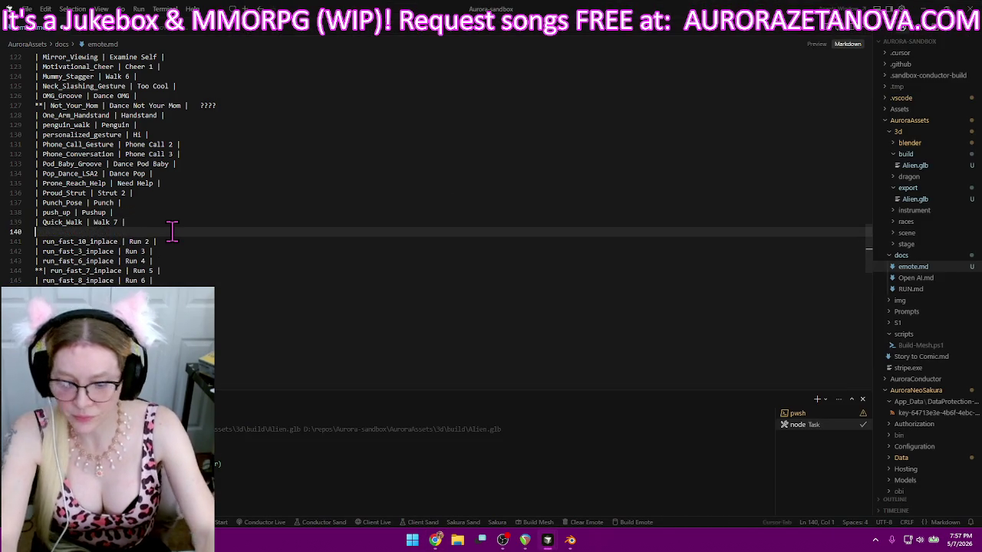
{"action": "type", "text": "|Raise both hands cheer before "}
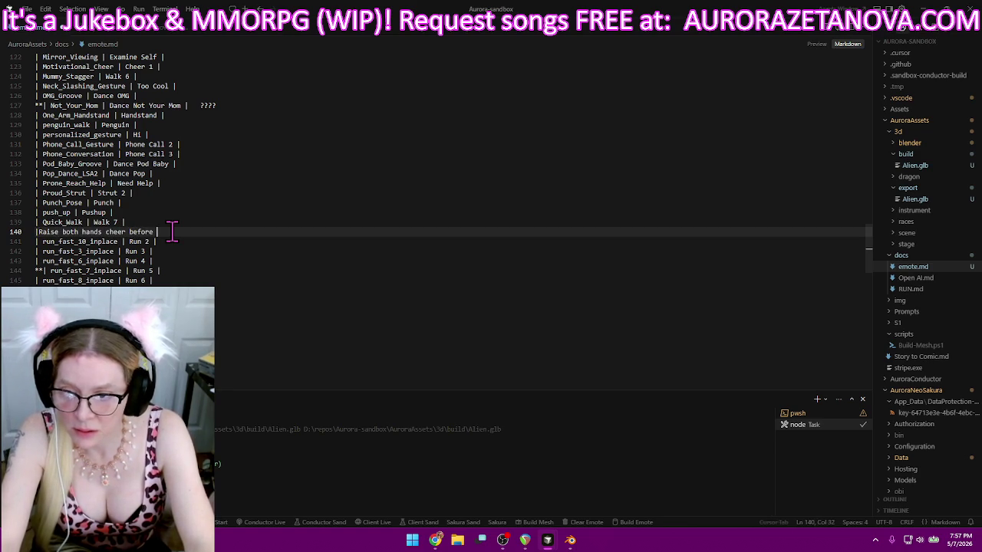
{"action": "type", "text": "match | Chee"}
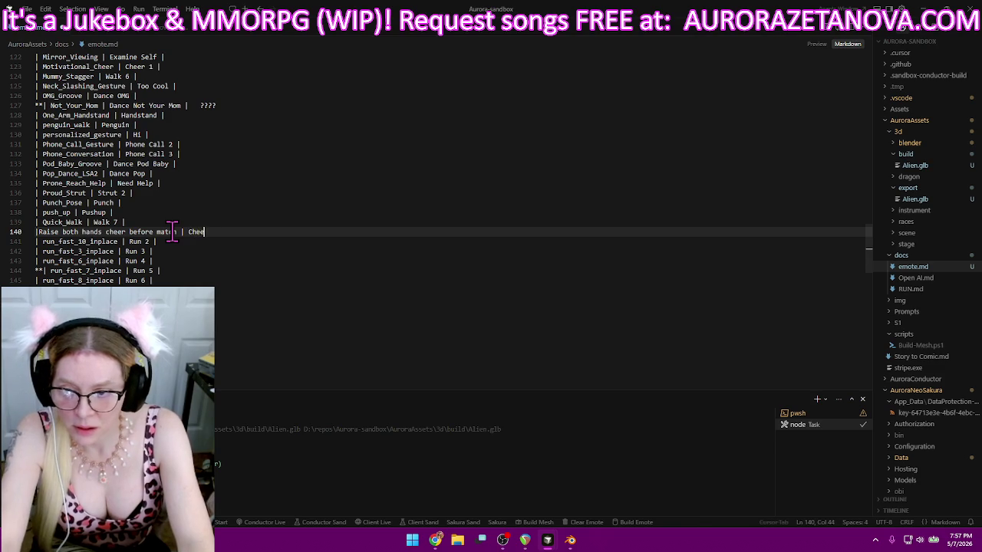
{"action": "type", "text": "x"}
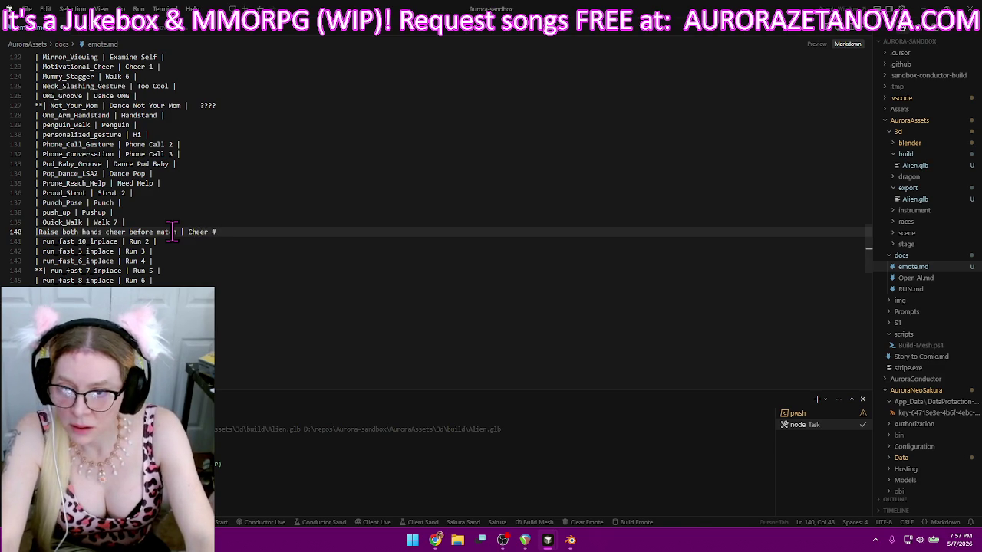
{"action": "type", "text": "|"}
{"action": "key", "text": "Return"}
{"action": "type", "text": "|"}
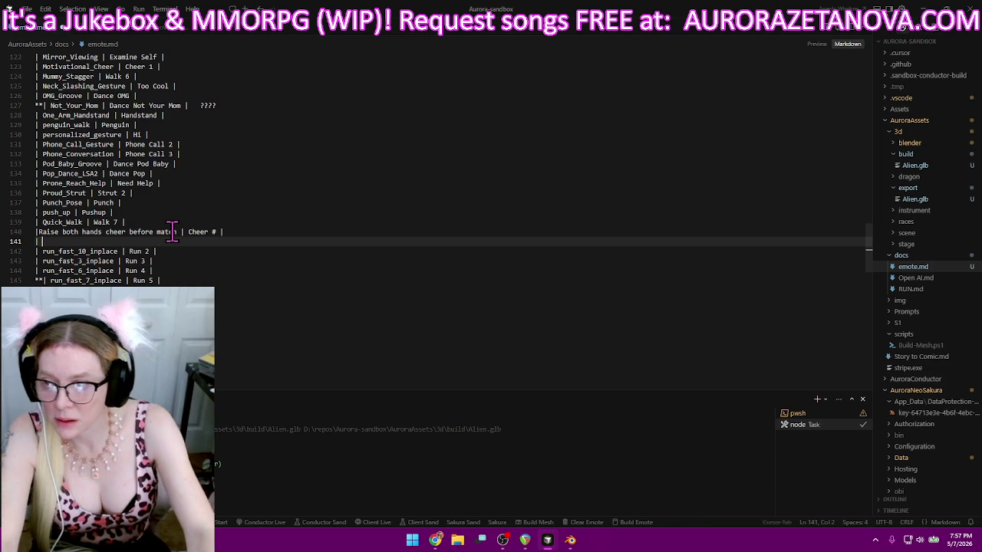
{"action": "key", "text": "Up"}
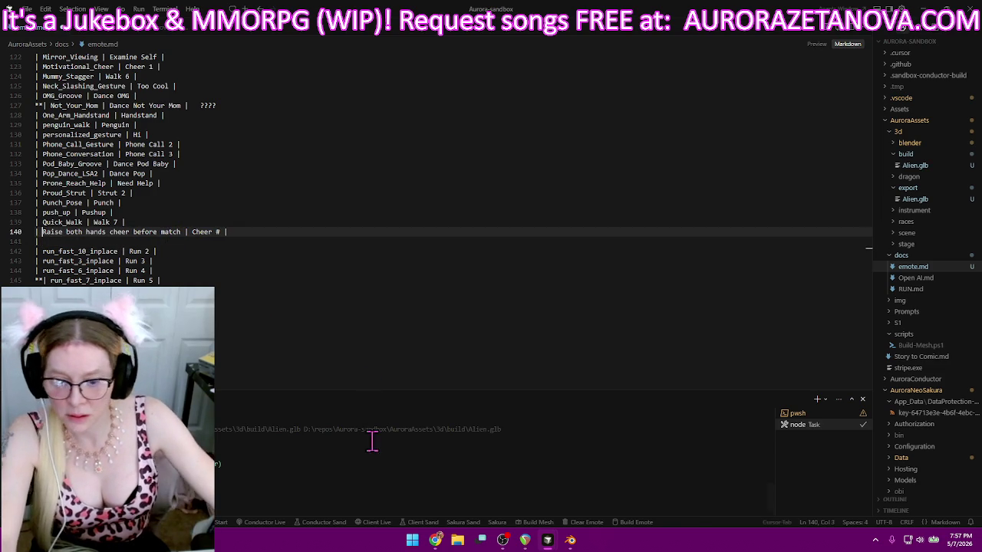
- Add a Red Carpet Walk row with alias Walk 13, checking the name in Meshy
{"action": "left_click", "coordinate": [436, 540]}
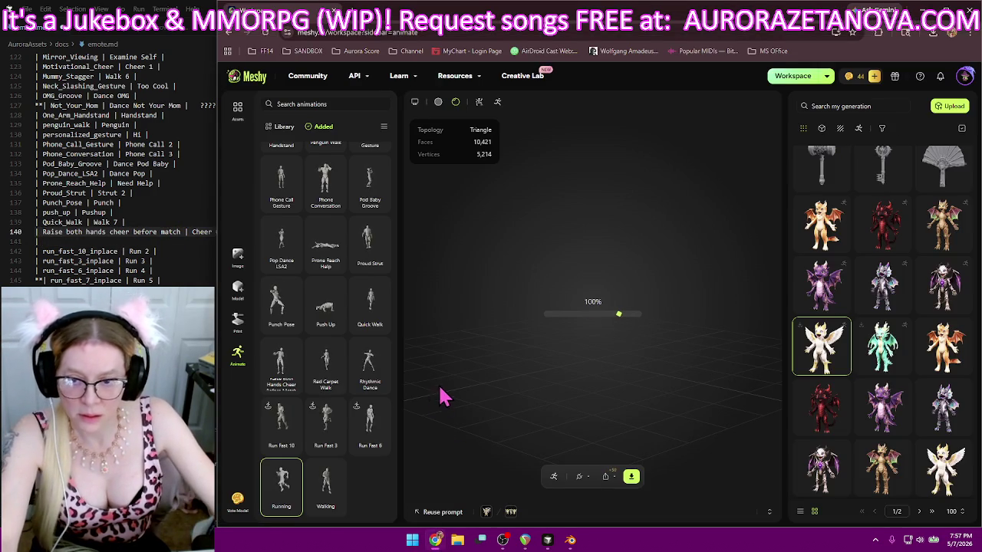
{"action": "left_click", "coordinate": [58, 240]}
{"action": "type", "text": "Rea"}
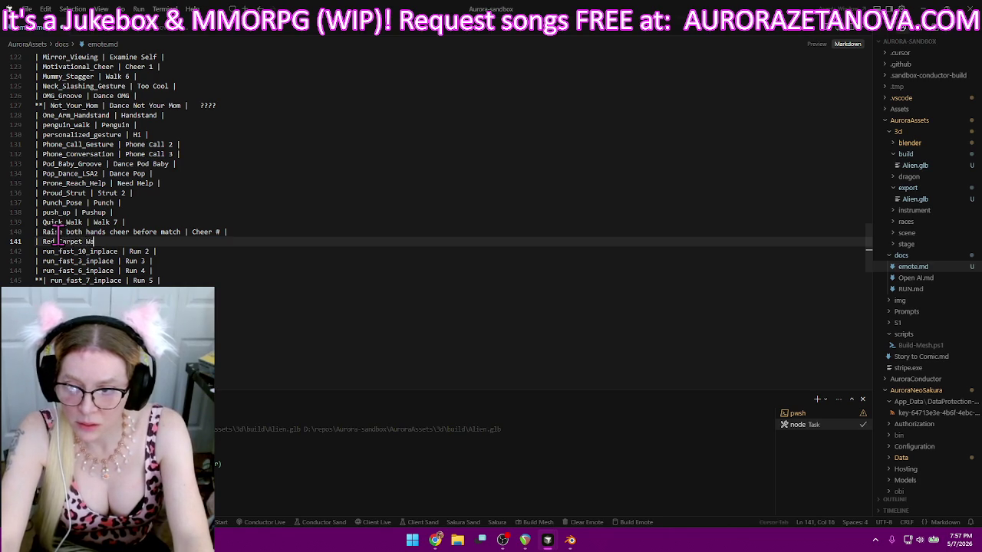
{"action": "key", "text": "BackSpace"}
{"action": "type", "text": "lk | Walk 13 |"}
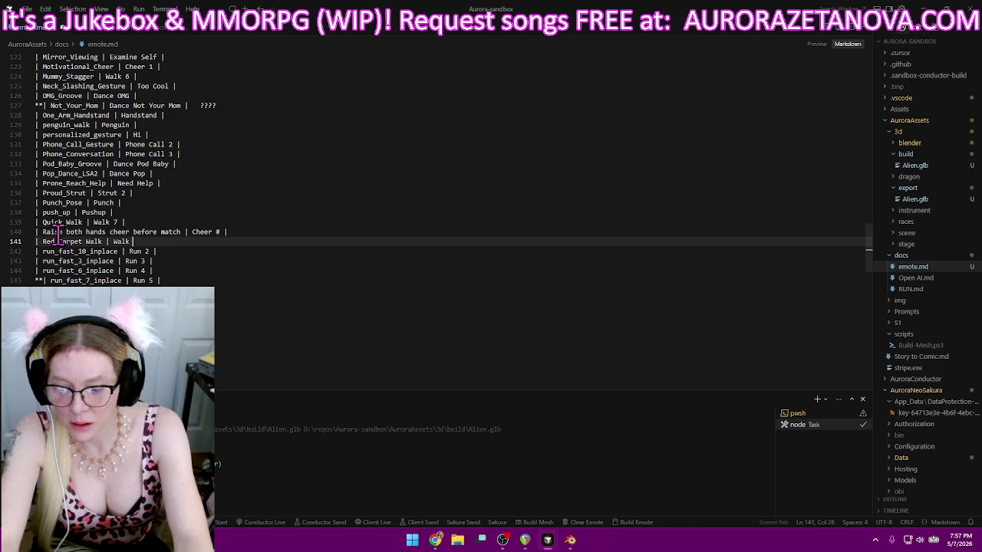
{"action": "type", "text": "13 |"}
{"action": "key", "text": "Return"}
{"action": "type", "text": "|"}
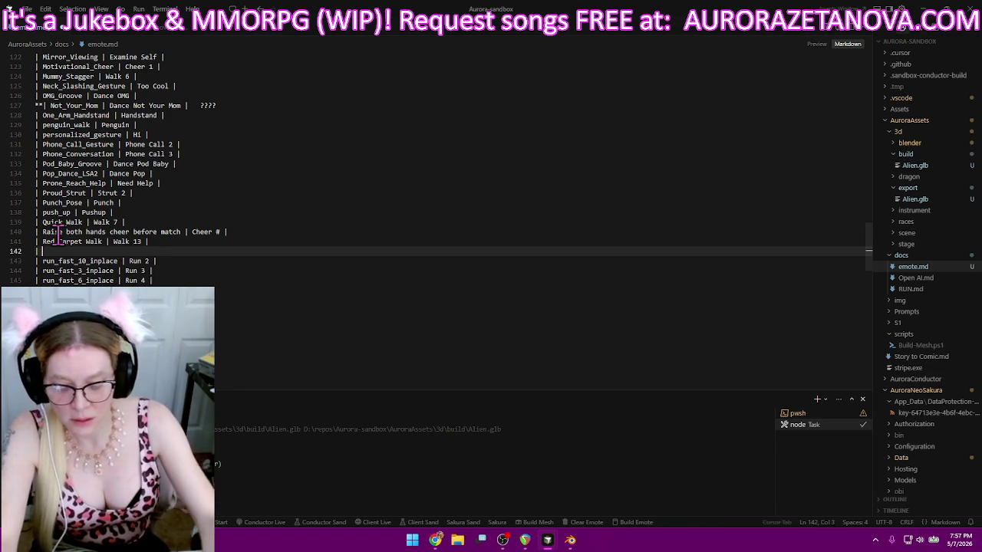
- Add a 'Rythmic Dance | Dance' row after checking the next animation in Meshy
{"action": "left_click", "coordinate": [436, 540]}
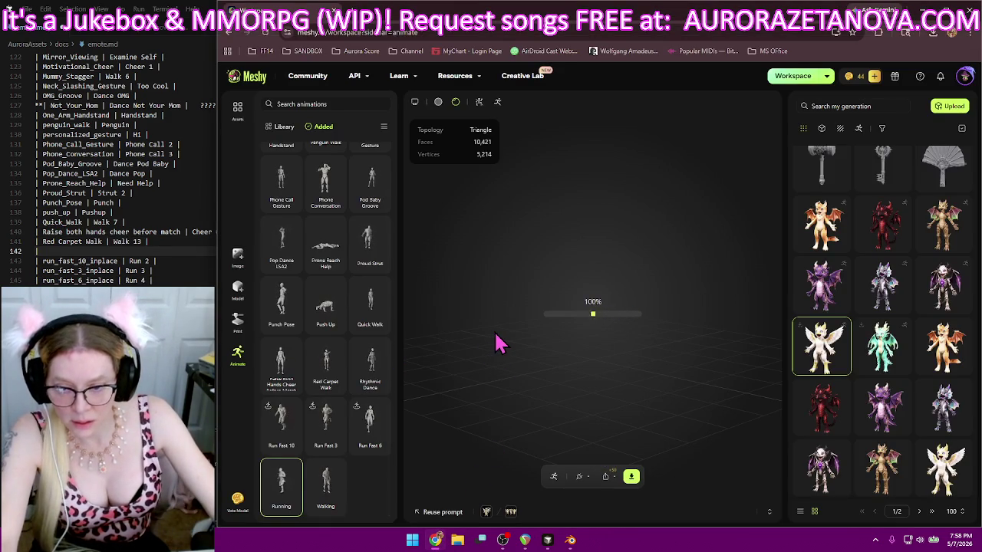
{"action": "left_click", "coordinate": [62, 251]}
{"action": "type", "text": "Rythmic Dance"}
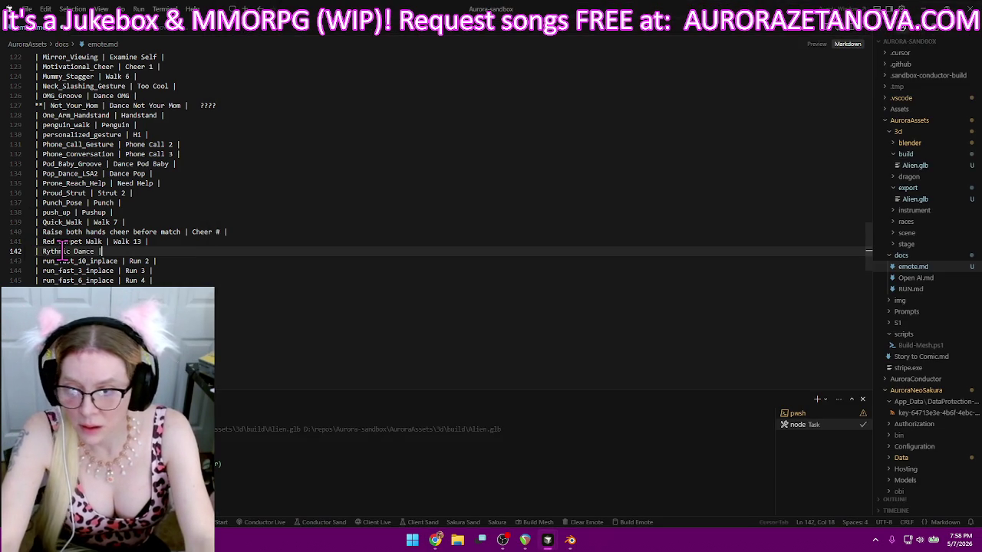
{"action": "type", "text": " | Dance"}
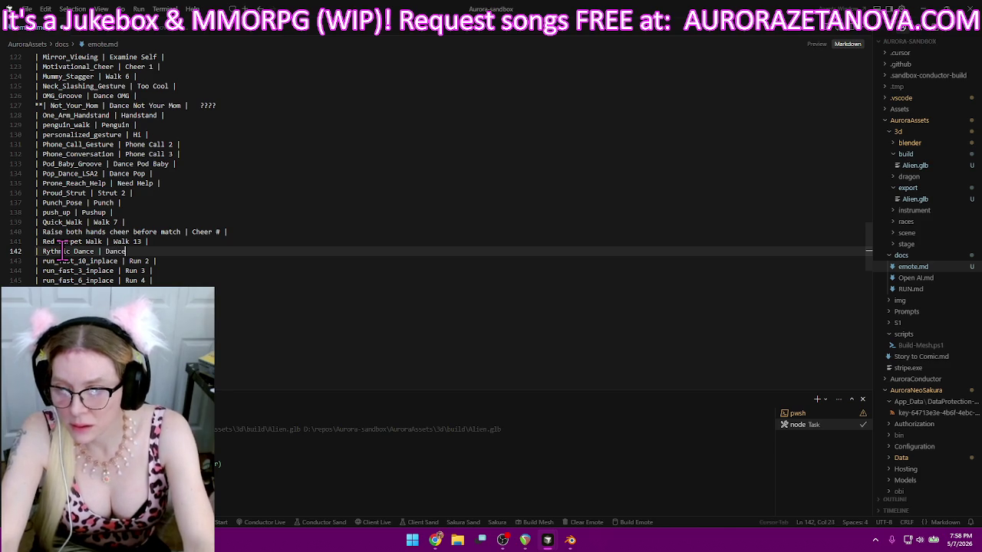
- Extend the Rythmic Dance alias to 'Dance Rythm |' in emote.md
{"action": "scroll", "coordinate": [253, 298], "scroll_direction": "down", "scroll_amount": 8}
{"action": "scroll", "coordinate": [253, 297], "scroll_direction": "down", "scroll_amount": 6}
{"action": "scroll", "coordinate": [257, 297], "scroll_direction": "down", "scroll_amount": 6}
{"action": "left_click", "coordinate": [269, 302]}
{"action": "scroll", "coordinate": [273, 301], "scroll_direction": "up", "scroll_amount": 1}
{"action": "scroll", "coordinate": [274, 301], "scroll_direction": "up", "scroll_amount": 1}
{"action": "scroll", "coordinate": [276, 301], "scroll_direction": "up", "scroll_amount": 1}
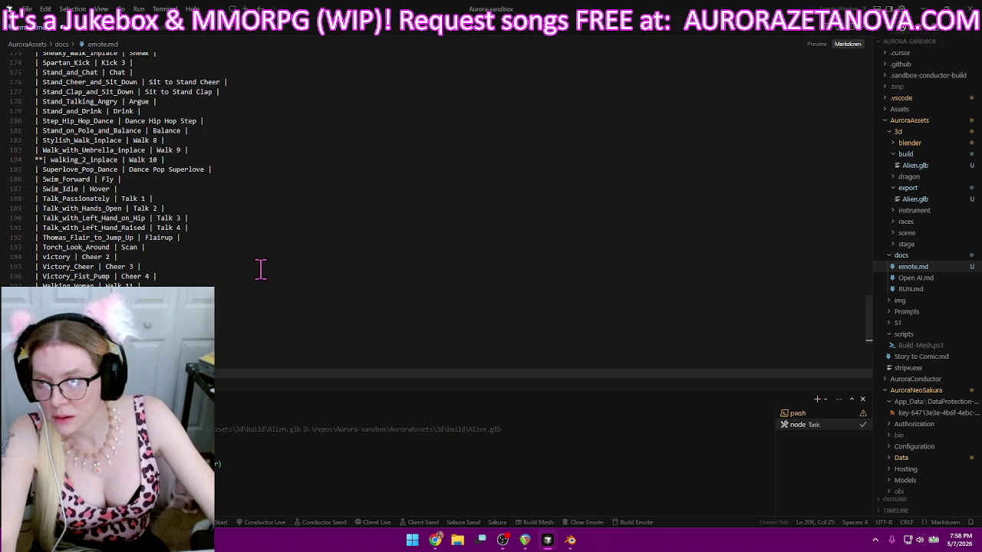
{"action": "scroll", "coordinate": [257, 265], "scroll_direction": "up", "scroll_amount": 1}
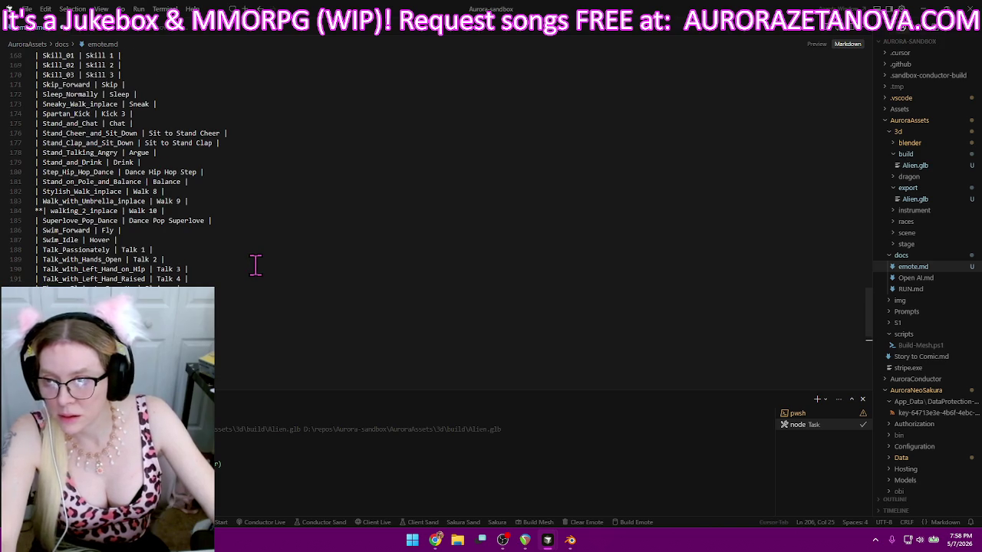
{"action": "scroll", "coordinate": [296, 249], "scroll_direction": "up", "scroll_amount": 1}
{"action": "scroll", "coordinate": [296, 249], "scroll_direction": "up", "scroll_amount": 1}
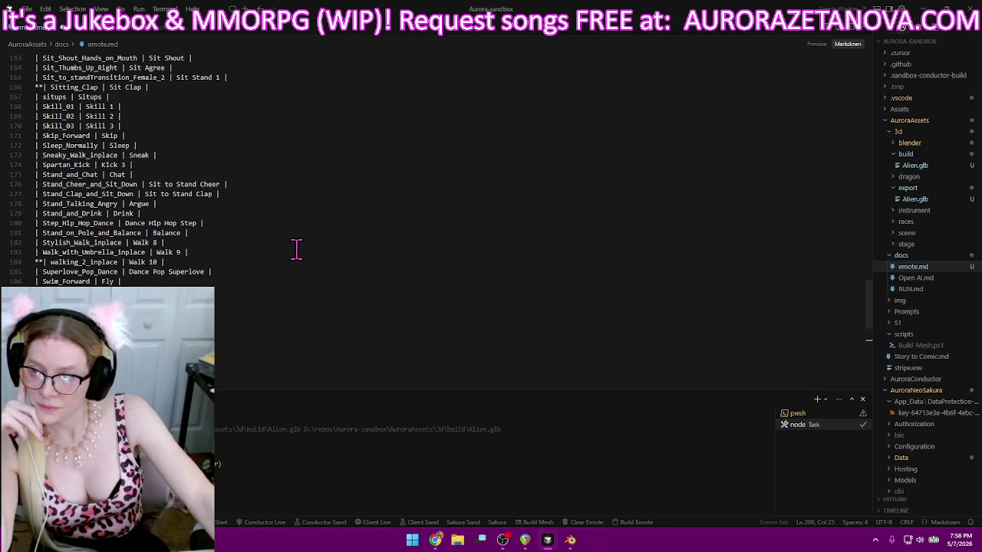
{"action": "scroll", "coordinate": [295, 246], "scroll_direction": "up", "scroll_amount": 3}
{"action": "scroll", "coordinate": [291, 243], "scroll_direction": "up", "scroll_amount": 4}
{"action": "scroll", "coordinate": [289, 244], "scroll_direction": "up", "scroll_amount": 5}
{"action": "scroll", "coordinate": [289, 246], "scroll_direction": "up", "scroll_amount": 2}
{"action": "scroll", "coordinate": [288, 247], "scroll_direction": "up", "scroll_amount": 4}
{"action": "scroll", "coordinate": [288, 247], "scroll_direction": "down", "scroll_amount": 20}
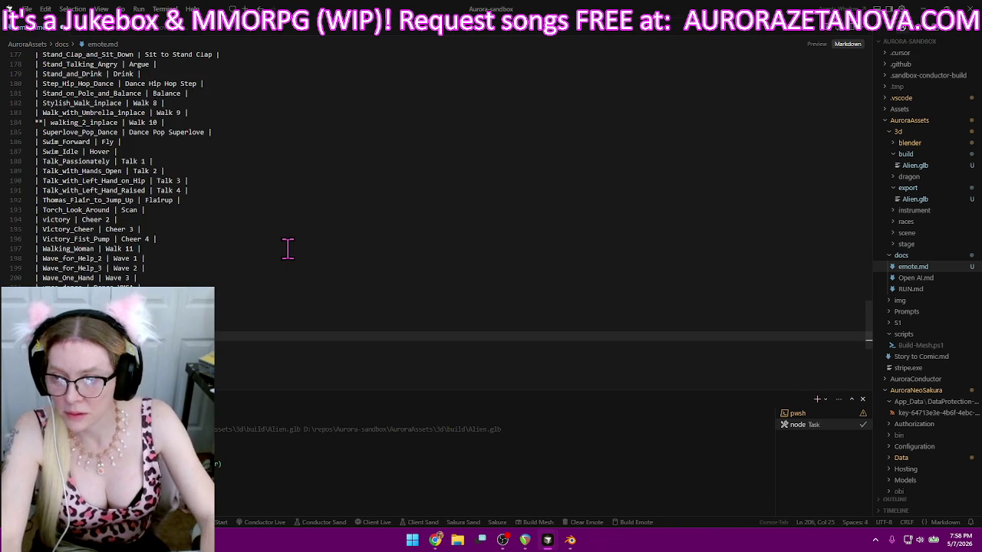
{"action": "scroll", "coordinate": [288, 251], "scroll_direction": "up", "scroll_amount": 6}
{"action": "scroll", "coordinate": [289, 253], "scroll_direction": "up", "scroll_amount": 10}
{"action": "scroll", "coordinate": [299, 253], "scroll_direction": "up", "scroll_amount": 8}
{"action": "scroll", "coordinate": [302, 252], "scroll_direction": "up", "scroll_amount": 8}
{"action": "scroll", "coordinate": [303, 253], "scroll_direction": "up", "scroll_amount": 10}
{"action": "scroll", "coordinate": [303, 253], "scroll_direction": "up", "scroll_amount": 9}
{"action": "scroll", "coordinate": [303, 252], "scroll_direction": "up", "scroll_amount": 6}
{"action": "scroll", "coordinate": [303, 251], "scroll_direction": "down", "scroll_amount": 6}
{"action": "scroll", "coordinate": [303, 250], "scroll_direction": "down", "scroll_amount": 8}
{"action": "scroll", "coordinate": [303, 251], "scroll_direction": "down", "scroll_amount": 3}
{"action": "scroll", "coordinate": [303, 252], "scroll_direction": "down", "scroll_amount": 5}
{"action": "scroll", "coordinate": [304, 253], "scroll_direction": "down", "scroll_amount": 4}
{"action": "scroll", "coordinate": [304, 257], "scroll_direction": "down", "scroll_amount": 4}
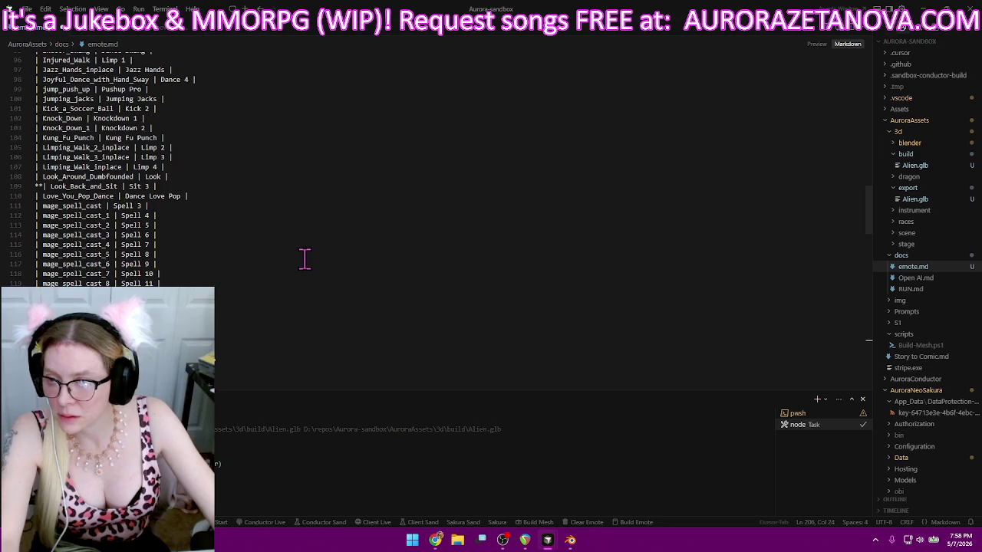
{"action": "scroll", "coordinate": [305, 259], "scroll_direction": "down", "scroll_amount": 2}
{"action": "scroll", "coordinate": [317, 237], "scroll_direction": "down", "scroll_amount": 4}
{"action": "scroll", "coordinate": [317, 237], "scroll_direction": "down", "scroll_amount": 2}
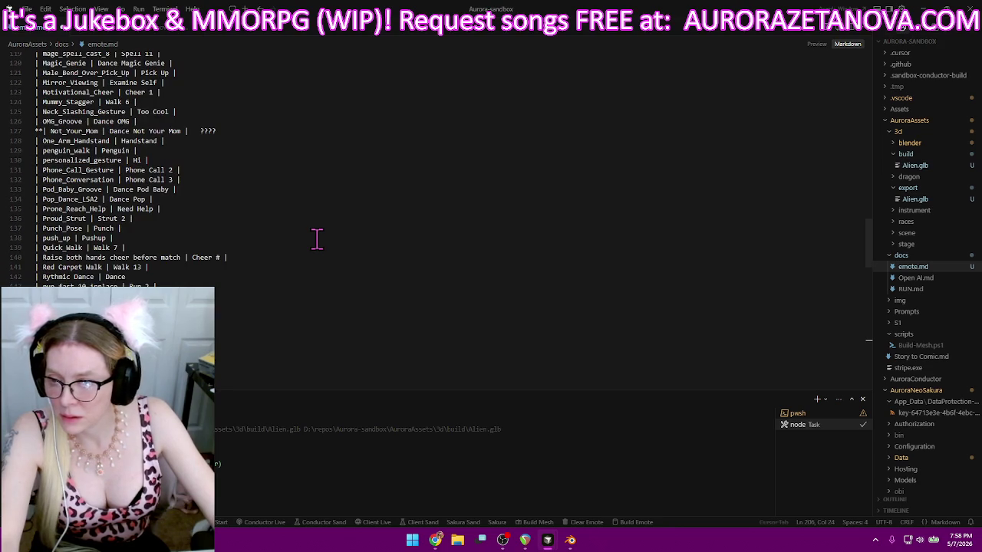
{"action": "left_click", "coordinate": [205, 277]}
{"action": "type", "text": "Rythm |"}
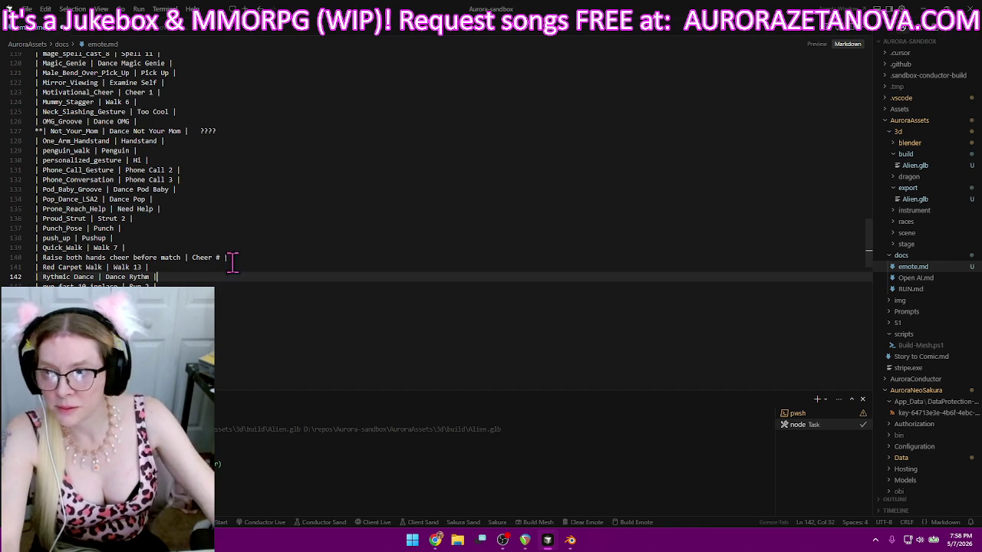
{"action": "mouse_move", "coordinate": [570, 540]}
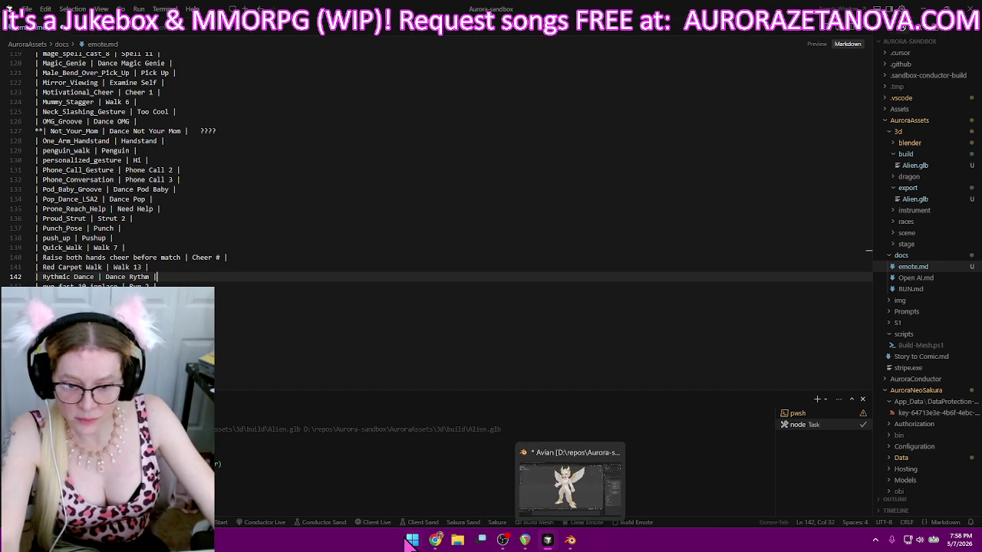
- Scroll back up through emote.md and open Find
{"action": "scroll", "coordinate": [376, 243], "scroll_direction": "up", "scroll_amount": 7}
{"action": "scroll", "coordinate": [375, 243], "scroll_direction": "up", "scroll_amount": 5}
{"action": "scroll", "coordinate": [371, 247], "scroll_direction": "up", "scroll_amount": 8}
{"action": "scroll", "coordinate": [369, 249], "scroll_direction": "up", "scroll_amount": 2}
{"action": "scroll", "coordinate": [368, 249], "scroll_direction": "up", "scroll_amount": 5}
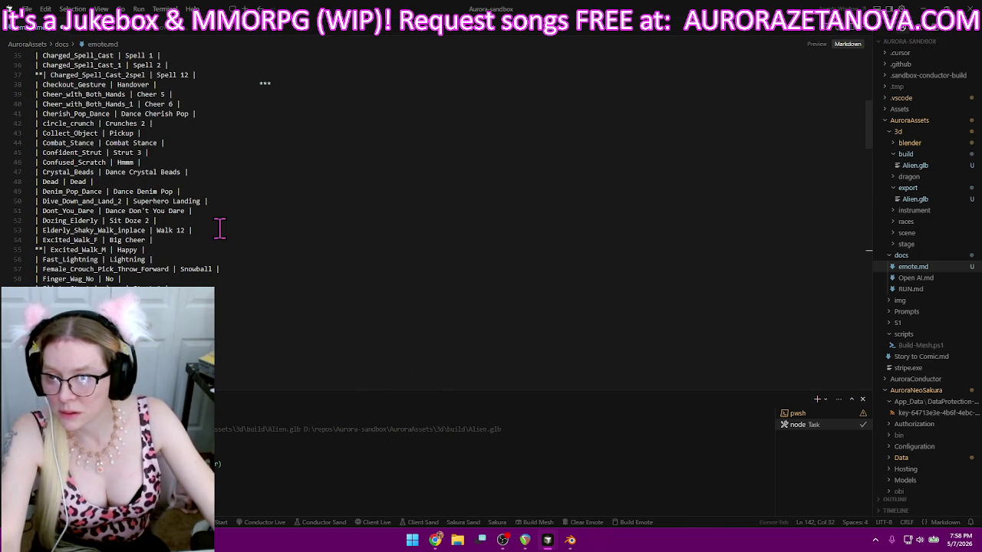
{"action": "scroll", "coordinate": [222, 228], "scroll_direction": "up", "scroll_amount": 3}
{"action": "scroll", "coordinate": [228, 228], "scroll_direction": "up", "scroll_amount": 3}
{"action": "scroll", "coordinate": [230, 227], "scroll_direction": "up", "scroll_amount": 3}
{"action": "scroll", "coordinate": [234, 229], "scroll_direction": "up", "scroll_amount": 2}
{"action": "scroll", "coordinate": [406, 259], "scroll_direction": "down", "scroll_amount": 1}
{"action": "scroll", "coordinate": [422, 259], "scroll_direction": "down", "scroll_amount": 8}
{"action": "scroll", "coordinate": [437, 258], "scroll_direction": "down", "scroll_amount": 8}
{"action": "key", "text": "ctrl+f"}
- Search emote.md for 'Walk 1', cycle through every match, close Find and return to Meshy
{"action": "type", "text": "Walk 1"}
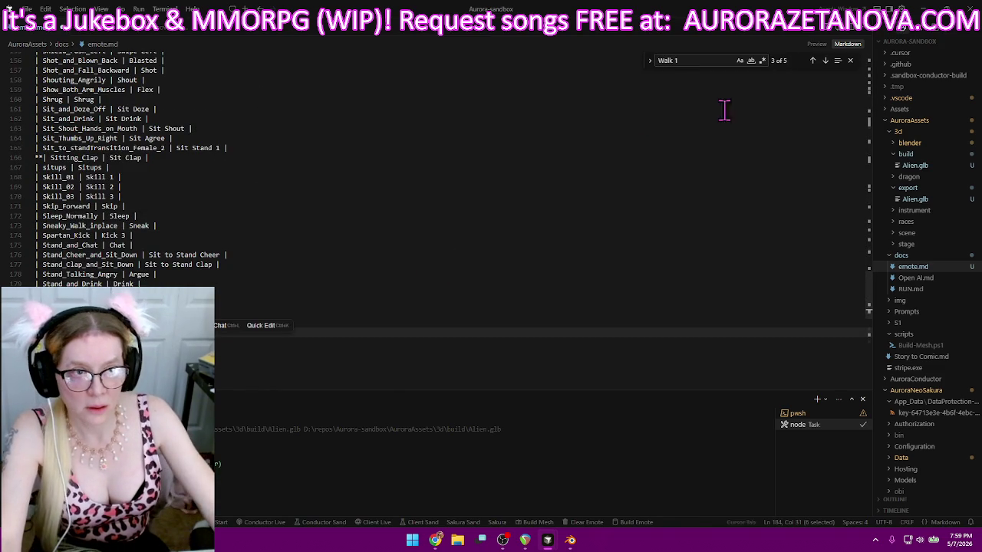
{"action": "left_click", "coordinate": [825, 61]}
{"action": "left_click", "coordinate": [826, 60]}
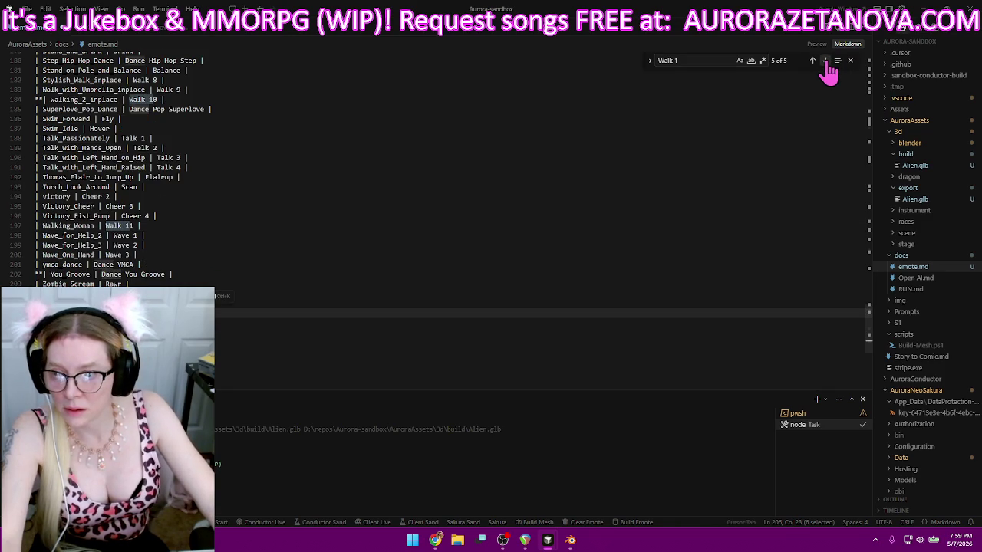
{"action": "left_click", "coordinate": [825, 60]}
{"action": "left_click", "coordinate": [825, 61]}
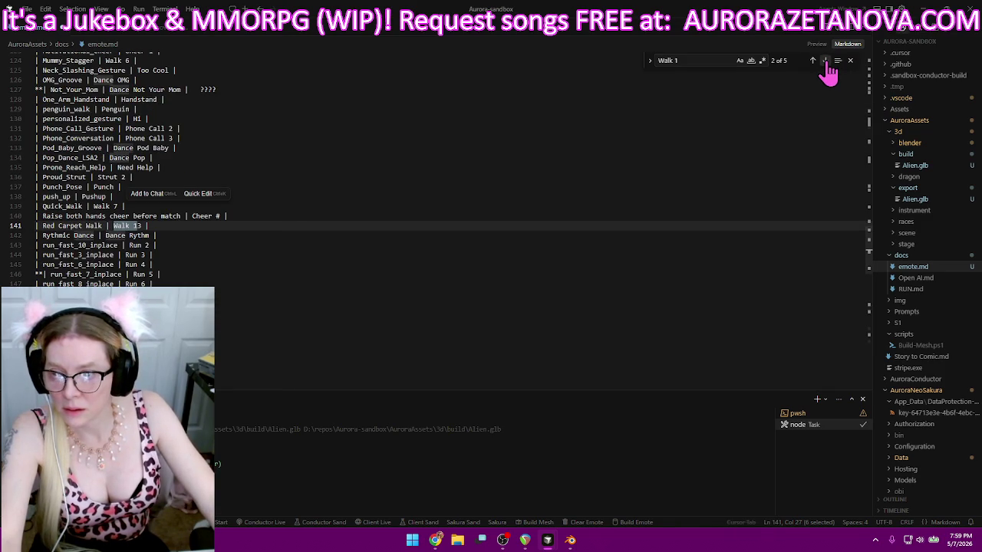
{"action": "left_click", "coordinate": [825, 61]}
{"action": "left_click", "coordinate": [826, 60]}
{"action": "left_click", "coordinate": [825, 61]}
{"action": "left_click", "coordinate": [850, 61]}
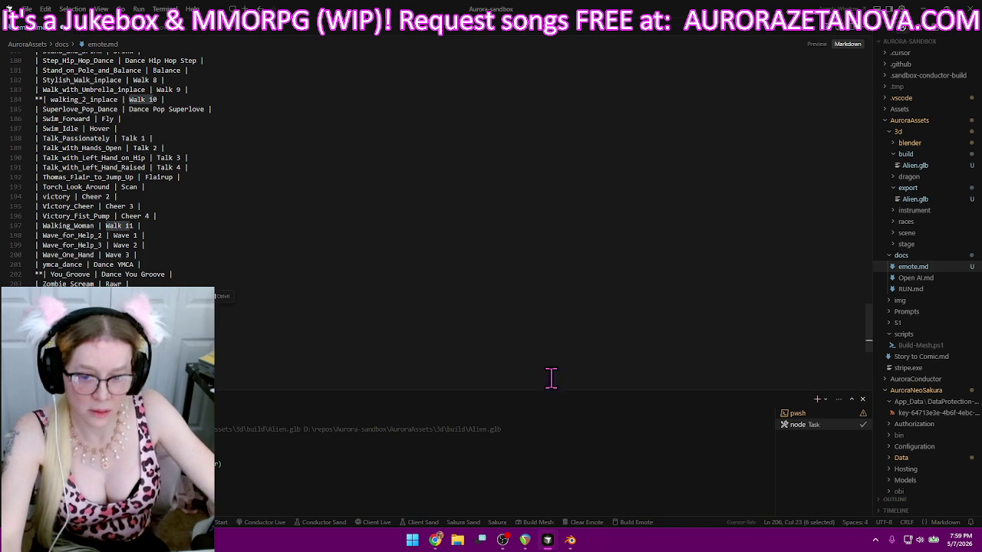
{"action": "left_click", "coordinate": [436, 540]}
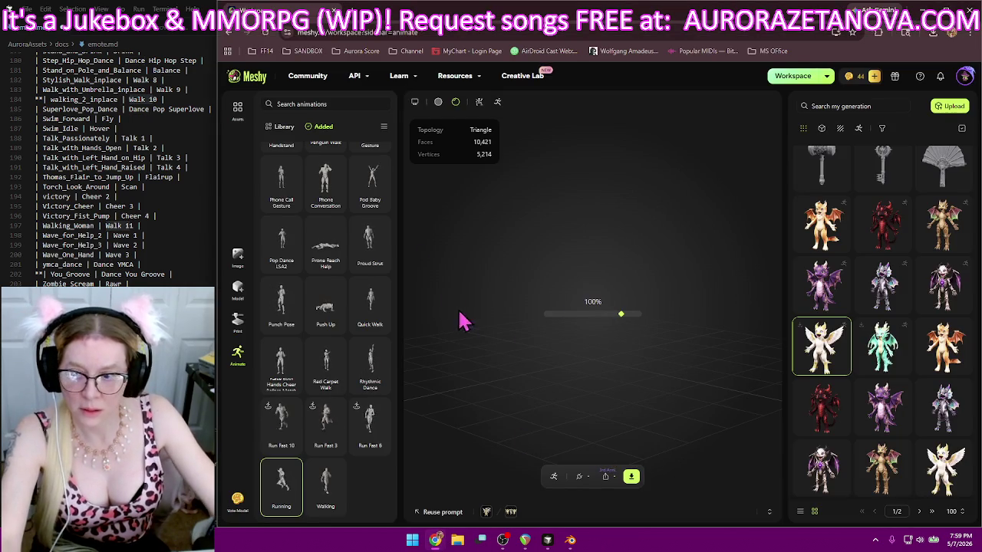
{"action": "scroll", "coordinate": [121, 222], "scroll_direction": "up", "scroll_amount": 7}
{"action": "scroll", "coordinate": [123, 226], "scroll_direction": "up", "scroll_amount": 10}
{"action": "scroll", "coordinate": [123, 226], "scroll_direction": "up", "scroll_amount": 11}
{"action": "scroll", "coordinate": [121, 226], "scroll_direction": "up", "scroll_amount": 12}
{"action": "scroll", "coordinate": [119, 226], "scroll_direction": "up", "scroll_amount": 12}
{"action": "scroll", "coordinate": [119, 228], "scroll_direction": "up", "scroll_amount": 6}
{"action": "scroll", "coordinate": [121, 228], "scroll_direction": "up", "scroll_amount": 2}
{"action": "scroll", "coordinate": [123, 229], "scroll_direction": "down", "scroll_amount": 6}
{"action": "scroll", "coordinate": [131, 230], "scroll_direction": "down", "scroll_amount": 8}
{"action": "scroll", "coordinate": [134, 230], "scroll_direction": "down", "scroll_amount": 10}
{"action": "scroll", "coordinate": [135, 232], "scroll_direction": "down", "scroll_amount": 12}
{"action": "scroll", "coordinate": [136, 233], "scroll_direction": "down", "scroll_amount": 8}
{"action": "scroll", "coordinate": [137, 235], "scroll_direction": "down", "scroll_amount": 12}
{"action": "scroll", "coordinate": [136, 234], "scroll_direction": "down", "scroll_amount": 6}
{"action": "scroll", "coordinate": [142, 230], "scroll_direction": "down", "scroll_amount": 10}
{"action": "scroll", "coordinate": [146, 227], "scroll_direction": "down", "scroll_amount": 5}
{"action": "scroll", "coordinate": [150, 223], "scroll_direction": "down", "scroll_amount": 5}
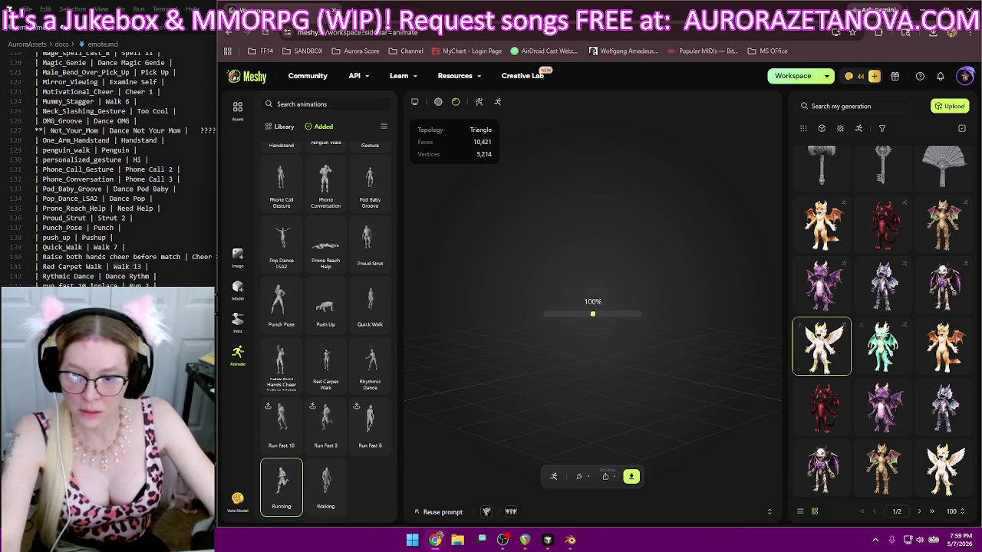
{"action": "scroll", "coordinate": [326, 322], "scroll_direction": "up", "scroll_amount": 1}
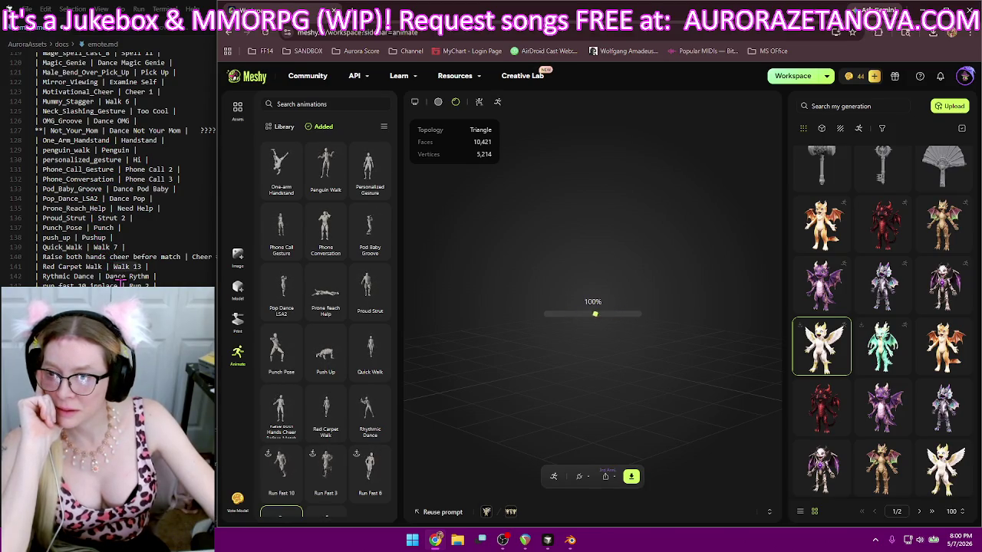
- Move the ** marker in emote.md from the Not_Your_Mom row to the One_Arm_Handstand row
{"action": "left_click", "coordinate": [39, 130]}
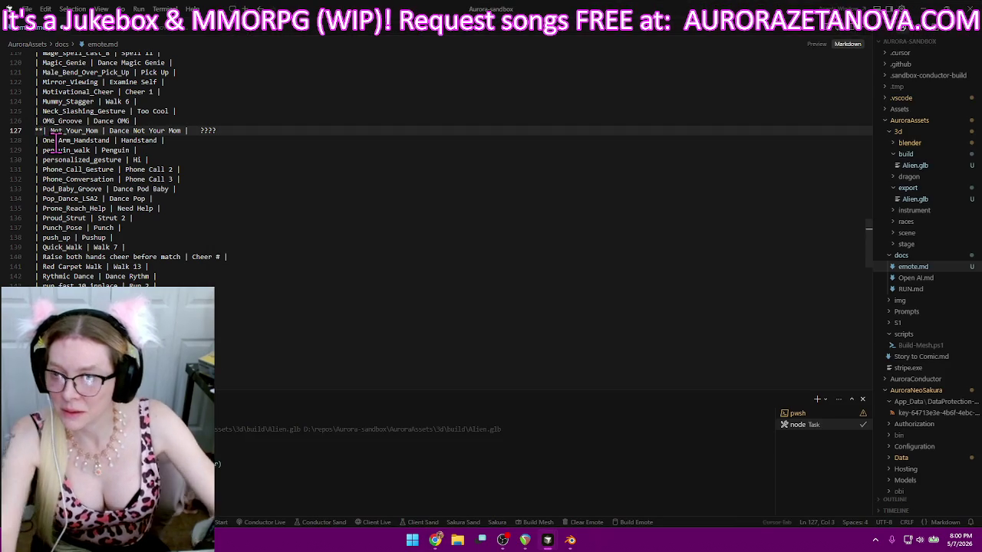
{"action": "key", "text": "BackSpace"}
{"action": "key", "text": "BackSpace"}
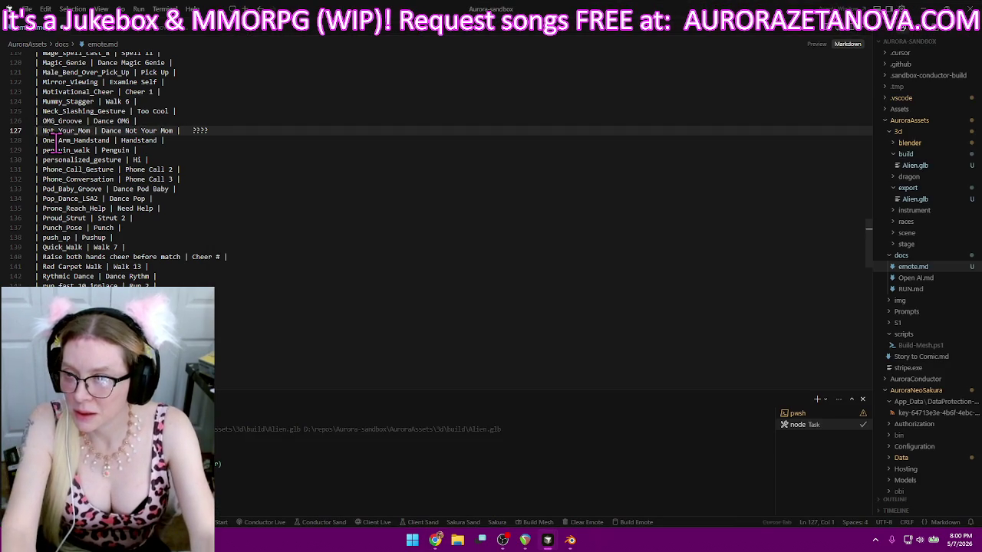
{"action": "key", "text": "Down"}
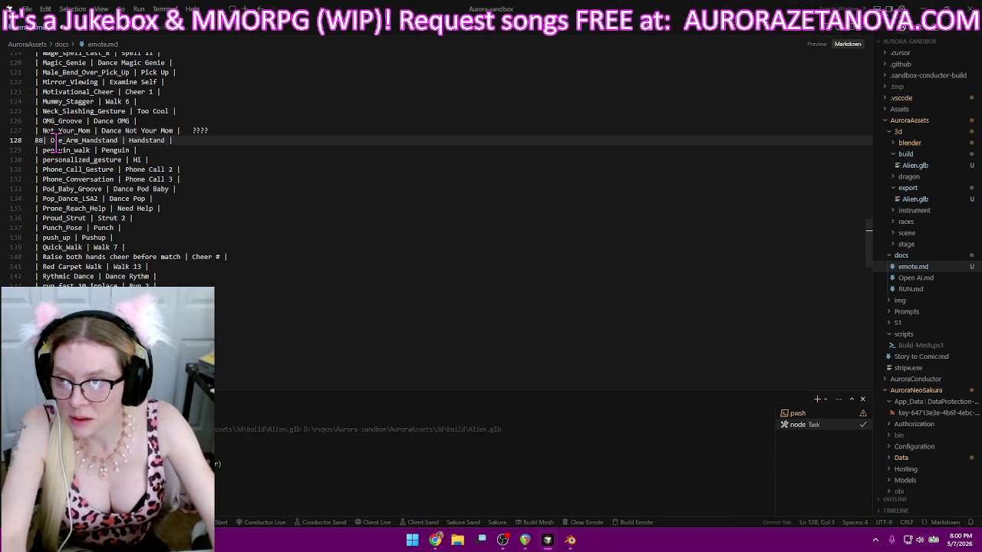
{"action": "type", "text": "**"}
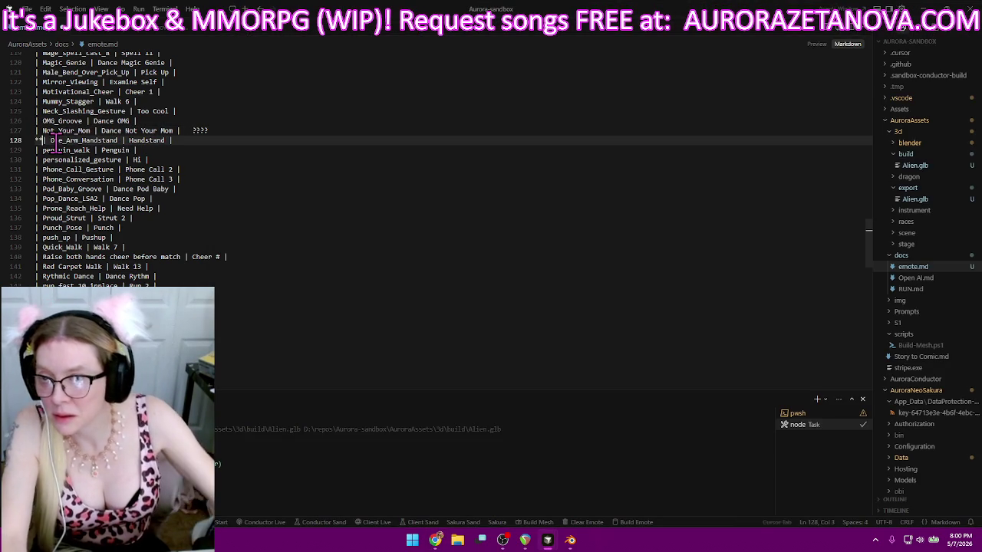
- Cut the Not_Your_Mom row and paste it at the end of emote.md, then return to Meshy
{"action": "left_click_drag", "start_coordinate": [222, 130], "coordinate": [224, 121]}
{"action": "key", "text": "ctrl+c"}
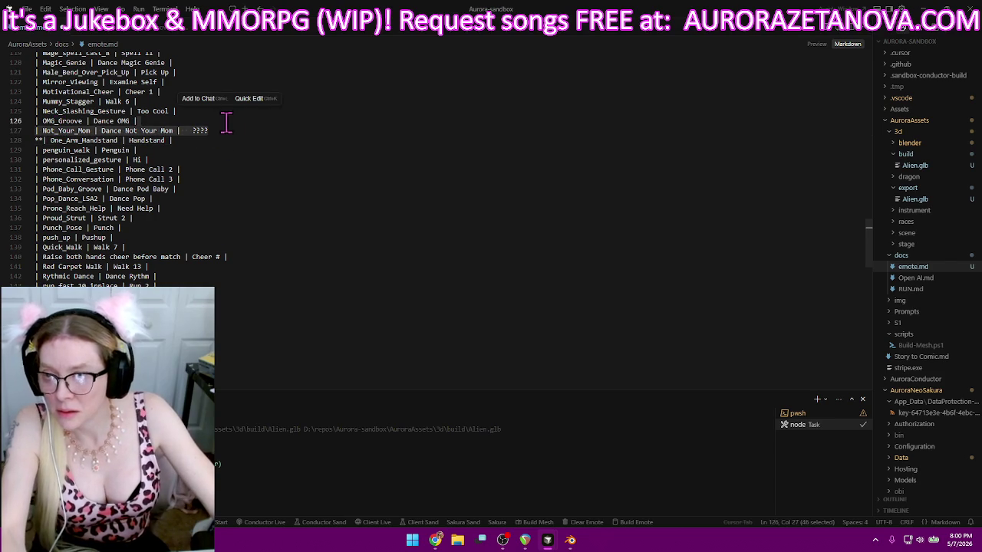
{"action": "scroll", "coordinate": [269, 168], "scroll_direction": "down", "scroll_amount": 1}
{"action": "scroll", "coordinate": [270, 230], "scroll_direction": "down", "scroll_amount": 10}
{"action": "scroll", "coordinate": [270, 285], "scroll_direction": "down", "scroll_amount": 12}
{"action": "key", "text": "ctrl+End"}
{"action": "key", "text": "ctrl+v"}
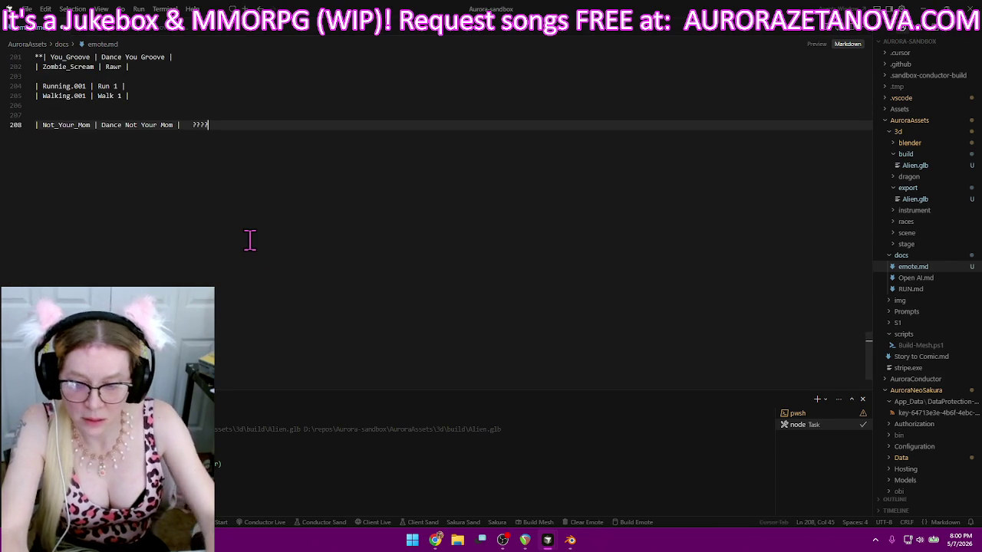
{"action": "scroll", "coordinate": [347, 283], "scroll_direction": "up", "scroll_amount": 10}
{"action": "scroll", "coordinate": [345, 290], "scroll_direction": "up", "scroll_amount": 5}
{"action": "scroll", "coordinate": [346, 290], "scroll_direction": "up", "scroll_amount": 5}
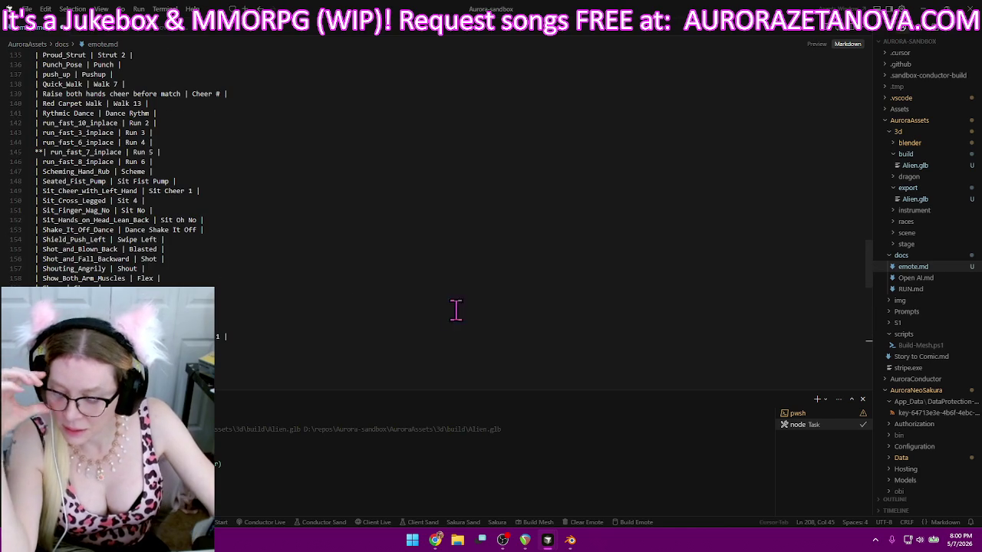
{"action": "left_click", "coordinate": [435, 540]}
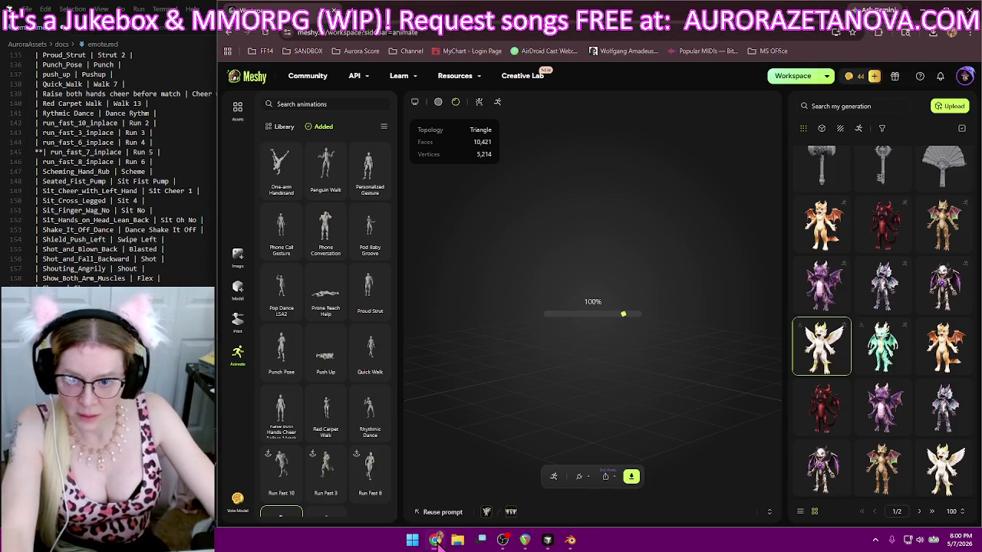
- Scroll through Meshy's Added animations from One-arm Handstand down to the Run Fast entries
{"action": "scroll", "coordinate": [109, 195], "scroll_direction": "up", "scroll_amount": 9}
{"action": "scroll", "coordinate": [111, 198], "scroll_direction": "up", "scroll_amount": 11}
{"action": "scroll", "coordinate": [115, 201], "scroll_direction": "up", "scroll_amount": 5}
{"action": "scroll", "coordinate": [119, 206], "scroll_direction": "down", "scroll_amount": 8}
{"action": "scroll", "coordinate": [123, 211], "scroll_direction": "down", "scroll_amount": 4}
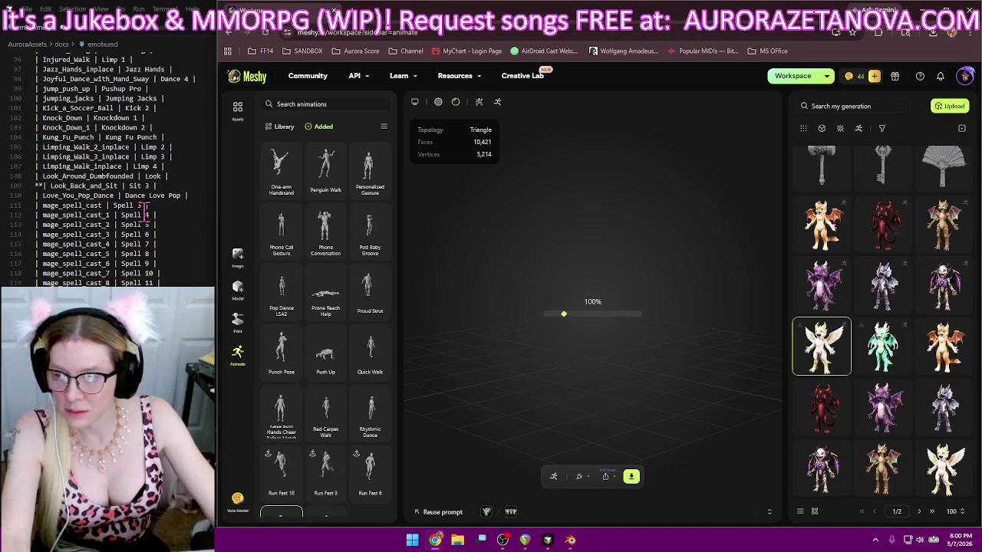
{"action": "scroll", "coordinate": [157, 204], "scroll_direction": "down", "scroll_amount": 4}
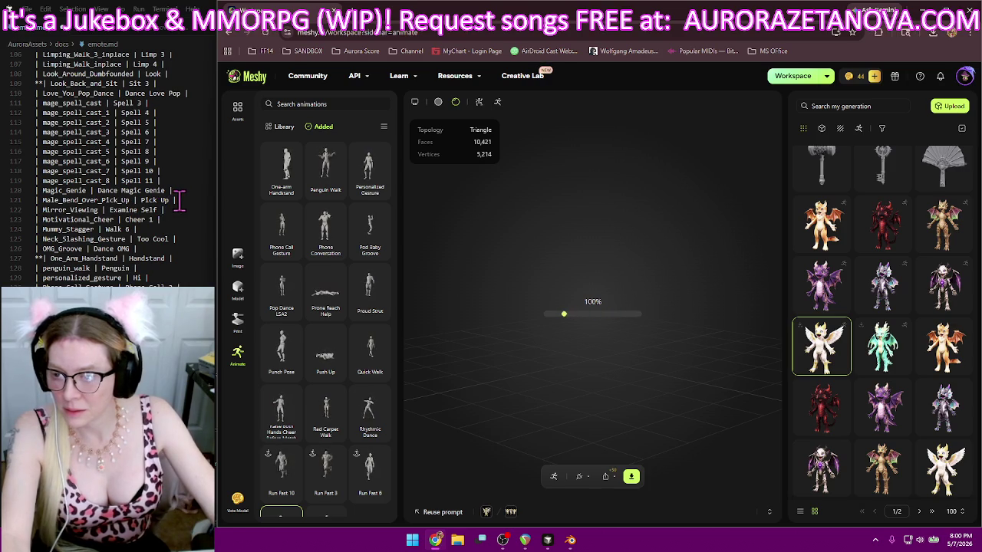
{"action": "scroll", "coordinate": [192, 188], "scroll_direction": "down", "scroll_amount": 1}
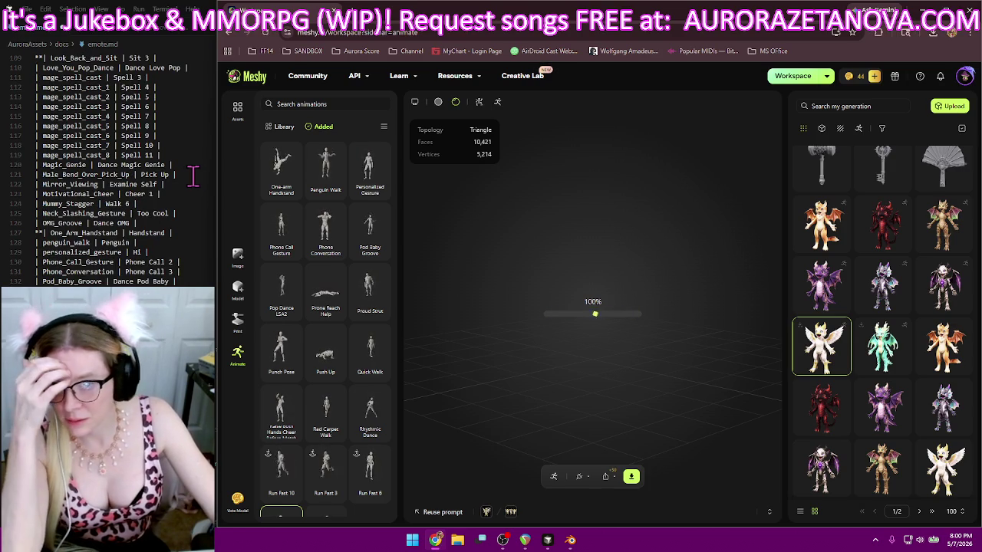
{"action": "scroll", "coordinate": [188, 173], "scroll_direction": "down", "scroll_amount": 1}
{"action": "scroll", "coordinate": [189, 171], "scroll_direction": "down", "scroll_amount": 3}
- Download the rigged character as one glb file containing all added animations
{"action": "scroll", "coordinate": [190, 170], "scroll_direction": "down", "scroll_amount": 1}
{"action": "scroll", "coordinate": [188, 168], "scroll_direction": "down", "scroll_amount": 4}
{"action": "scroll", "coordinate": [188, 170], "scroll_direction": "down", "scroll_amount": 1}
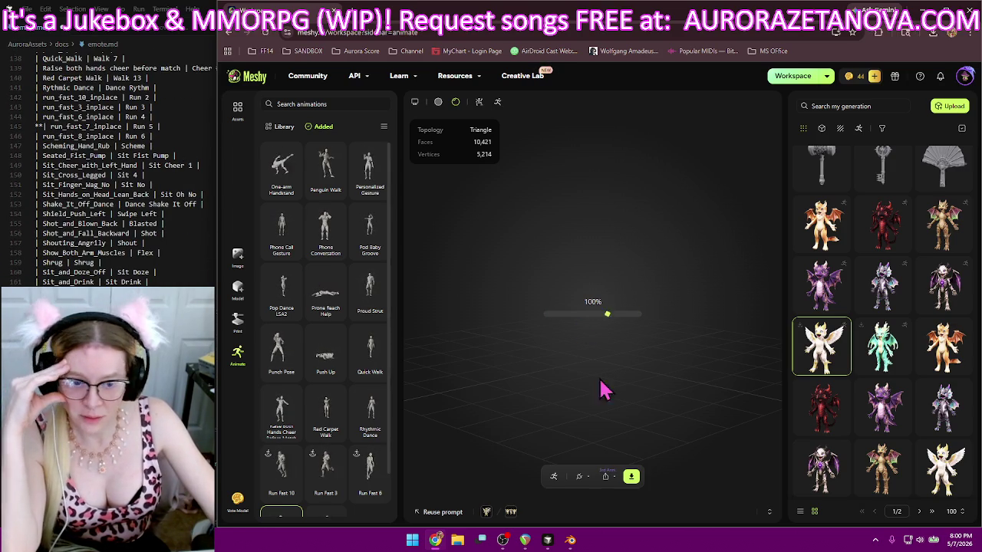
{"action": "left_click", "coordinate": [931, 34]}
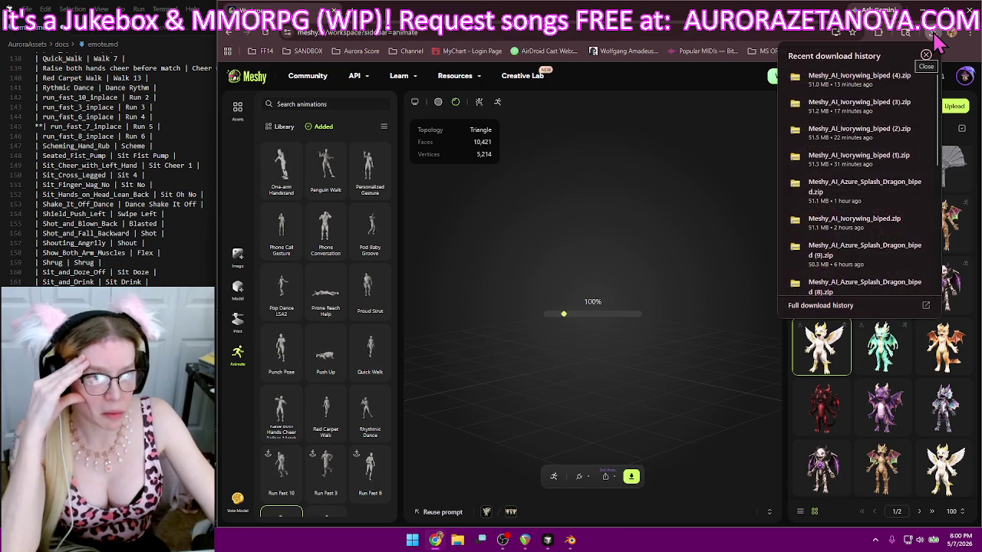
{"action": "left_click", "coordinate": [634, 477]}
{"action": "left_click", "coordinate": [652, 445]}
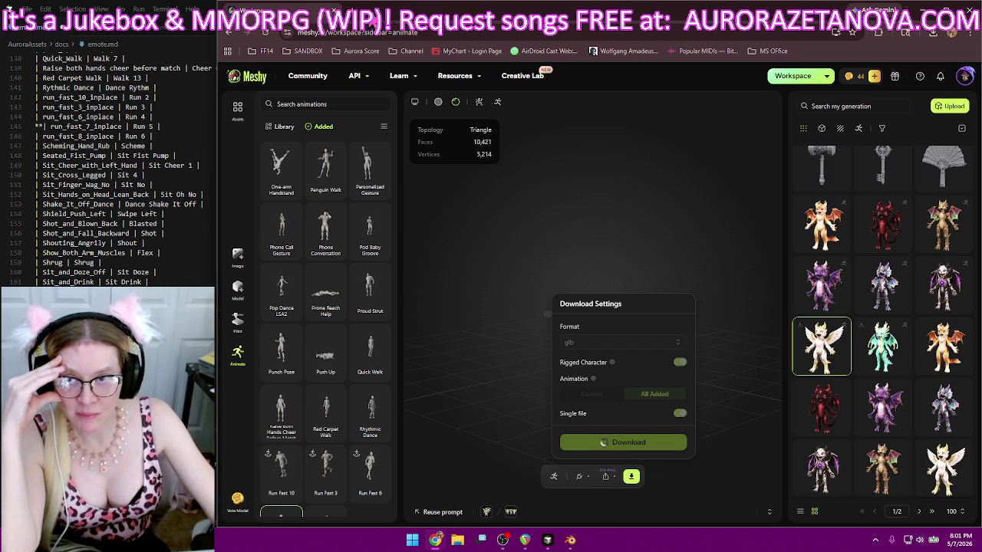
{"action": "left_click", "coordinate": [351, 9]}
{"action": "left_click", "coordinate": [360, 51]}
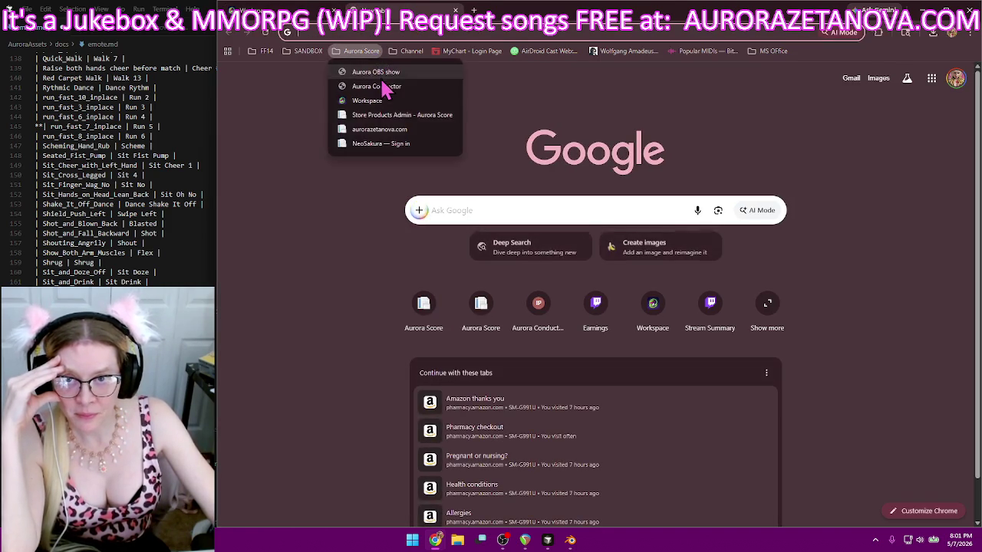
- Open the Aurora Conductor page from the Aurora Score bookmarks to check now-playing, then close it
{"action": "left_click", "coordinate": [386, 95]}
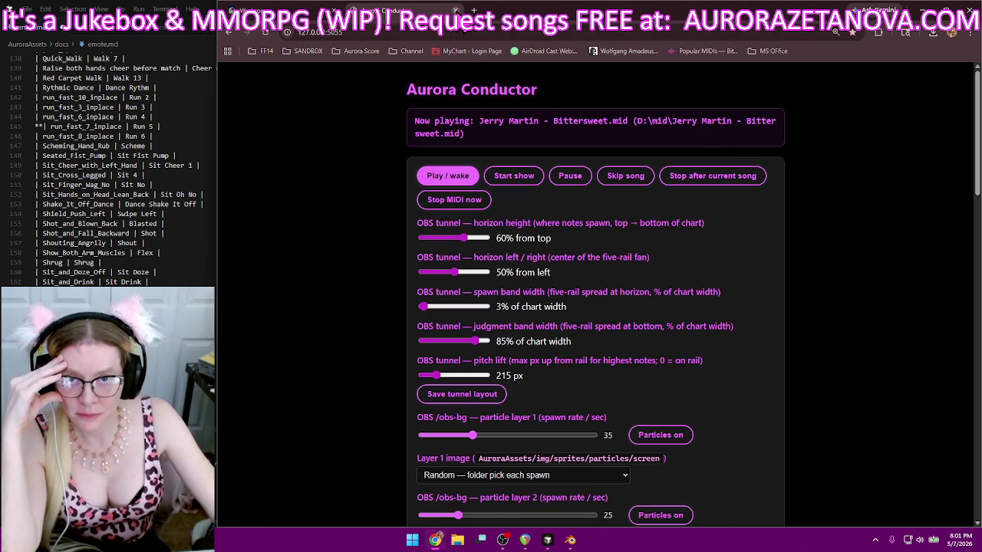
{"action": "left_click", "coordinate": [455, 10]}
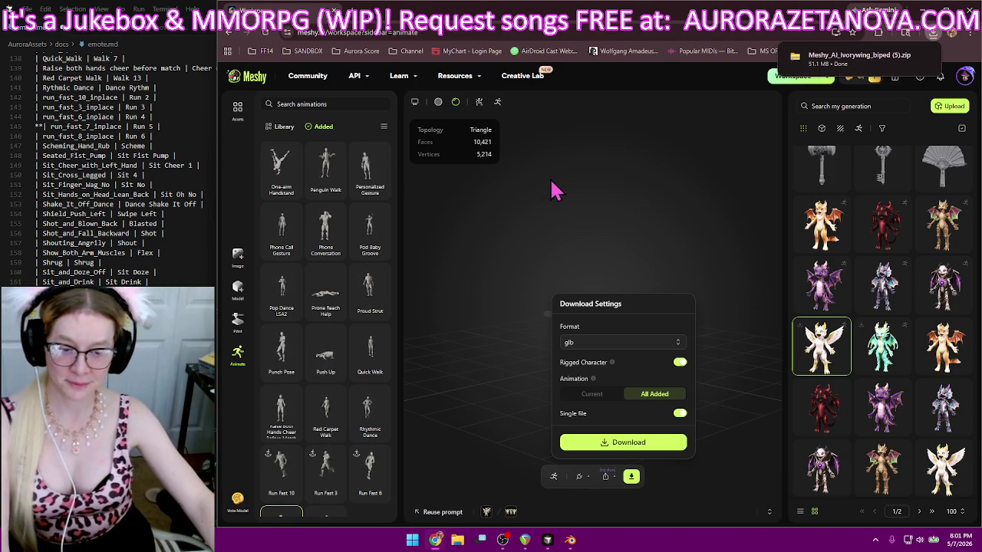
- Delete One-arm Handstand, Raise Both Hands Cheer, Quick Walk, Push Up, Rhythmic Dance, Red Carpet Walk and Run Fast animations
{"action": "left_click", "coordinate": [529, 244]}
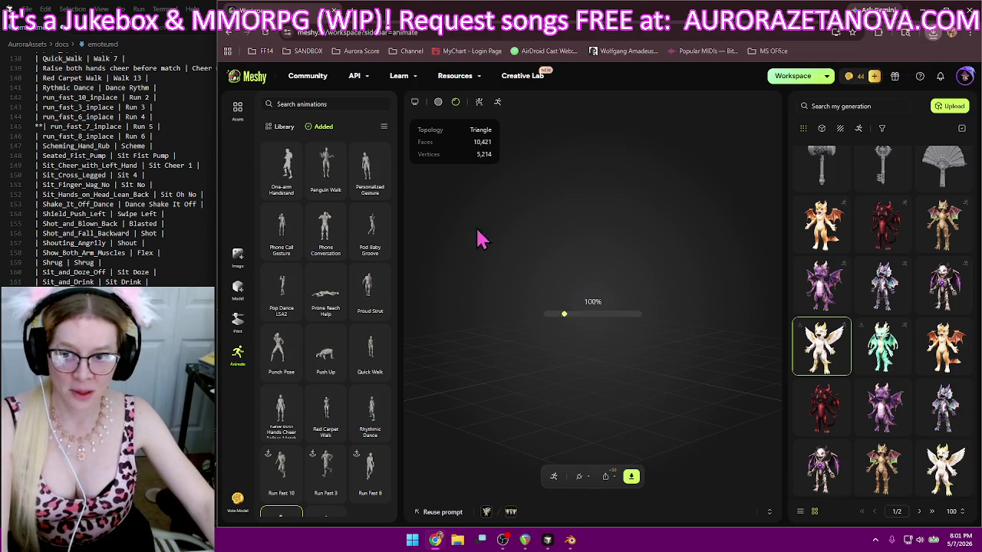
{"action": "left_click", "coordinate": [292, 190]}
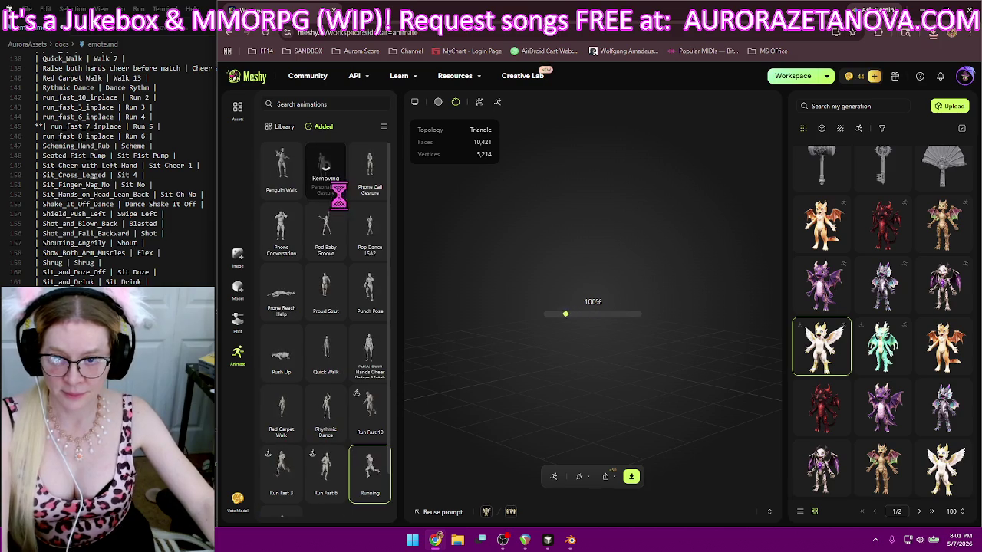
{"action": "left_click", "coordinate": [381, 191]}
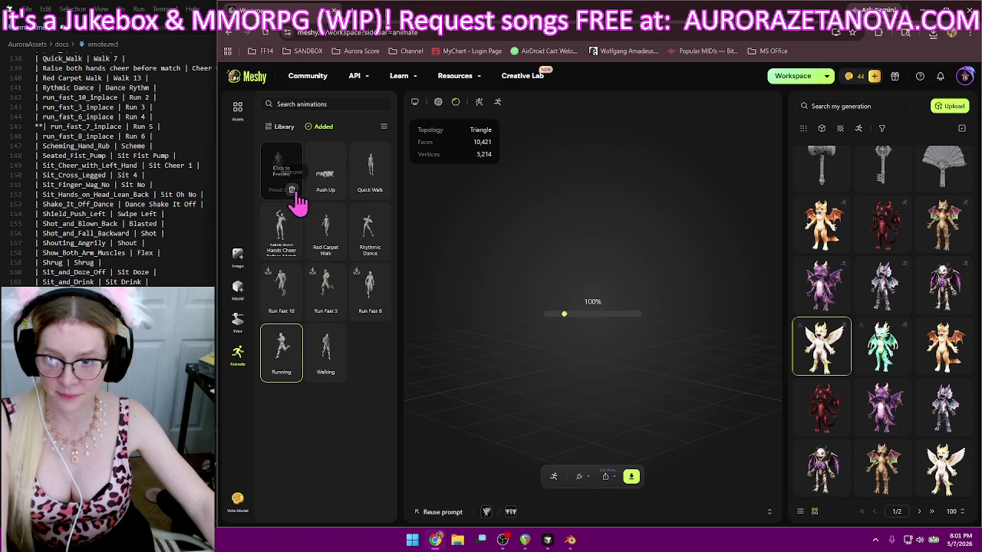
{"action": "left_click", "coordinate": [380, 191]}
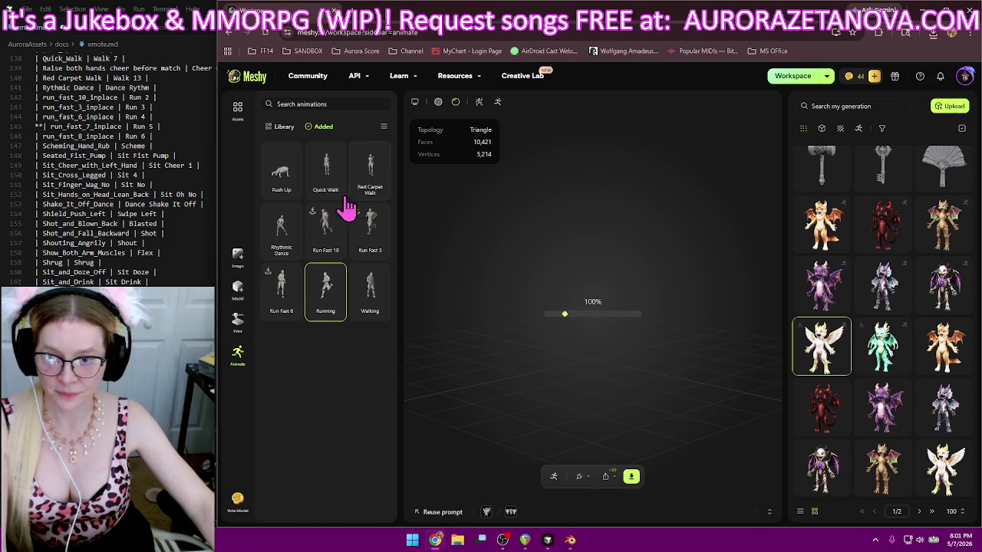
{"action": "left_click", "coordinate": [336, 192]}
{"action": "left_click", "coordinate": [291, 191]}
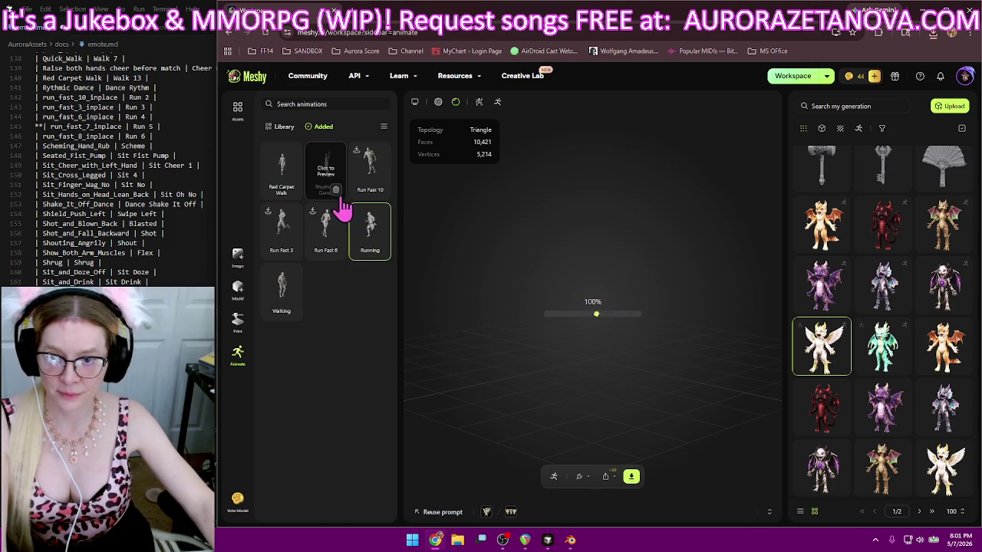
{"action": "left_click", "coordinate": [338, 190]}
{"action": "left_click", "coordinate": [291, 190]}
{"action": "mouse_move", "coordinate": [325, 173]}
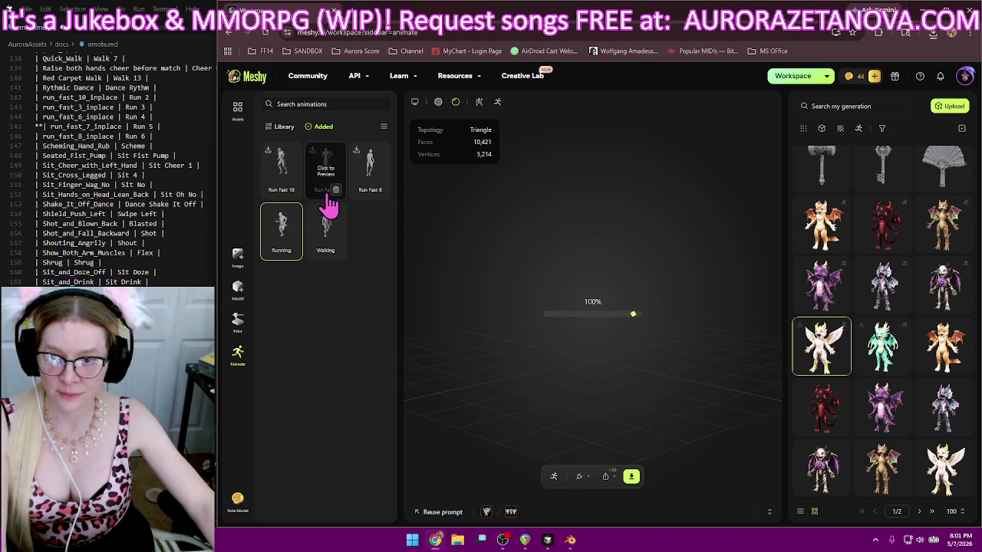
{"action": "left_click", "coordinate": [292, 191]}
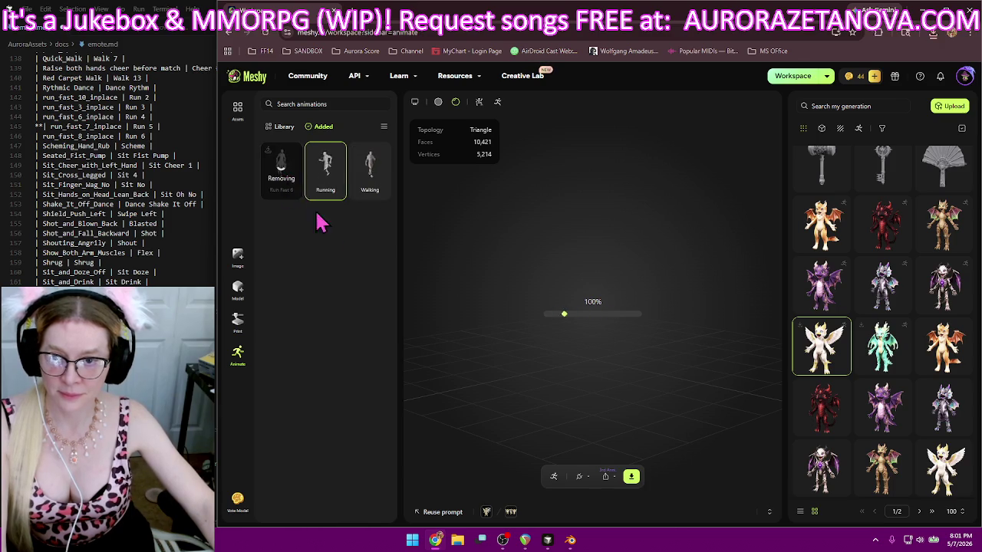
{"action": "left_click", "coordinate": [284, 127]}
- Add Run Fast 7 and Run Fast 8 from the library to the character
{"action": "scroll", "coordinate": [383, 184], "scroll_direction": "down", "scroll_amount": 2}
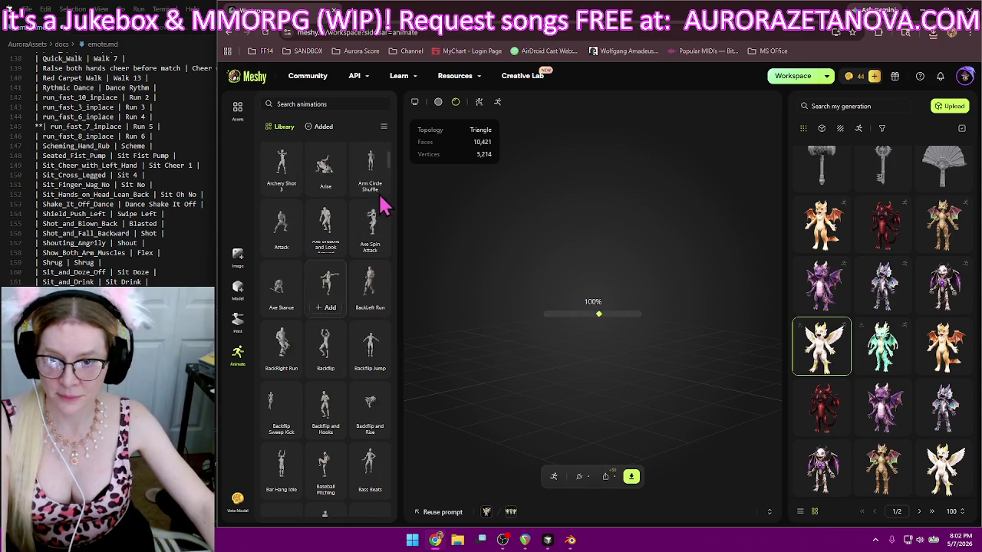
{"action": "left_click_drag", "start_coordinate": [391, 167], "coordinate": [387, 391]}
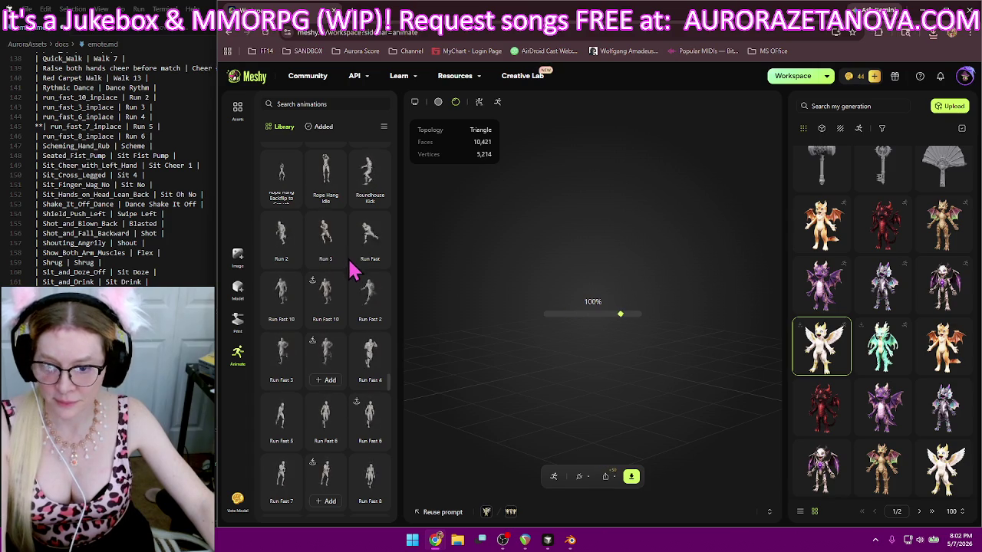
{"action": "scroll", "coordinate": [349, 270], "scroll_direction": "down", "scroll_amount": 2}
{"action": "scroll", "coordinate": [349, 307], "scroll_direction": "down", "scroll_amount": 2}
{"action": "left_click", "coordinate": [327, 349]}
{"action": "scroll", "coordinate": [375, 300], "scroll_direction": "down", "scroll_amount": 2}
{"action": "scroll", "coordinate": [338, 295], "scroll_direction": "down", "scroll_amount": 3}
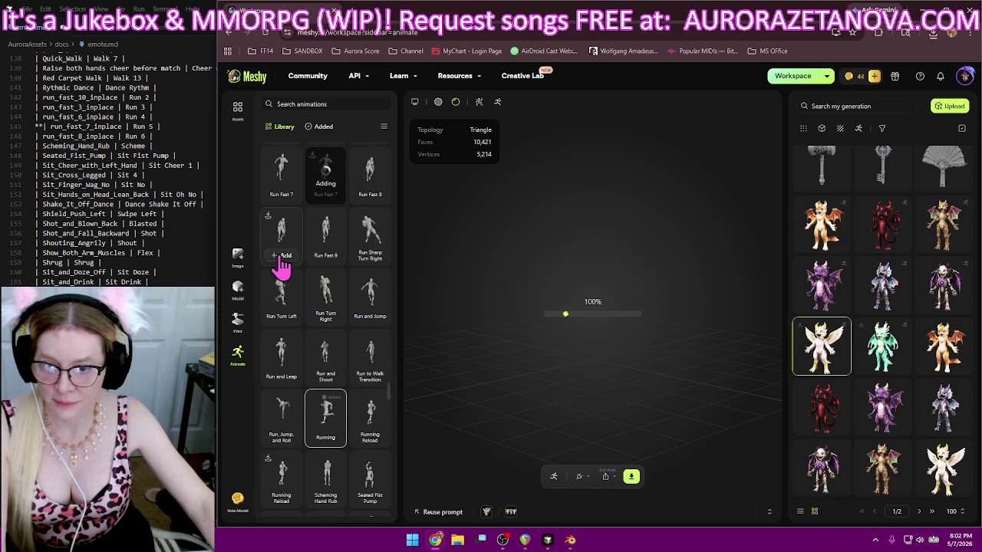
{"action": "left_click", "coordinate": [280, 258]}
- Add Scheming Hand Rub, Seated Fist Pump and Shake It Off Dance to the character
{"action": "scroll", "coordinate": [366, 259], "scroll_direction": "down", "scroll_amount": 2}
{"action": "scroll", "coordinate": [373, 263], "scroll_direction": "down", "scroll_amount": 2}
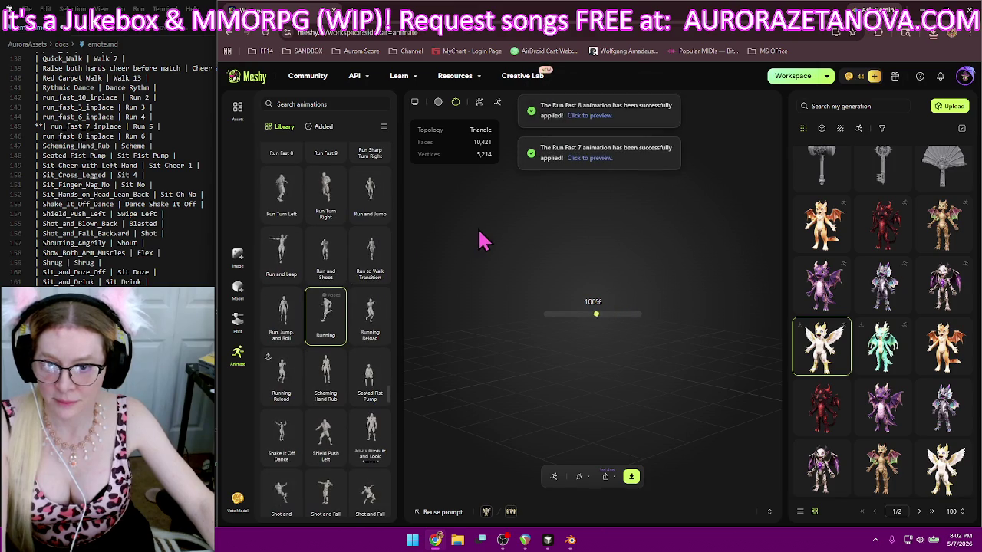
{"action": "scroll", "coordinate": [360, 345], "scroll_direction": "up", "scroll_amount": 1}
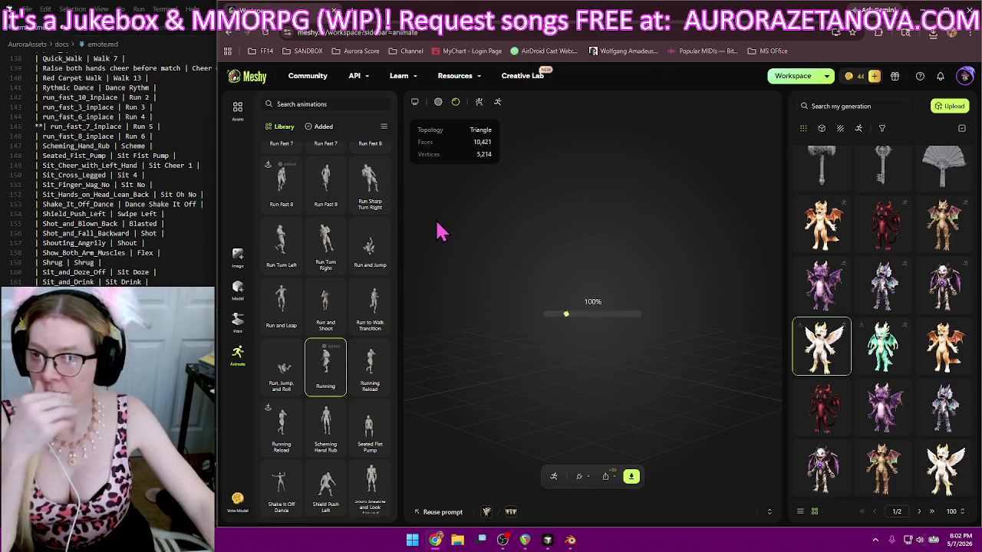
{"action": "mouse_move", "coordinate": [370, 184]}
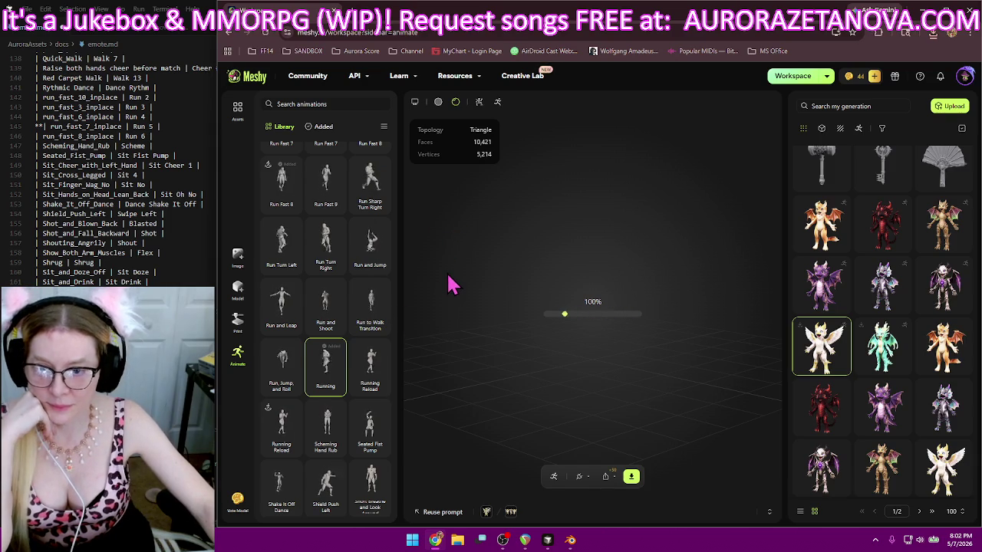
{"action": "scroll", "coordinate": [345, 345], "scroll_direction": "down", "scroll_amount": 3}
{"action": "scroll", "coordinate": [352, 322], "scroll_direction": "down", "scroll_amount": 2}
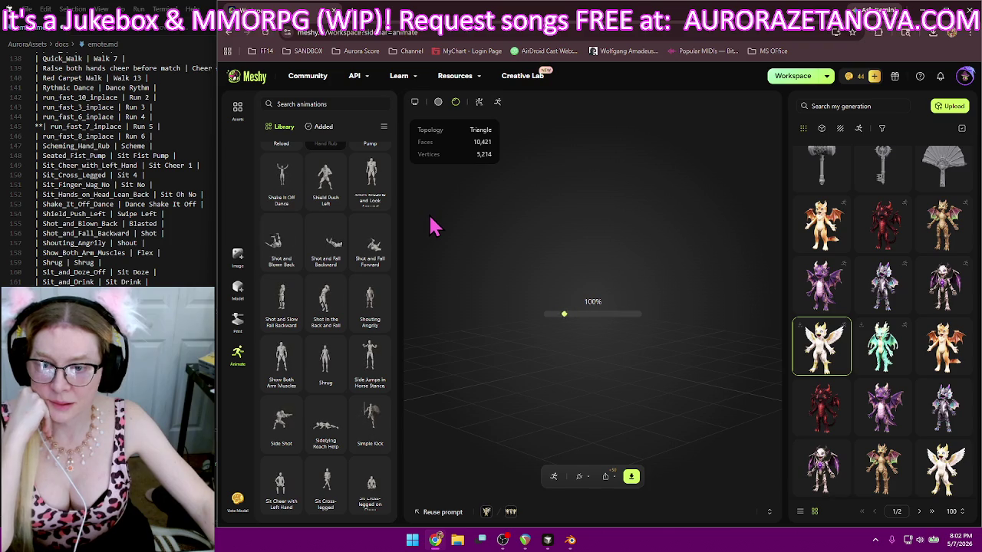
{"action": "scroll", "coordinate": [376, 249], "scroll_direction": "up", "scroll_amount": 1}
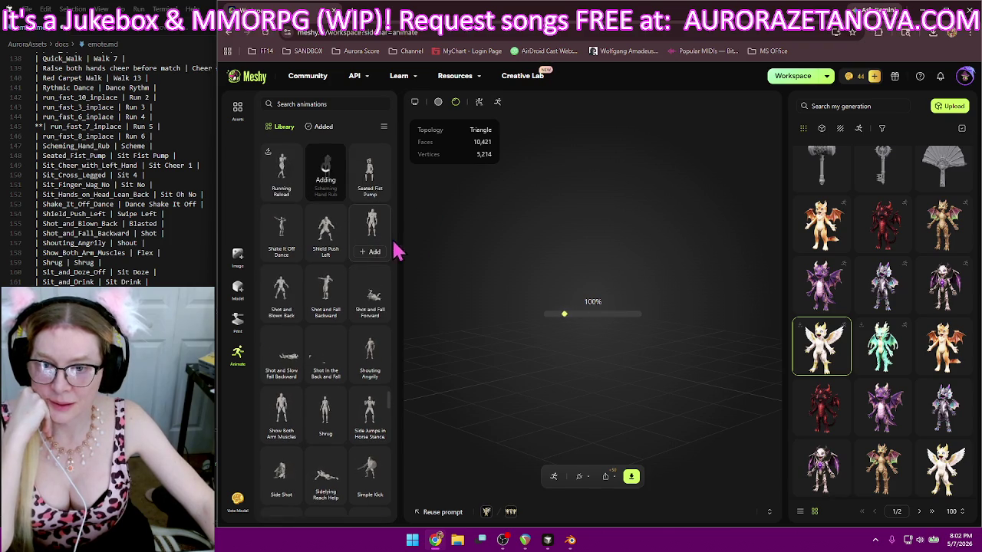
{"action": "left_click", "coordinate": [375, 193]}
{"action": "mouse_move", "coordinate": [281, 230]}
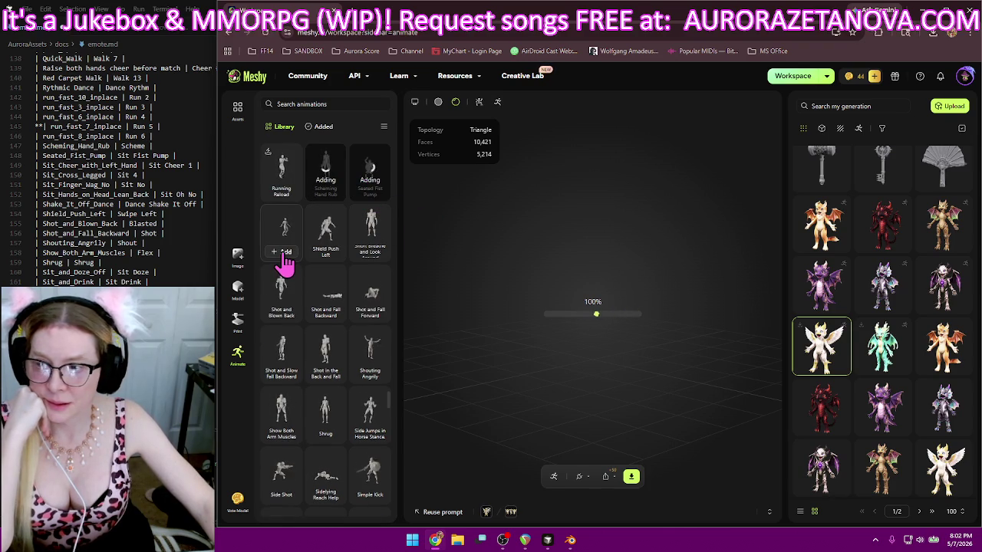
{"action": "left_click", "coordinate": [284, 259]}
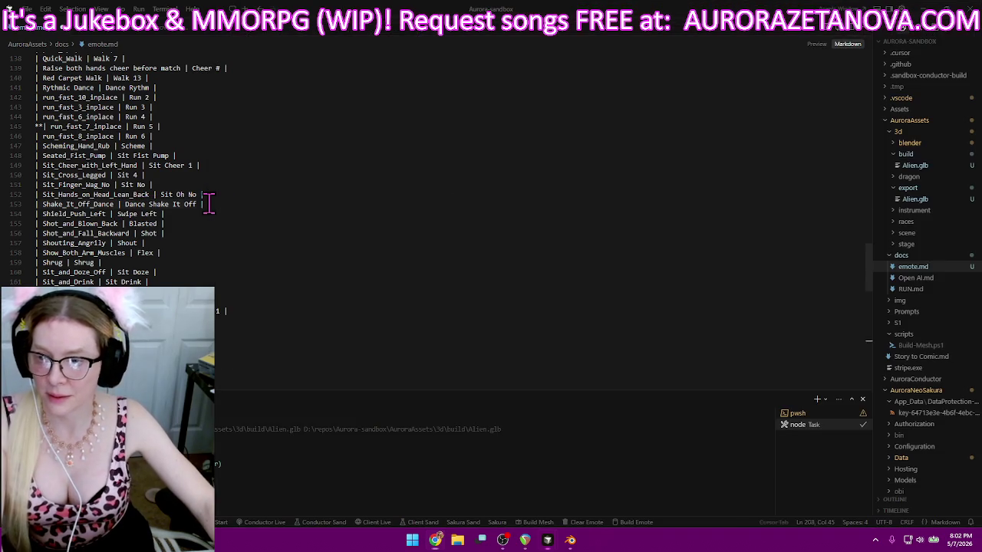
{"action": "left_click", "coordinate": [208, 195]}
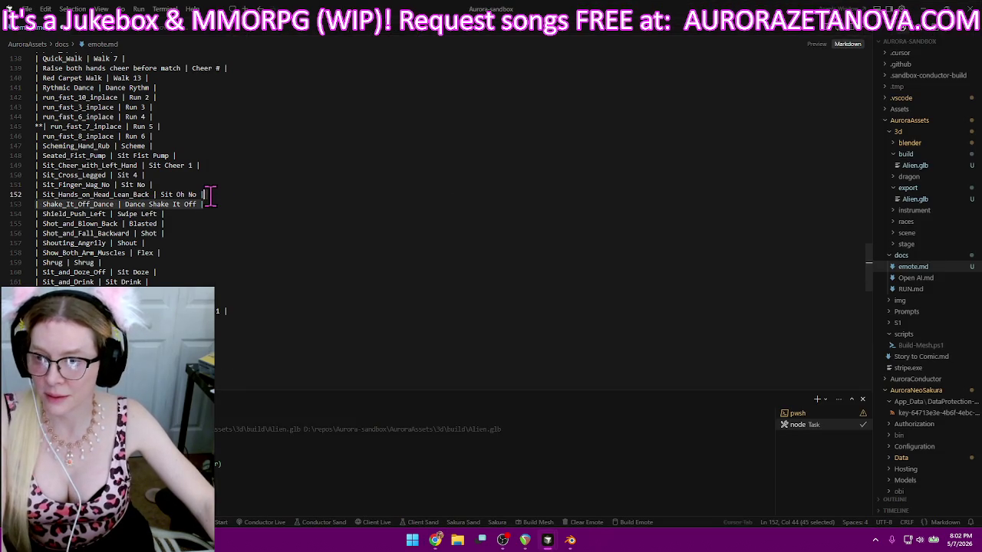
- Move the Shake_It_Off_Dance line in emote.md to just below Seated_Fist_Pump
{"action": "key", "text": "Delete"}
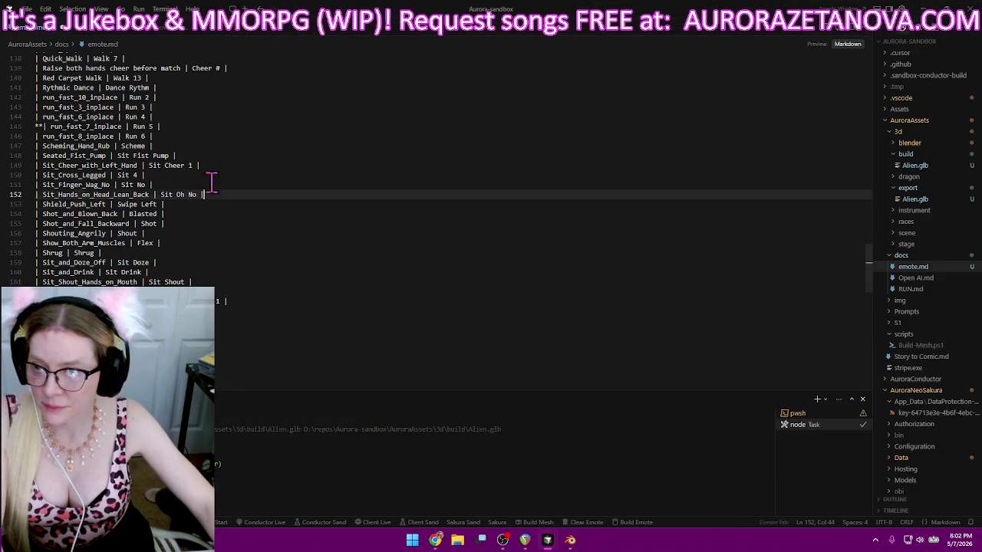
{"action": "left_click", "coordinate": [186, 155]}
{"action": "key", "text": "Return"}
{"action": "type", "text": "| Shake_It_Off_Dance | Dance Shake It Off |"}
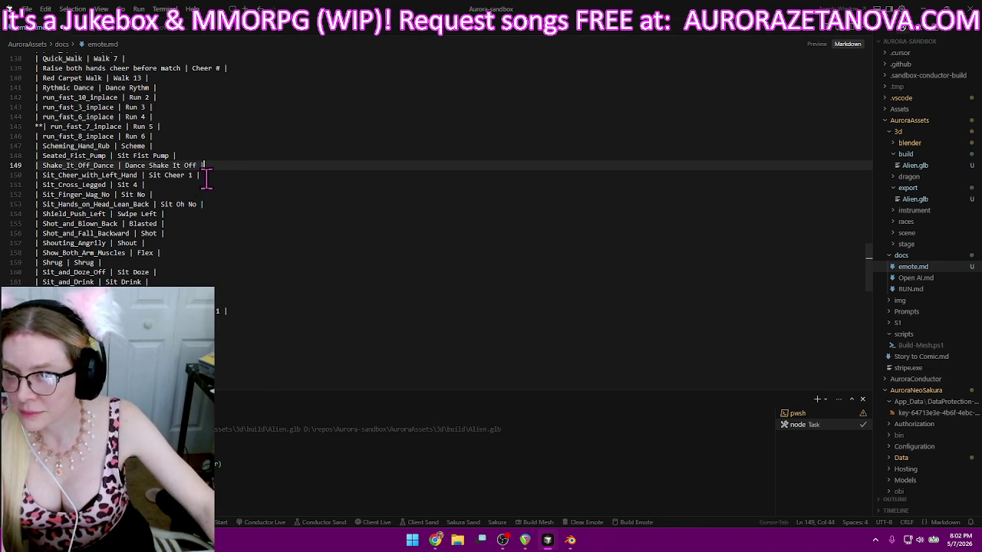
- Move the four Sit_* lines to just below Shrug, then return to Meshy
{"action": "left_click", "coordinate": [220, 205], "text": "shift"}
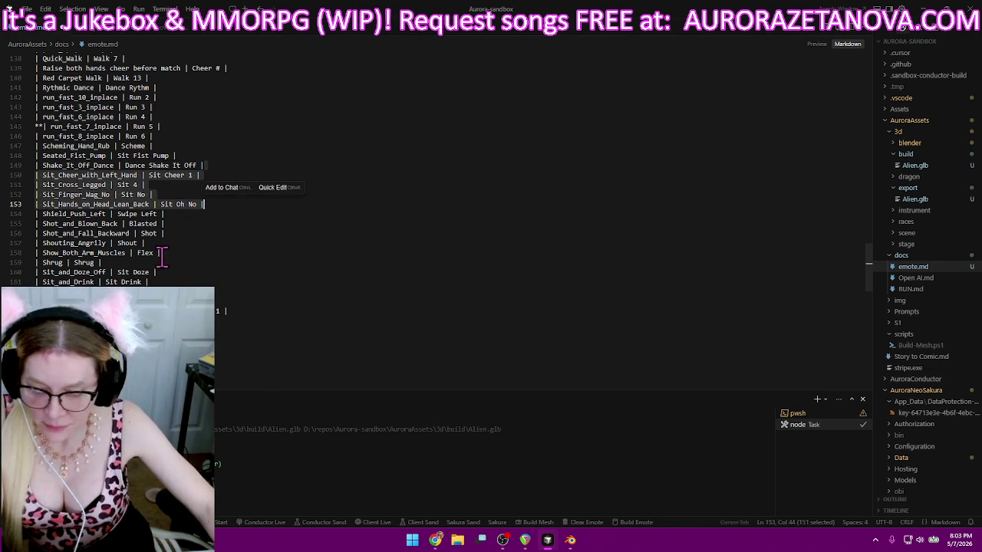
{"action": "key", "text": "Delete"}
{"action": "left_click", "coordinate": [117, 223]}
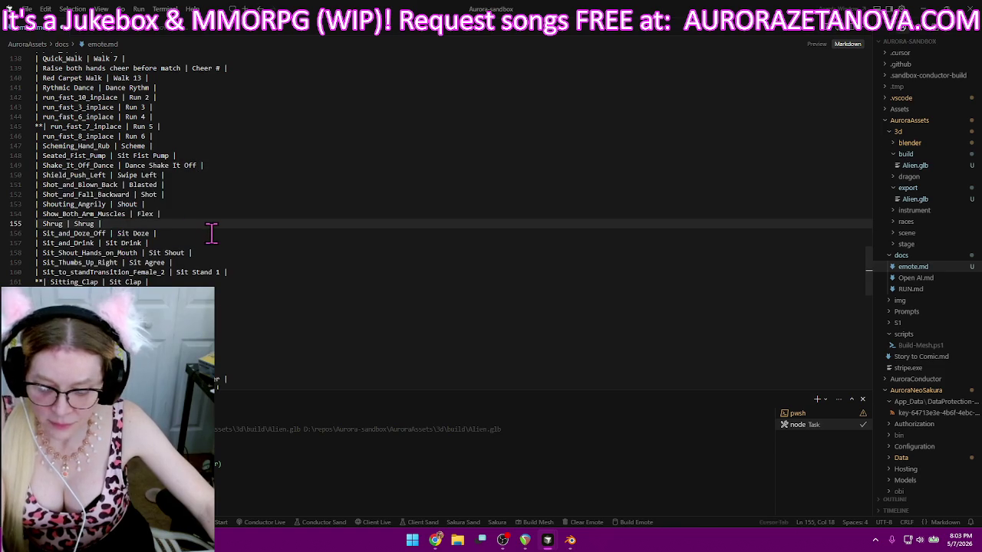
{"action": "type", "text": "| Sit_Cheer_with_Left_Hand | Sit Cheer 1 | | Sit_Cross_Legged | Sit 4 | | Sit_Finger_Wag_No | Sit No | | Sit_Hands_on_Head_Lean_Back | Sit Oh No |"}
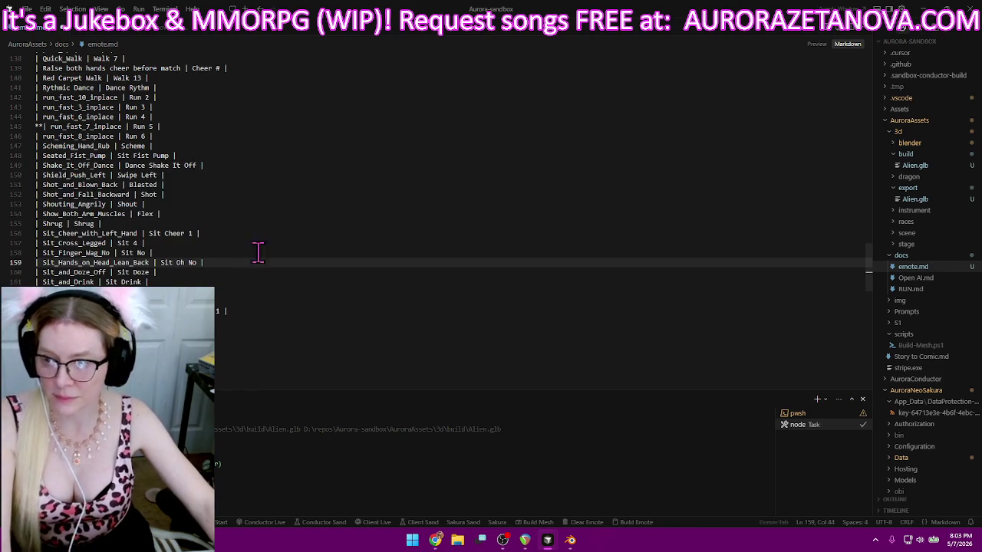
{"action": "left_click", "coordinate": [435, 540]}
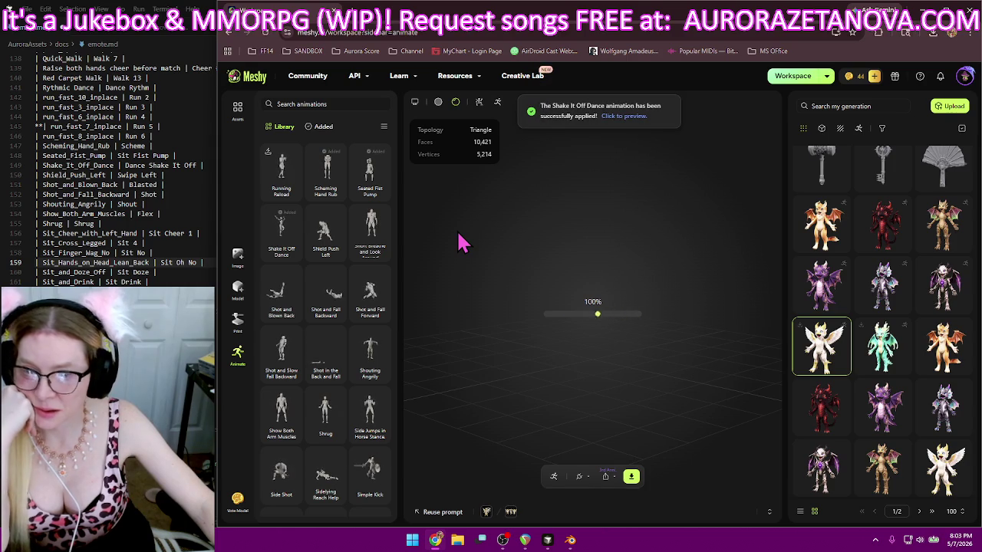
- Add Shield Push Left, Shot and Blown Back, Shot and Fall Backward, Shouting Angrily, Show Both Arm Muscles and Shrug
{"action": "left_click", "coordinate": [326, 239]}
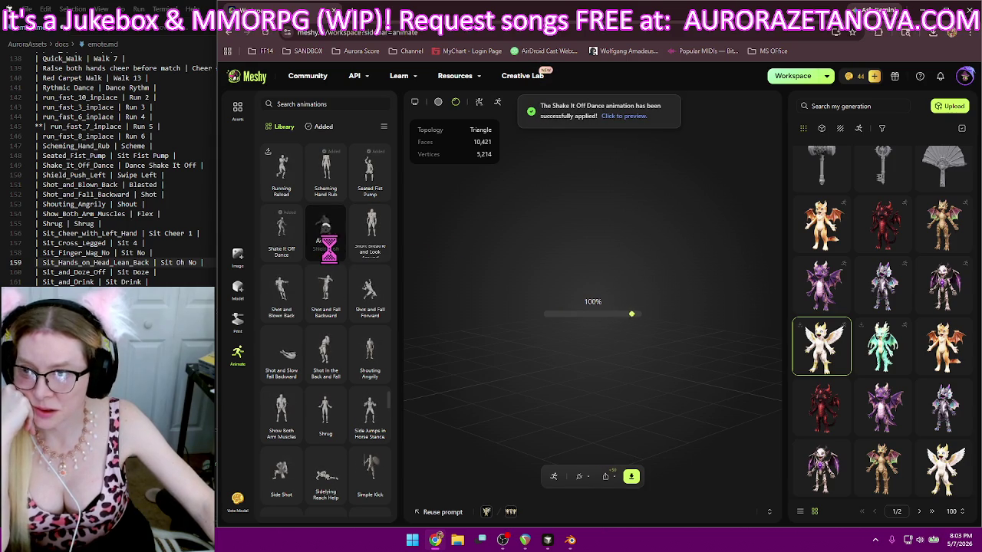
{"action": "left_click", "coordinate": [281, 316]}
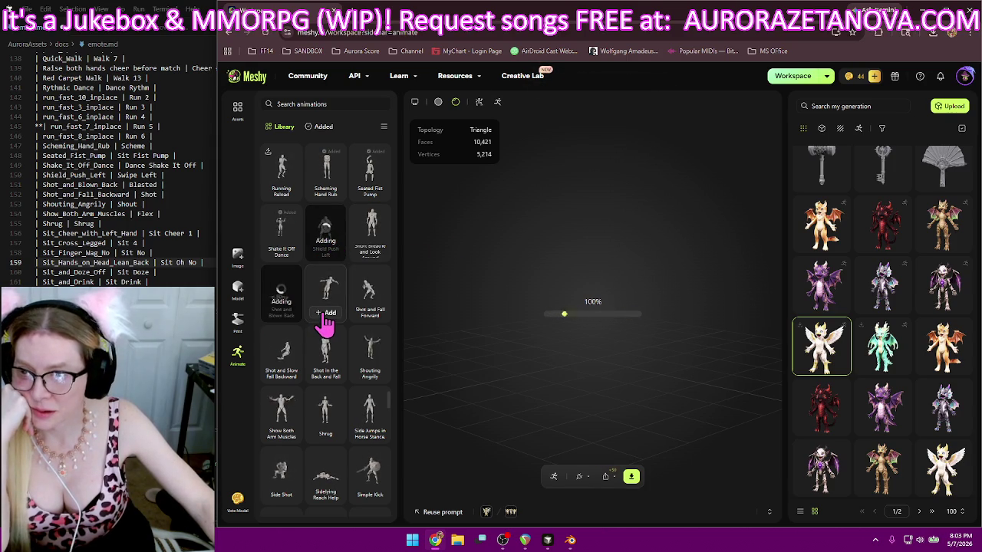
{"action": "left_click", "coordinate": [327, 313]}
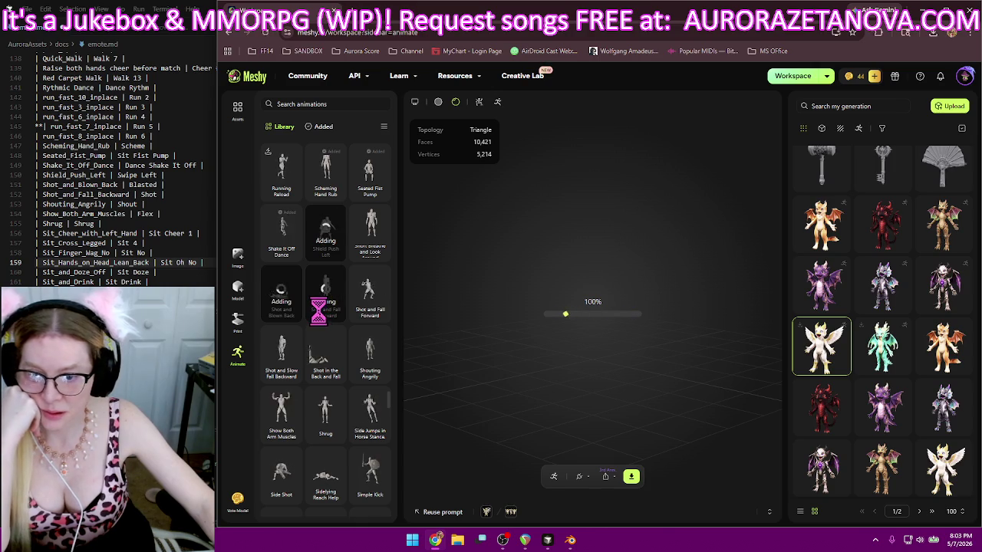
{"action": "left_click", "coordinate": [369, 374]}
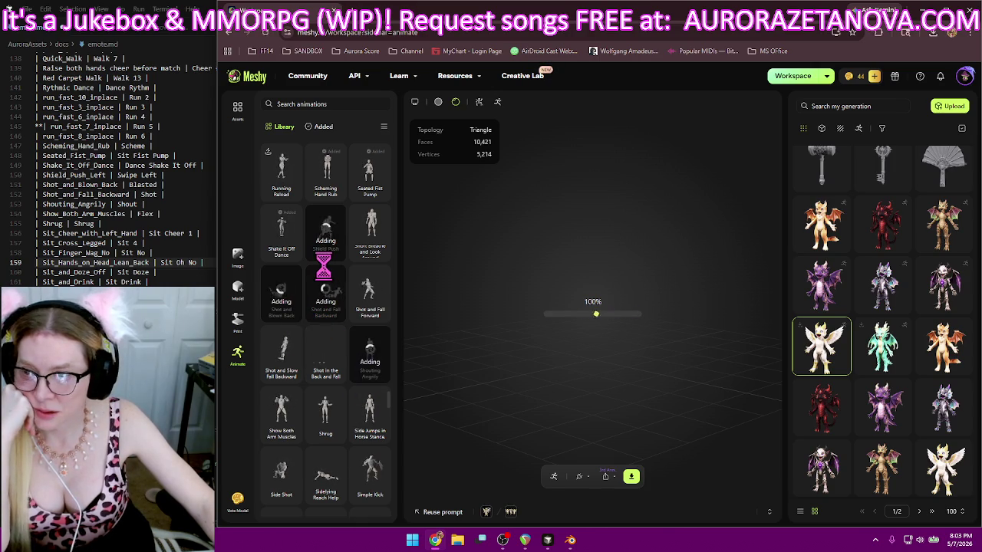
{"action": "scroll", "coordinate": [324, 263], "scroll_direction": "down", "scroll_amount": 1}
{"action": "scroll", "coordinate": [323, 264], "scroll_direction": "down", "scroll_amount": 1}
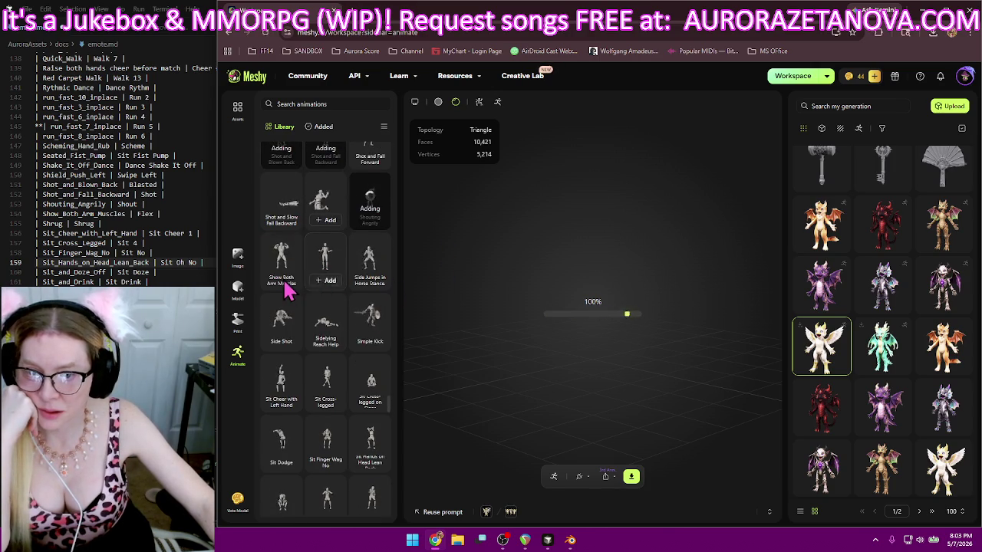
{"action": "left_click", "coordinate": [283, 268]}
{"action": "left_click", "coordinate": [325, 276]}
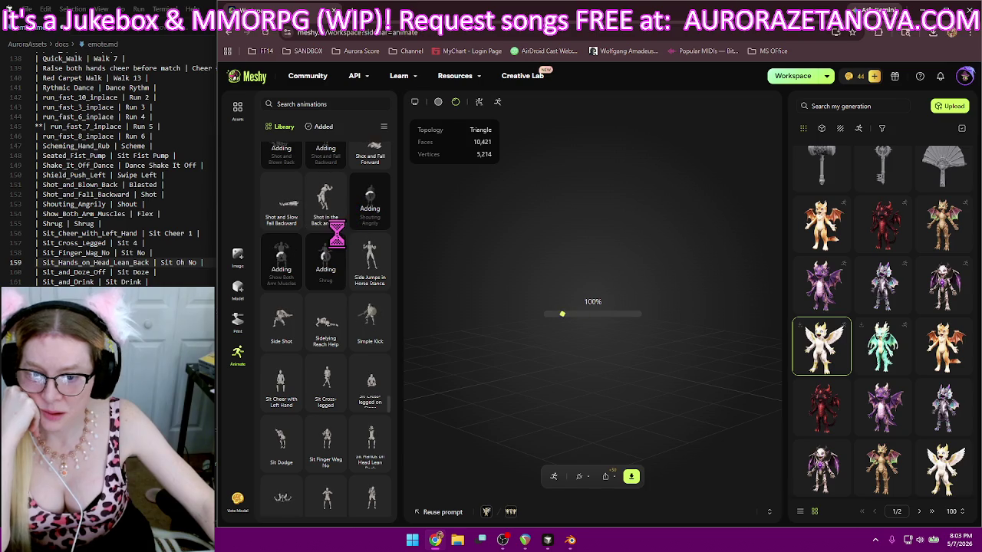
- Add Sit Cheer with Left Hand, Sit Cross-legged, Sit Finger Wag No and Sit Hands on Head Lean Back
{"action": "scroll", "coordinate": [333, 249], "scroll_direction": "down", "scroll_amount": 3}
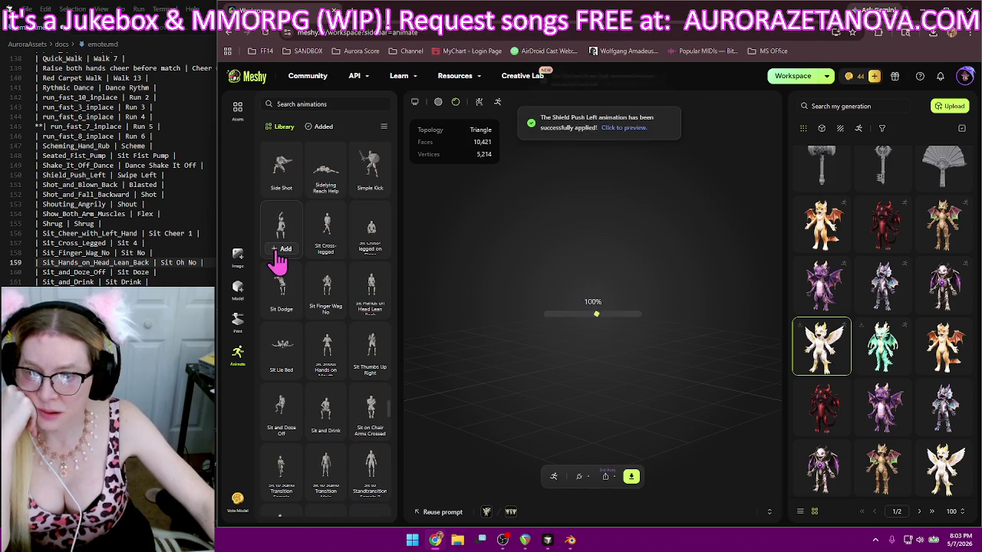
{"action": "left_click", "coordinate": [274, 250]}
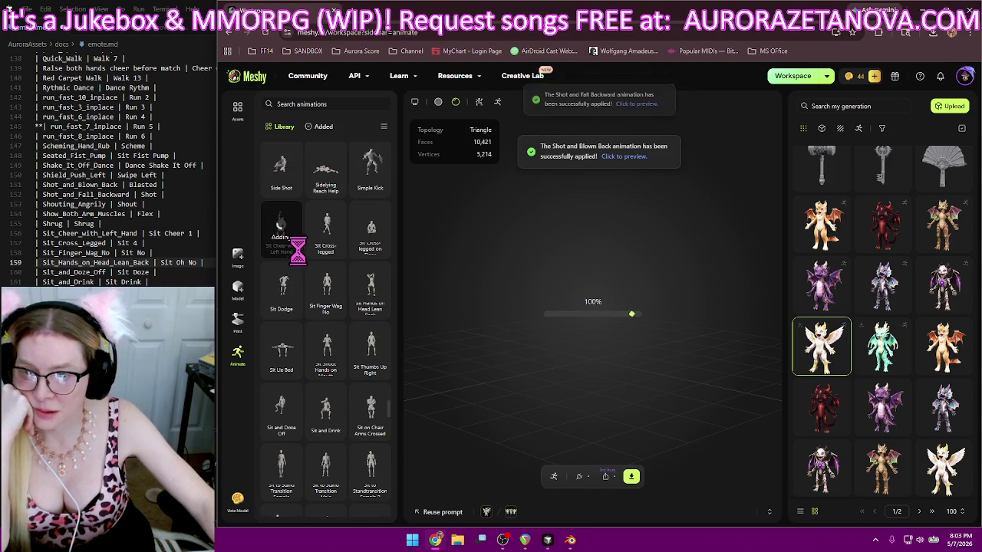
{"action": "left_click", "coordinate": [326, 253]}
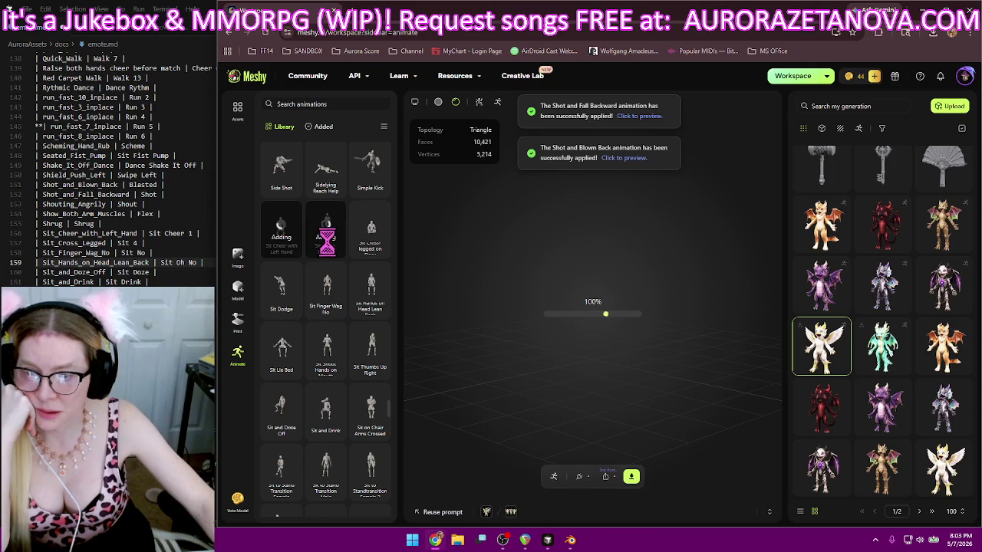
{"action": "left_click", "coordinate": [326, 310]}
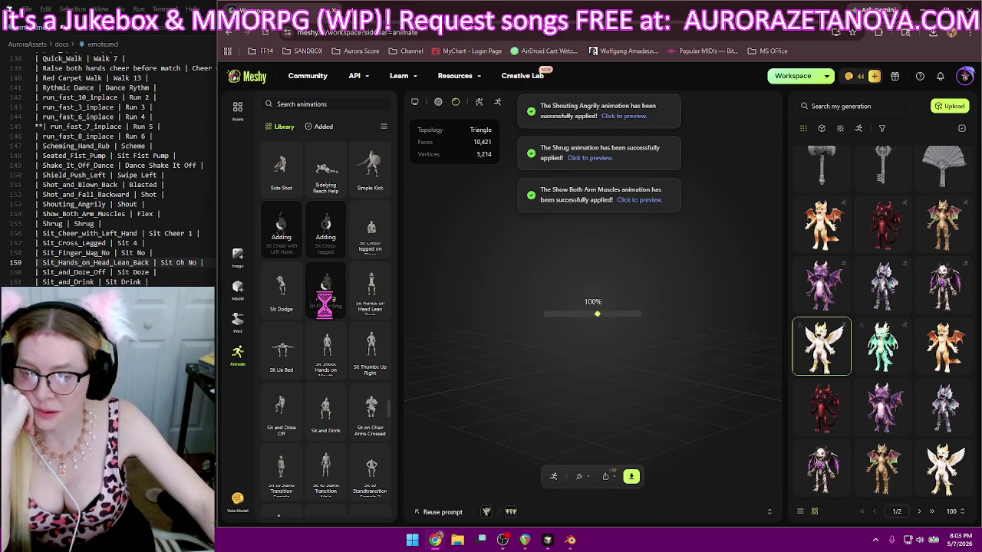
{"action": "scroll", "coordinate": [323, 305], "scroll_direction": "down", "scroll_amount": 1}
{"action": "scroll", "coordinate": [315, 307], "scroll_direction": "down", "scroll_amount": 1}
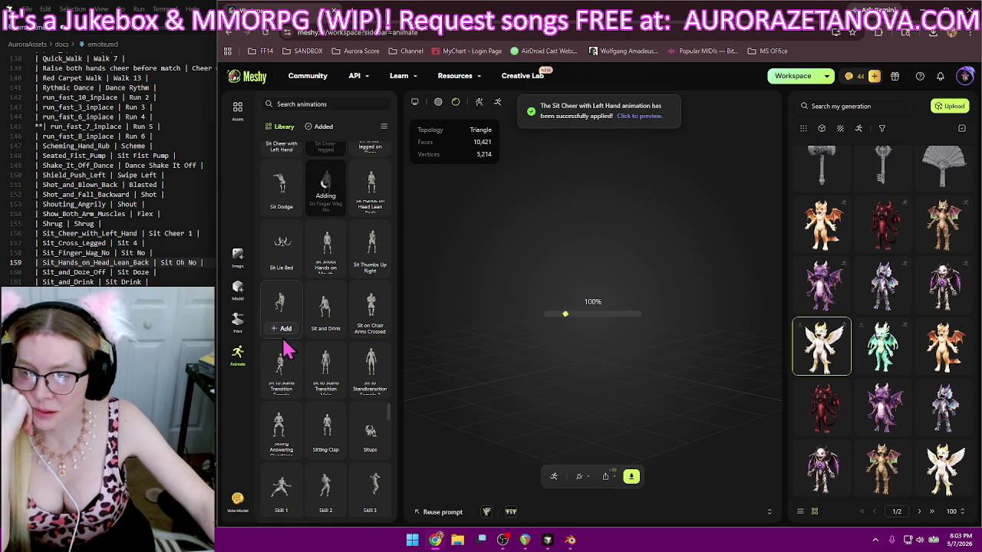
{"action": "left_click", "coordinate": [372, 204]}
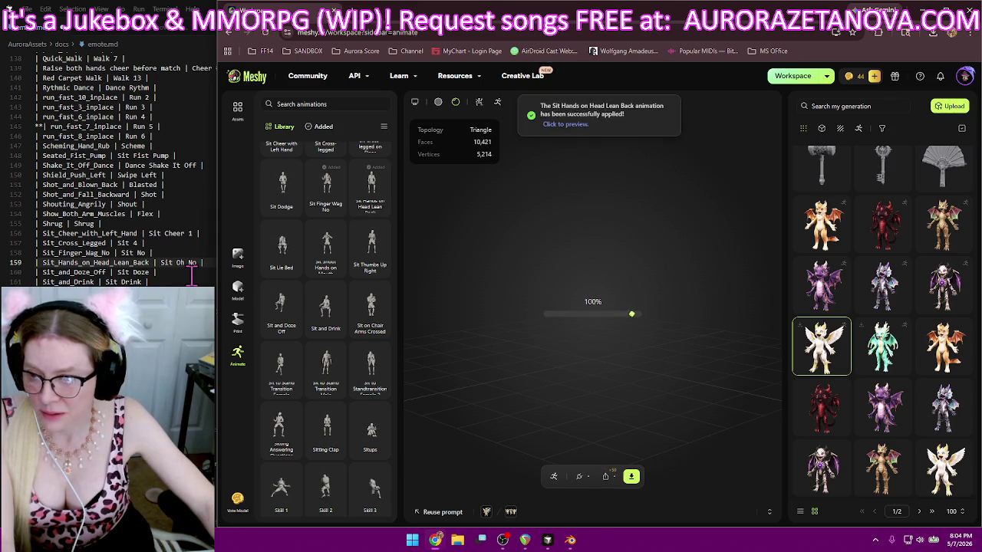
{"action": "left_click", "coordinate": [201, 272]}
- Delete the stray lines after line 159 so Sit_Shout_Hands_on_Mouth and Sit_Thumbs_Up_Right follow Sit_Hands_on_Head_Lean_Back
{"action": "left_click_drag", "start_coordinate": [216, 263], "coordinate": [217, 282]}
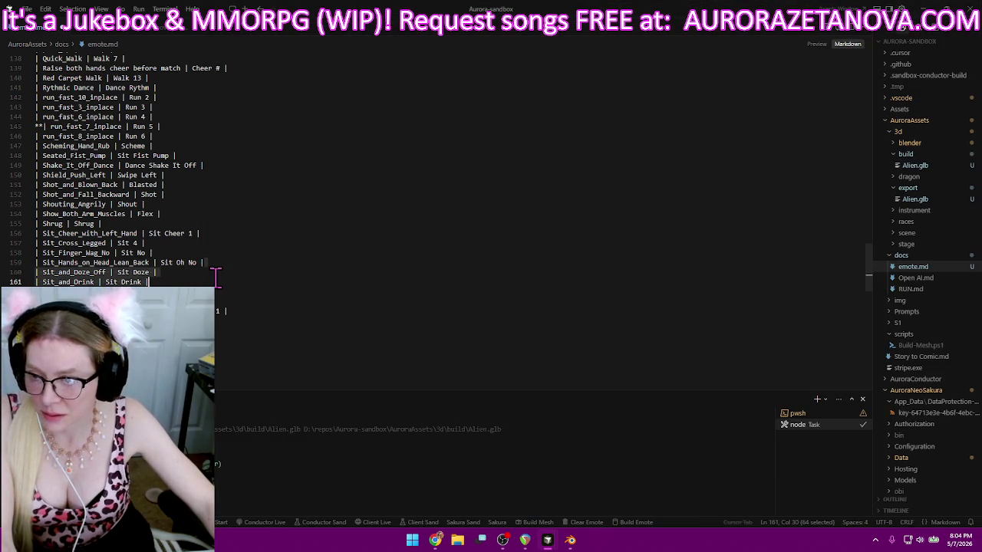
{"action": "key", "text": "BackSpace"}
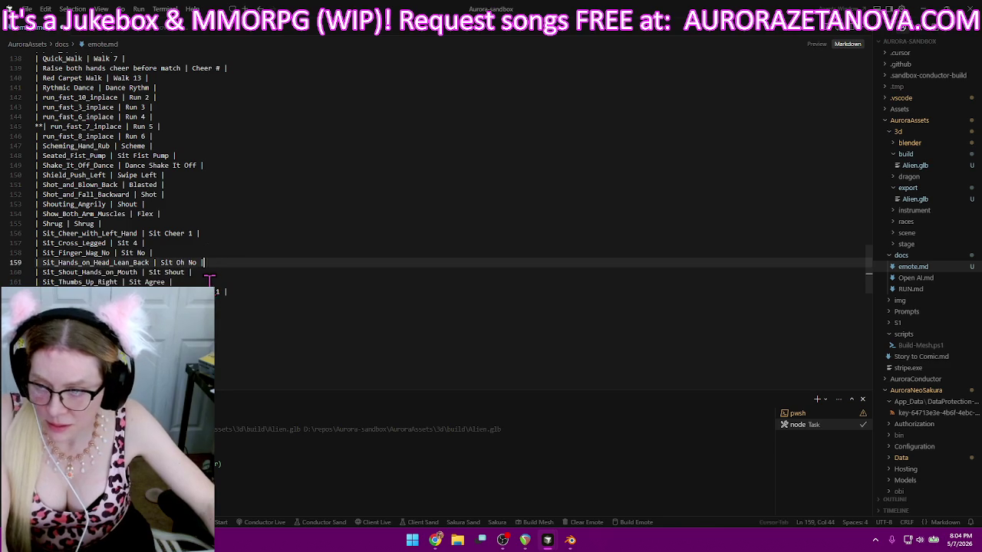
{"action": "left_click", "coordinate": [195, 280]}
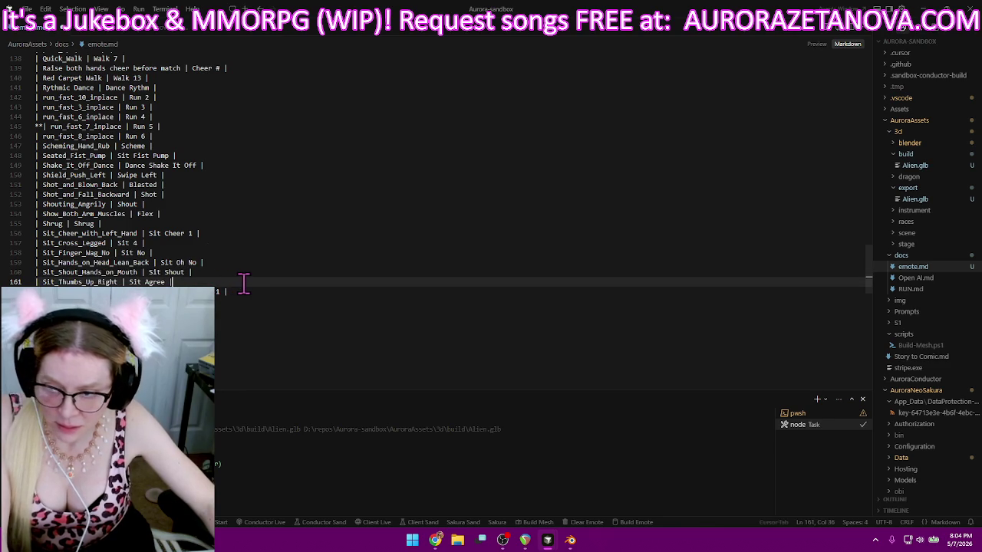
{"action": "key", "text": "Tab"}
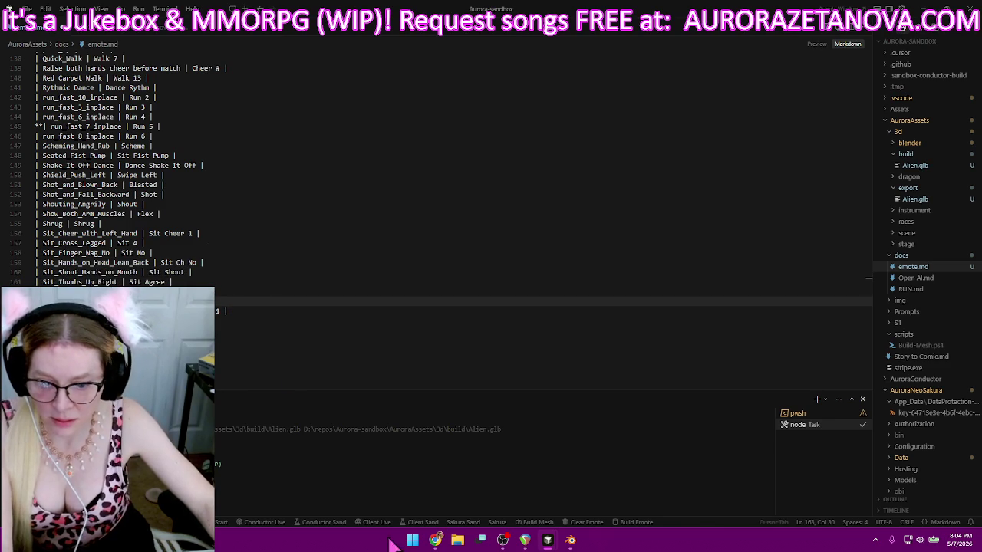
{"action": "left_click", "coordinate": [436, 541]}
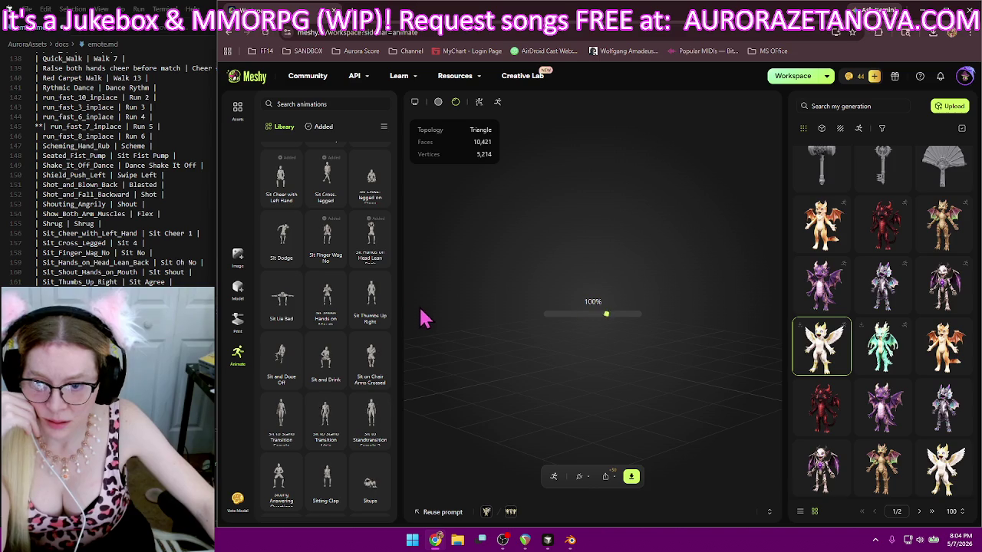
- Add Sit Shout Hands on Mouth, Sit Thumbs Up Right, Sit and Doze Off and Sit and Drink
{"action": "scroll", "coordinate": [377, 247], "scroll_direction": "down", "scroll_amount": 1}
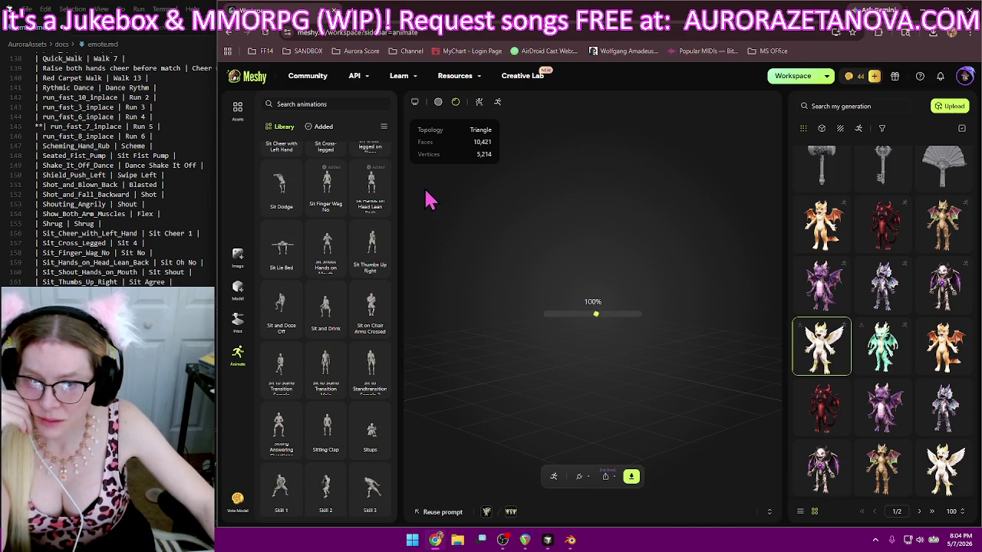
{"action": "left_click", "coordinate": [323, 270]}
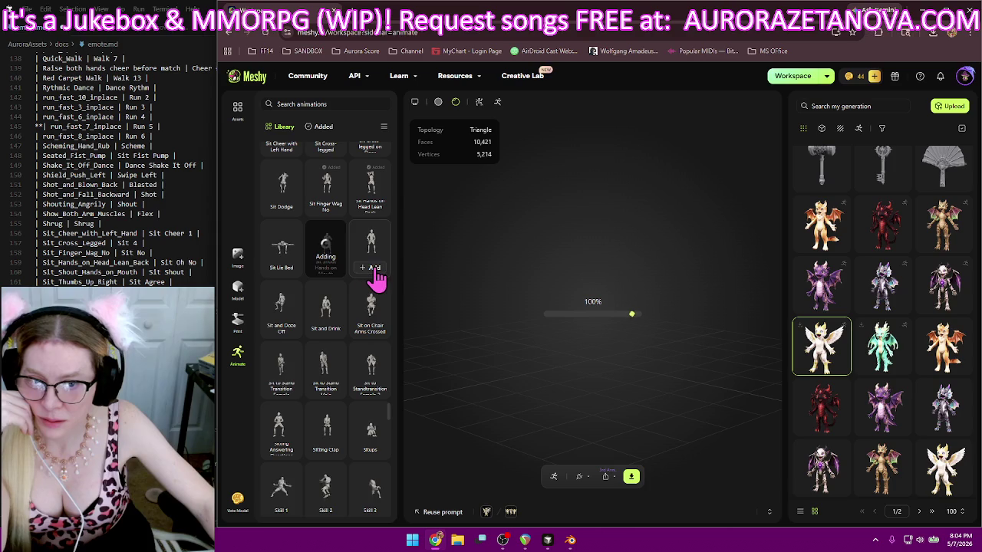
{"action": "left_click", "coordinate": [373, 267]}
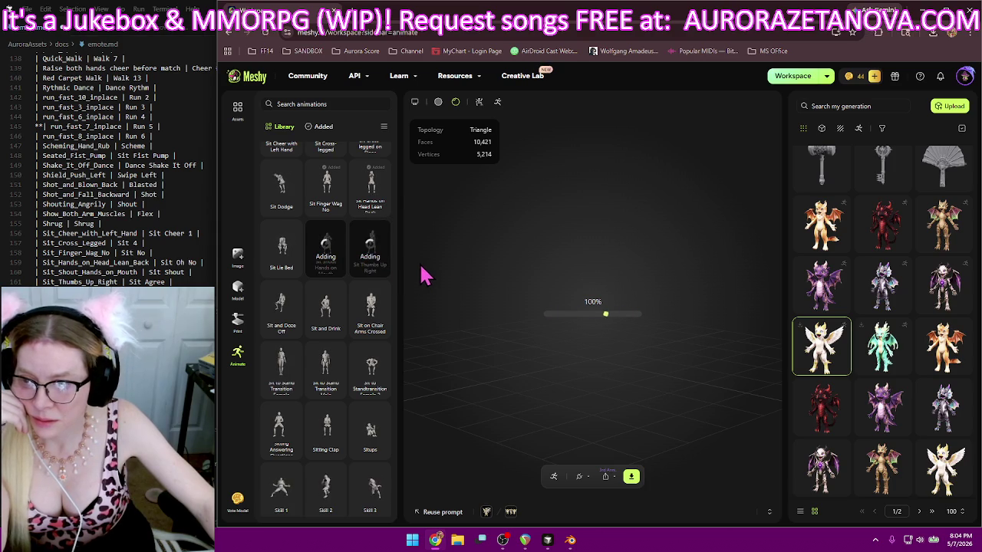
{"action": "left_click", "coordinate": [281, 328]}
{"action": "mouse_move", "coordinate": [325, 311]}
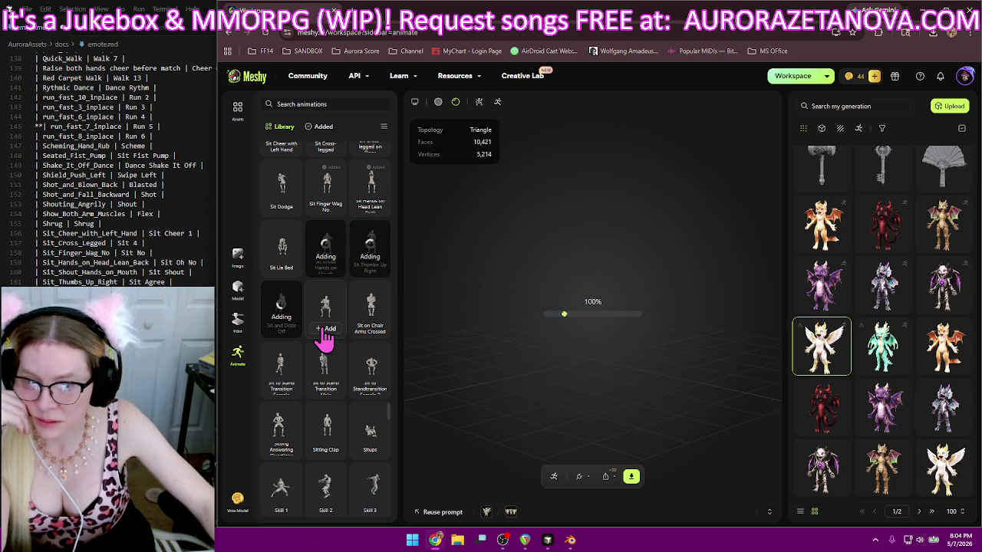
{"action": "left_click", "coordinate": [325, 330]}
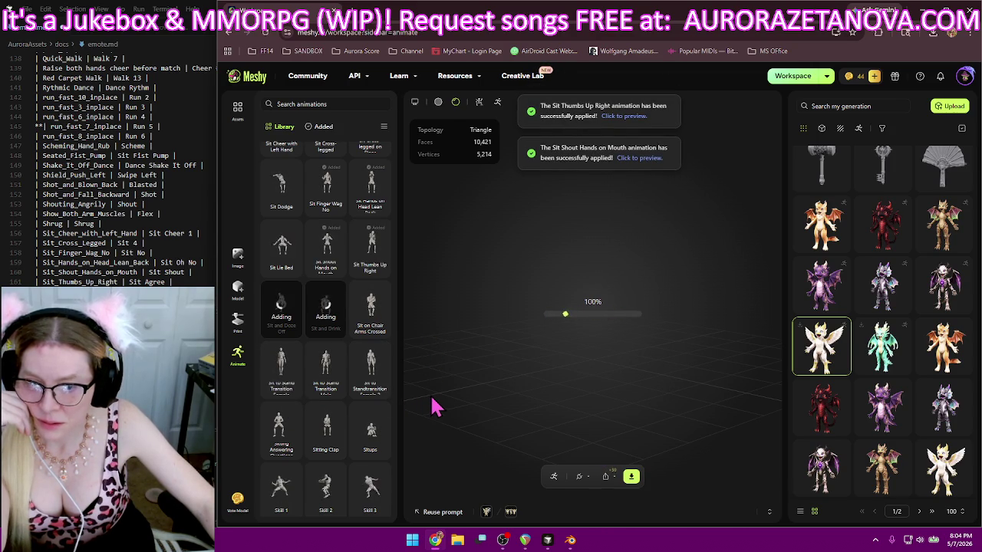
- Add Sit to Standtransition Female 2 in place of the male sit-to-stand transition, then view Added animations
{"action": "left_click", "coordinate": [327, 390]}
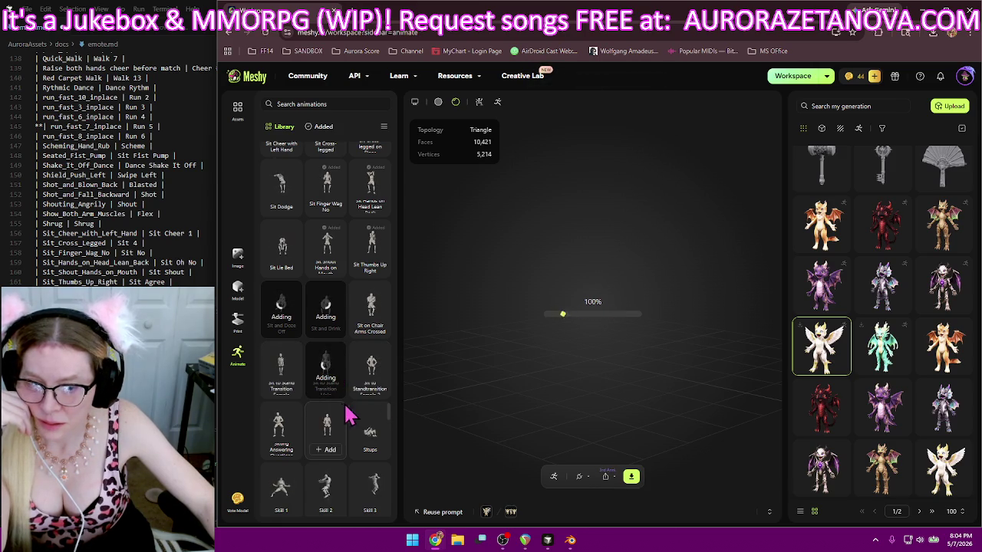
{"action": "scroll", "coordinate": [372, 387], "scroll_direction": "down", "scroll_amount": 1}
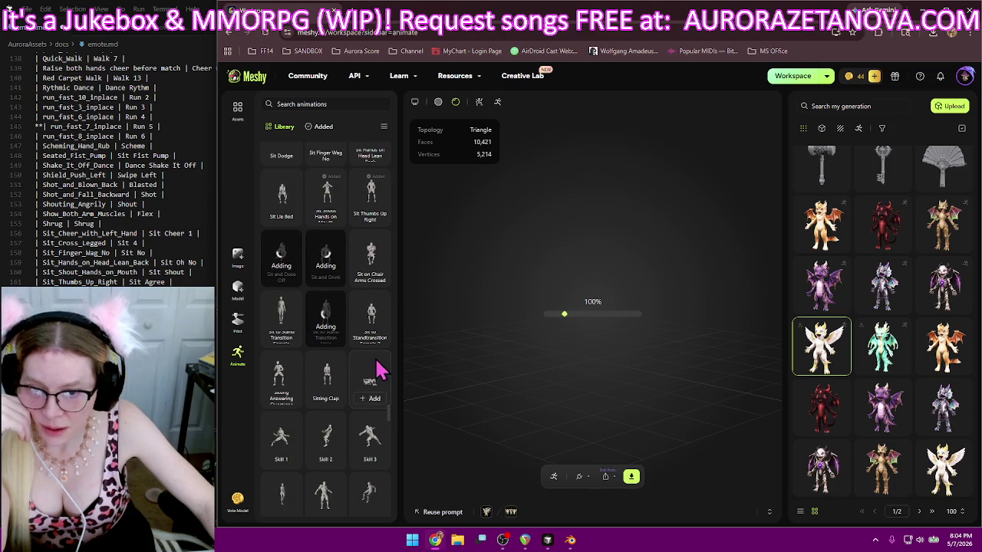
{"action": "mouse_move", "coordinate": [280, 368]}
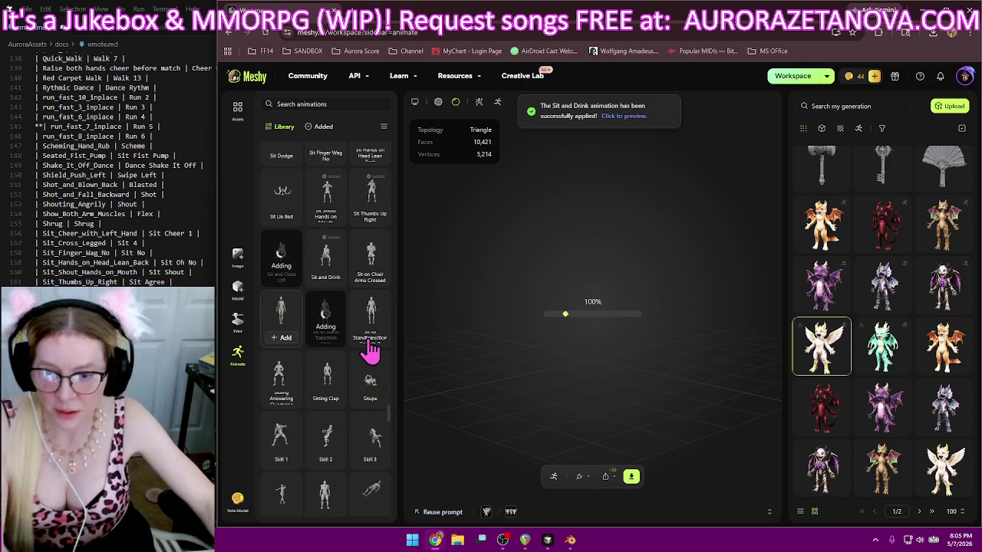
{"action": "left_click", "coordinate": [369, 339]}
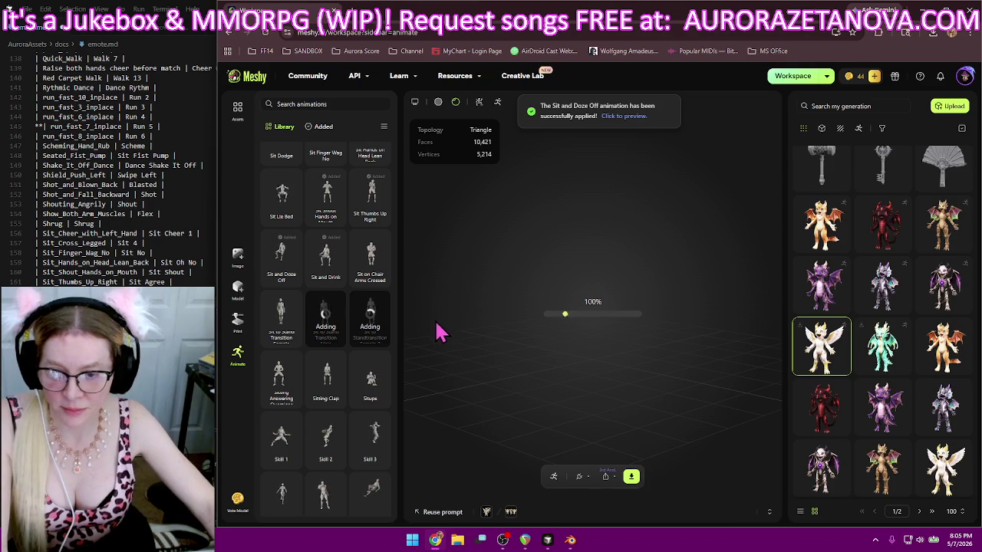
{"action": "left_click", "coordinate": [340, 336]}
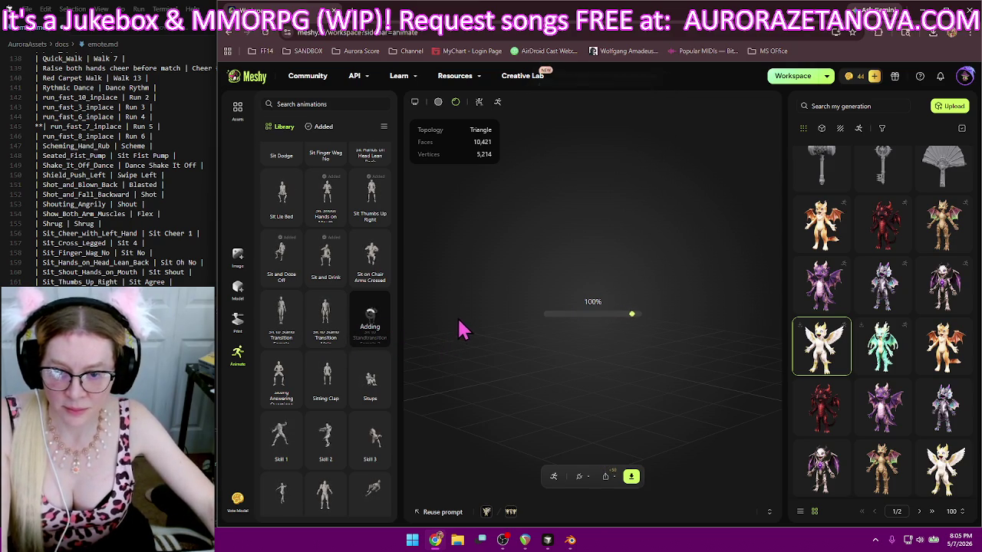
{"action": "scroll", "coordinate": [123, 281], "scroll_direction": "down", "scroll_amount": 2}
{"action": "scroll", "coordinate": [123, 281], "scroll_direction": "down", "scroll_amount": 3}
{"action": "scroll", "coordinate": [123, 280], "scroll_direction": "down", "scroll_amount": 2}
{"action": "scroll", "coordinate": [126, 281], "scroll_direction": "down", "scroll_amount": 1}
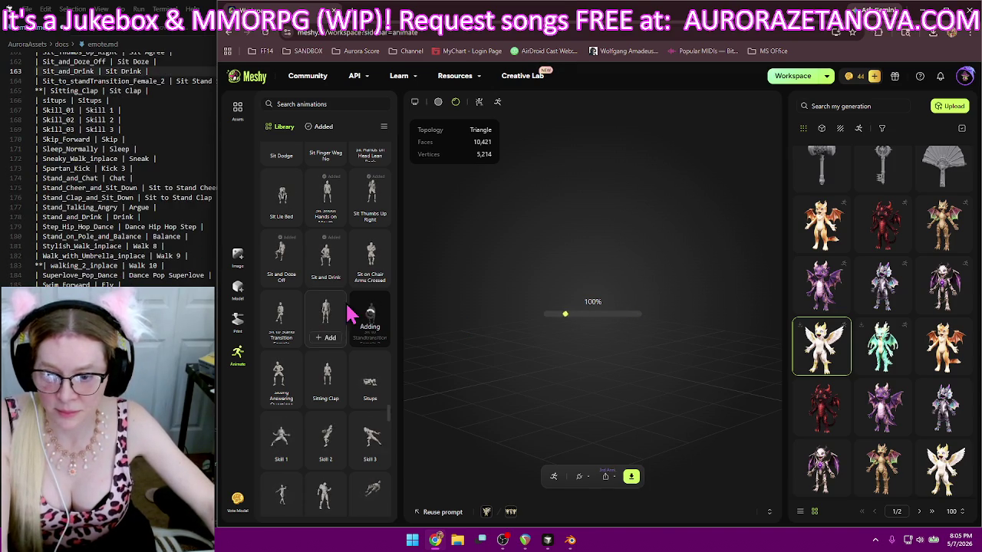
{"action": "scroll", "coordinate": [350, 311], "scroll_direction": "down", "scroll_amount": 2}
{"action": "scroll", "coordinate": [351, 311], "scroll_direction": "down", "scroll_amount": 1}
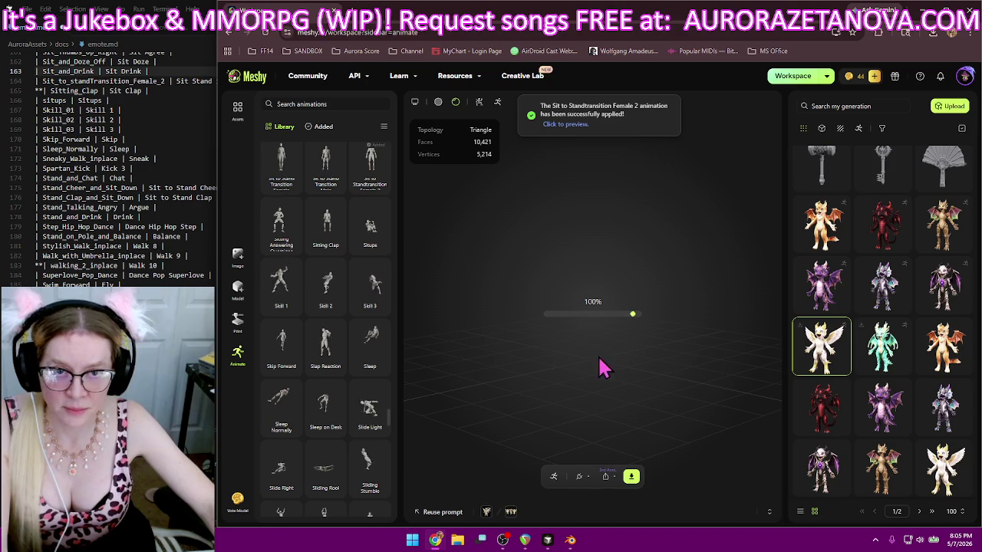
{"action": "left_click", "coordinate": [322, 127]}
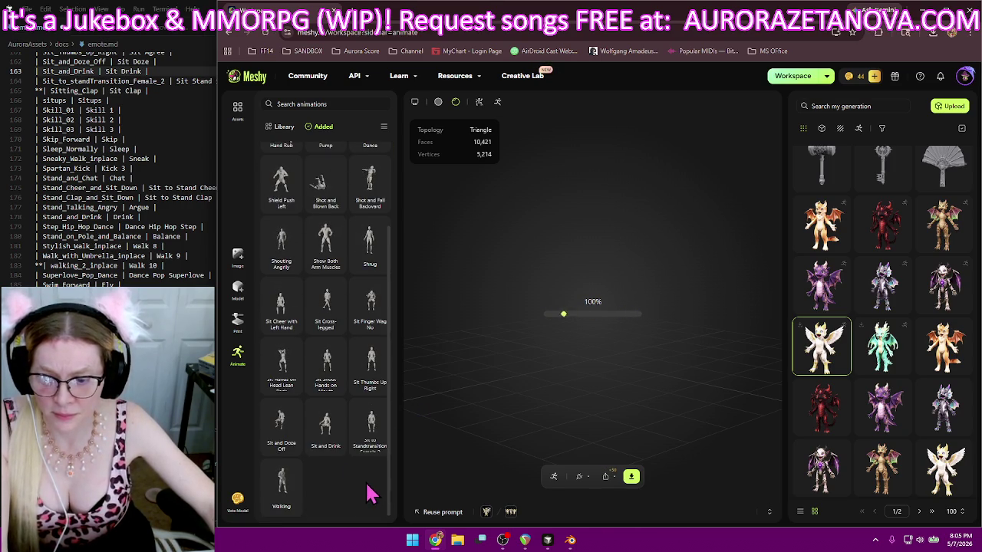
{"action": "scroll", "coordinate": [367, 494], "scroll_direction": "up", "scroll_amount": 2}
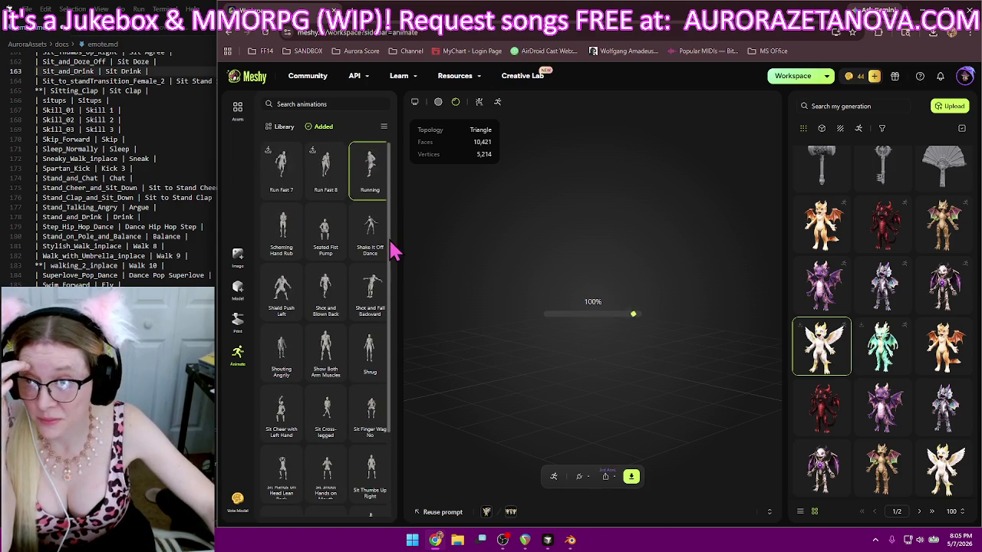
{"action": "scroll", "coordinate": [168, 240], "scroll_direction": "up", "scroll_amount": 2}
{"action": "scroll", "coordinate": [169, 240], "scroll_direction": "up", "scroll_amount": 2}
{"action": "scroll", "coordinate": [168, 240], "scroll_direction": "up", "scroll_amount": 2}
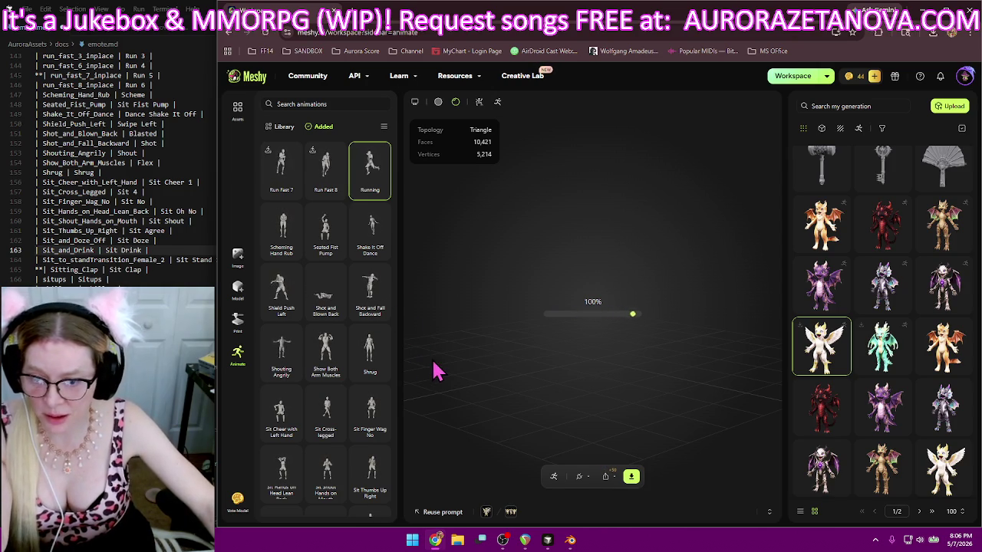
{"action": "scroll", "coordinate": [354, 326], "scroll_direction": "down", "scroll_amount": 3}
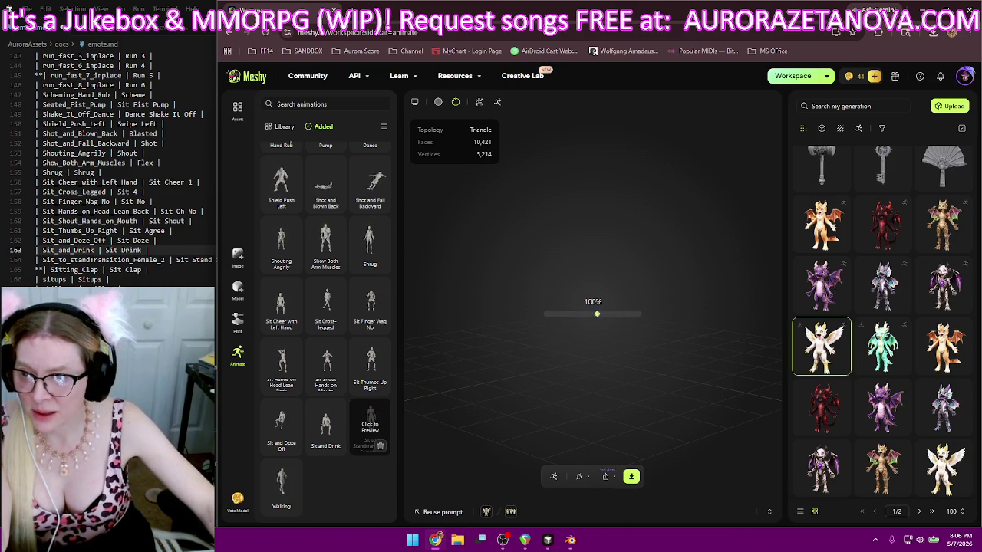
{"action": "scroll", "coordinate": [123, 169], "scroll_direction": "up", "scroll_amount": 2}
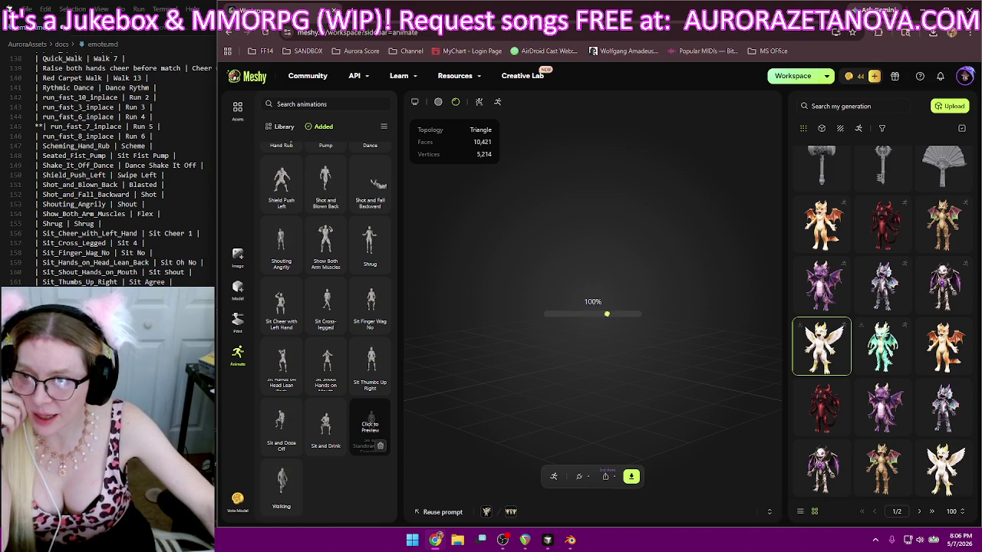
{"action": "scroll", "coordinate": [355, 323], "scroll_direction": "up", "scroll_amount": 2}
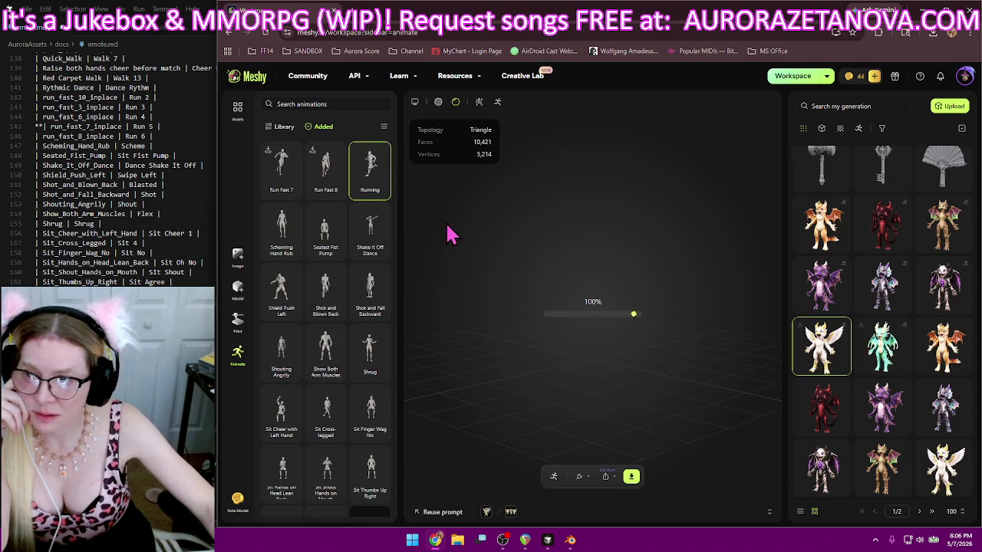
{"action": "left_click", "coordinate": [90, 126]}
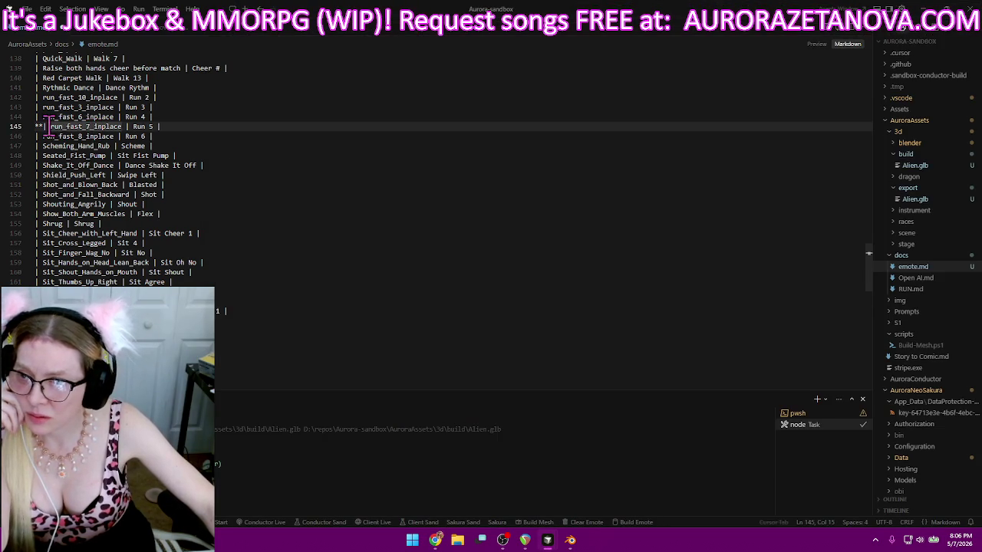
{"action": "left_click_drag", "start_coordinate": [49, 127], "coordinate": [157, 301]}
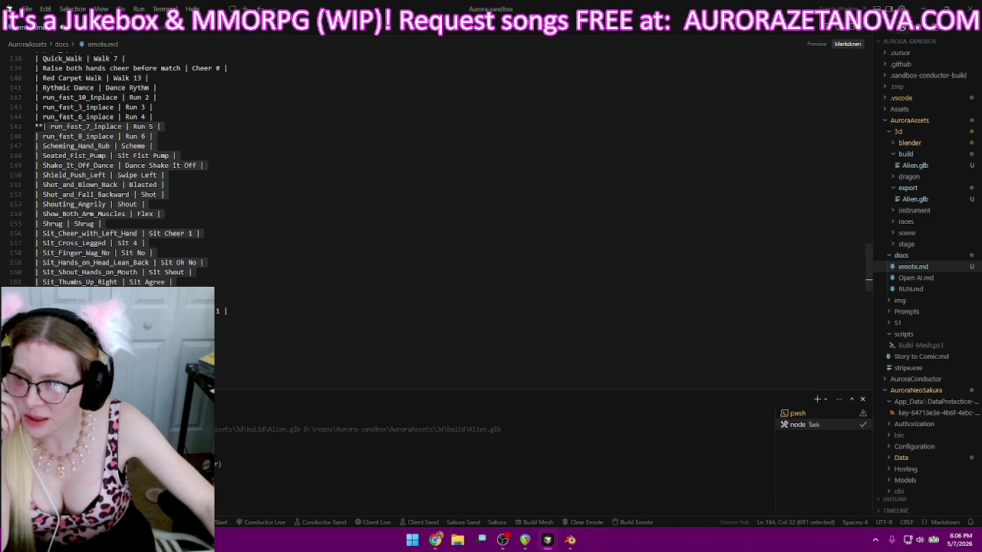
{"action": "left_click_drag", "start_coordinate": [223, 310], "coordinate": [176, 127]}
{"action": "left_click", "coordinate": [163, 127]}
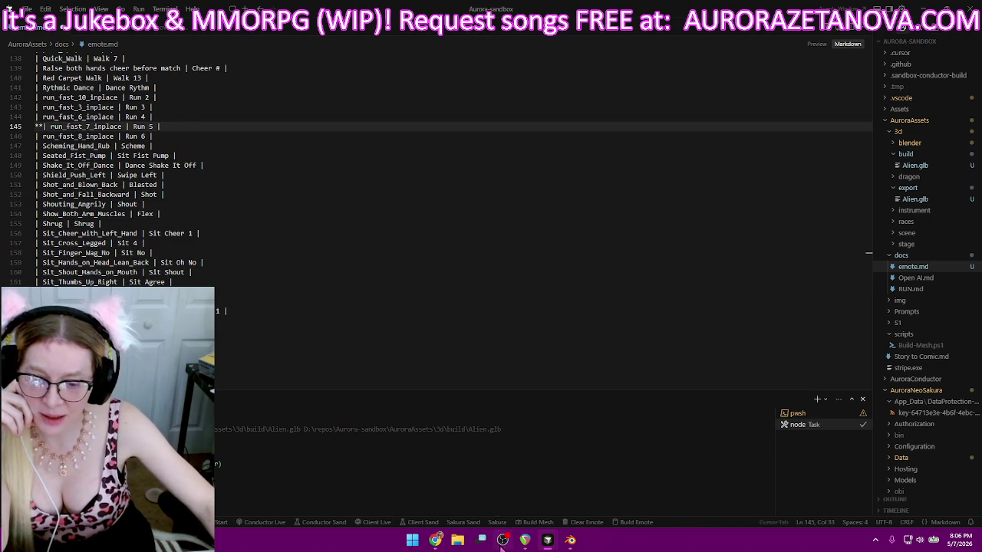
{"action": "left_click", "coordinate": [437, 542]}
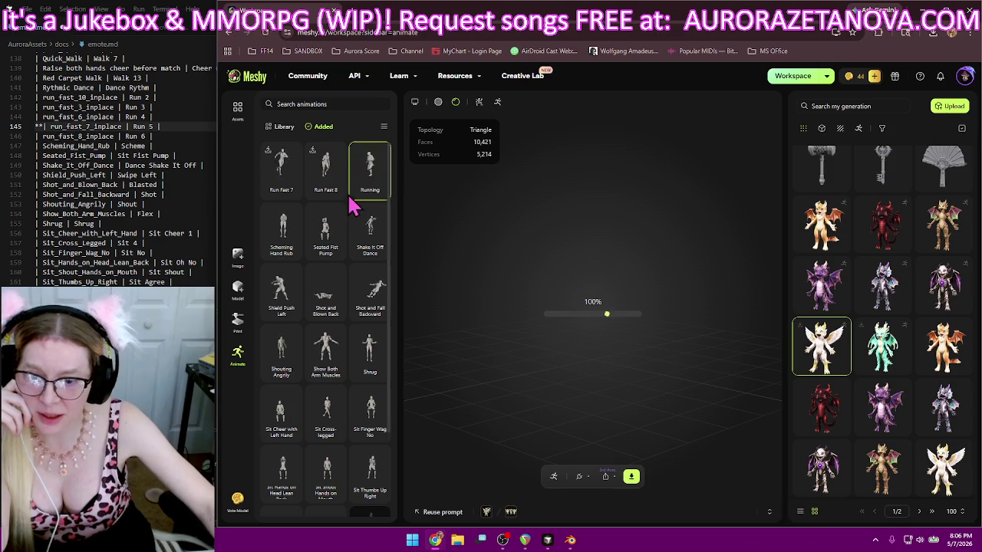
- Delete the Sit to Stand transition Female 2 and Sit and Doze Off animations, then return to emote.md line 165
{"action": "scroll", "coordinate": [372, 502], "scroll_direction": "down", "scroll_amount": 2}
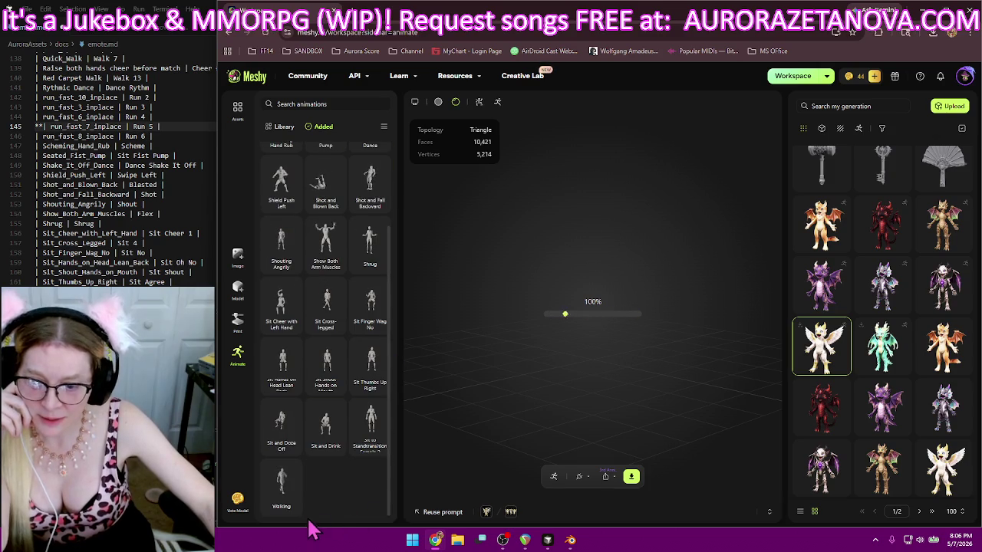
{"action": "left_click", "coordinate": [378, 449]}
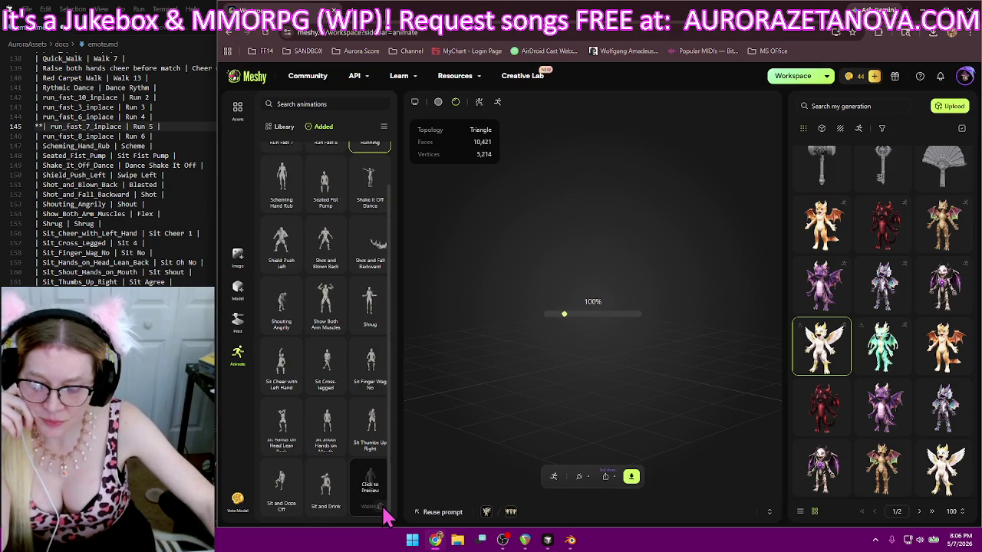
{"action": "left_click", "coordinate": [291, 508]}
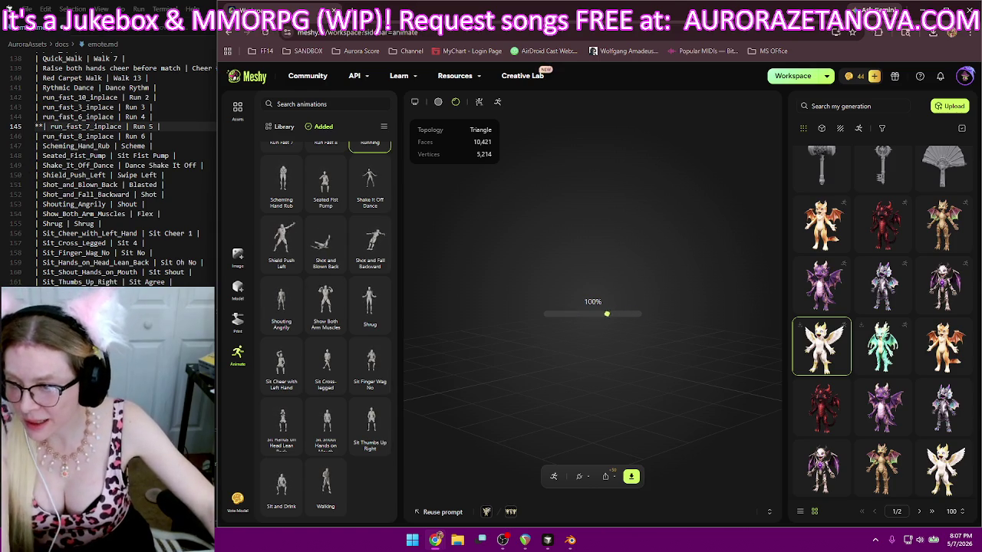
{"action": "key", "text": "alt+Tab"}
{"action": "left_click", "coordinate": [35, 321]}
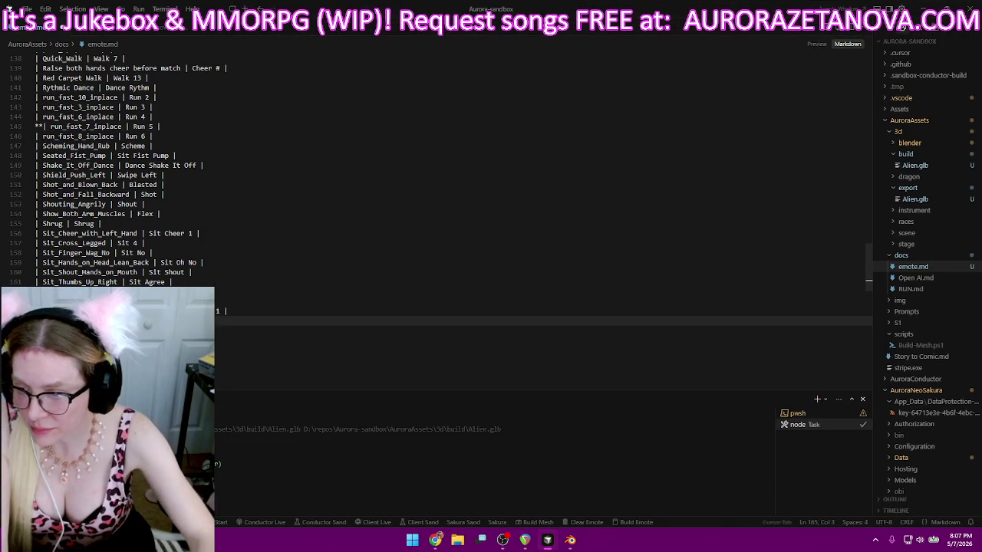
- Fix the marker on the Sit_and_Drink row and line 183, and add * before Stylish_Walk_inplace
{"action": "key", "text": "Up"}
{"action": "key", "text": "Up"}
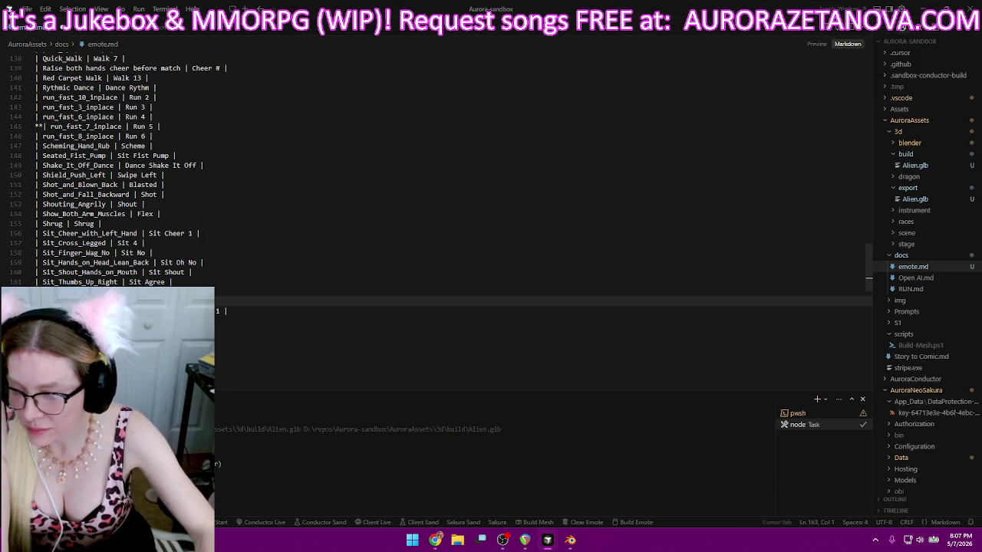
{"action": "key", "text": "Right"}
{"action": "key", "text": "Right"}
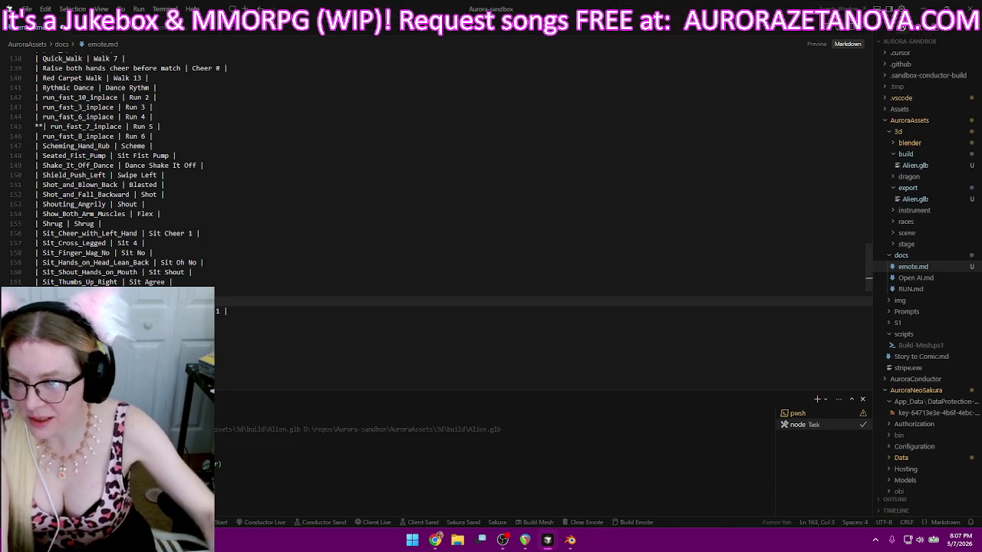
{"action": "scroll", "coordinate": [114, 274], "scroll_direction": "down", "scroll_amount": 2}
{"action": "scroll", "coordinate": [113, 275], "scroll_direction": "down", "scroll_amount": 3}
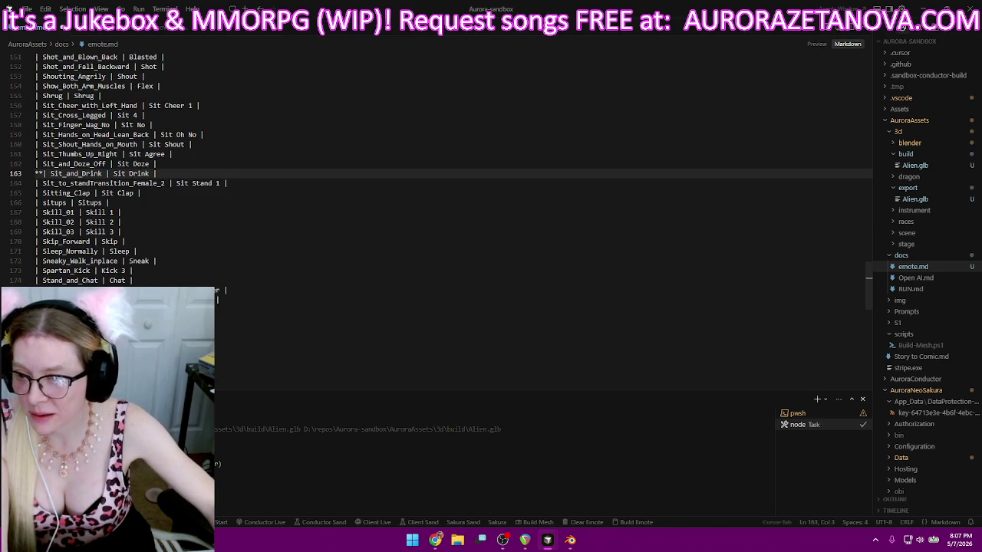
{"action": "left_click", "coordinate": [48, 368]}
{"action": "scroll", "coordinate": [440, 216], "scroll_direction": "down", "scroll_amount": 1}
{"action": "key", "text": "Left"}
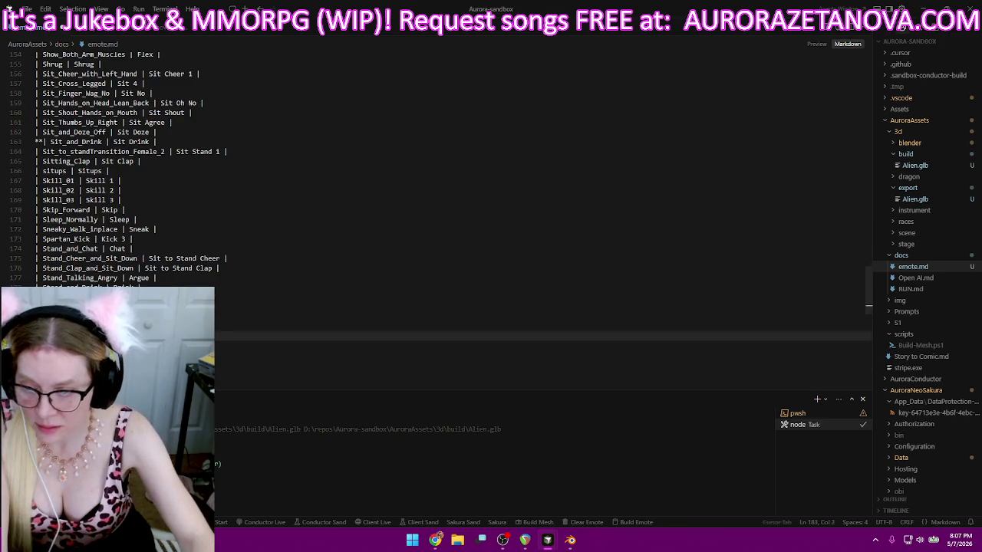
{"action": "left_click", "coordinate": [35, 316]}
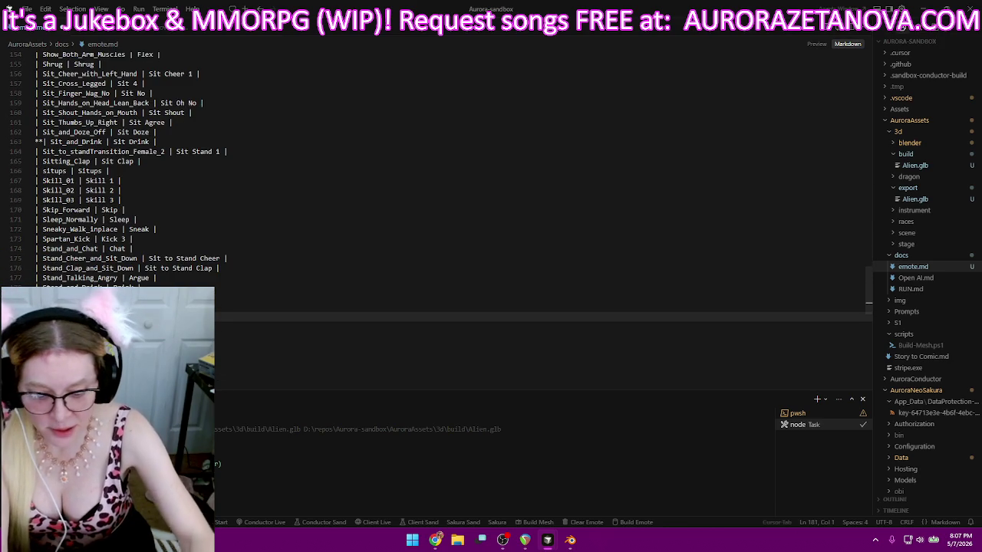
{"action": "type", "text": "*"}
- Mark the Wave_One_Hand row with ** and go back to Meshy
{"action": "scroll", "coordinate": [440, 184], "scroll_direction": "down", "scroll_amount": 1}
{"action": "scroll", "coordinate": [440, 184], "scroll_direction": "down", "scroll_amount": 6}
{"action": "scroll", "coordinate": [38, 281], "scroll_direction": "down", "scroll_amount": 1}
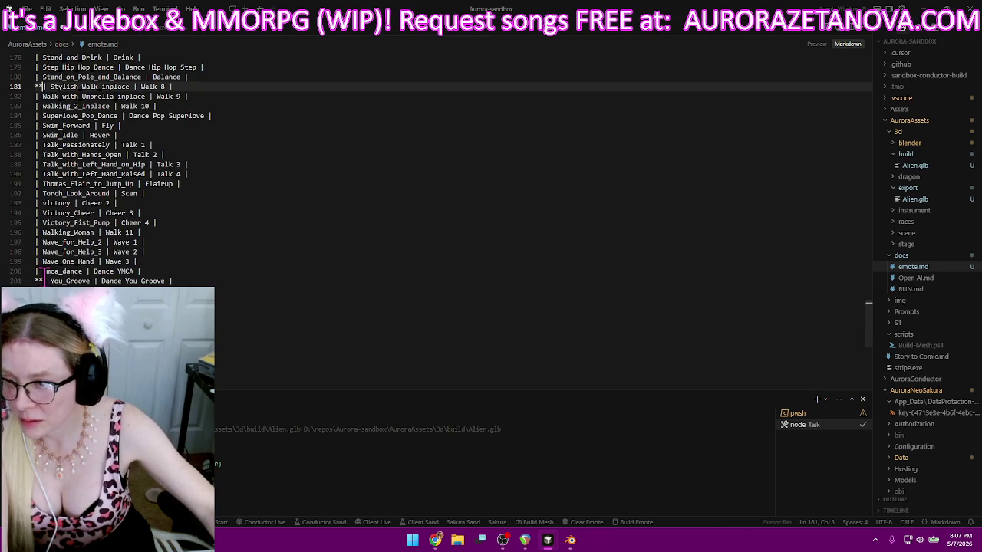
{"action": "left_click", "coordinate": [37, 280]}
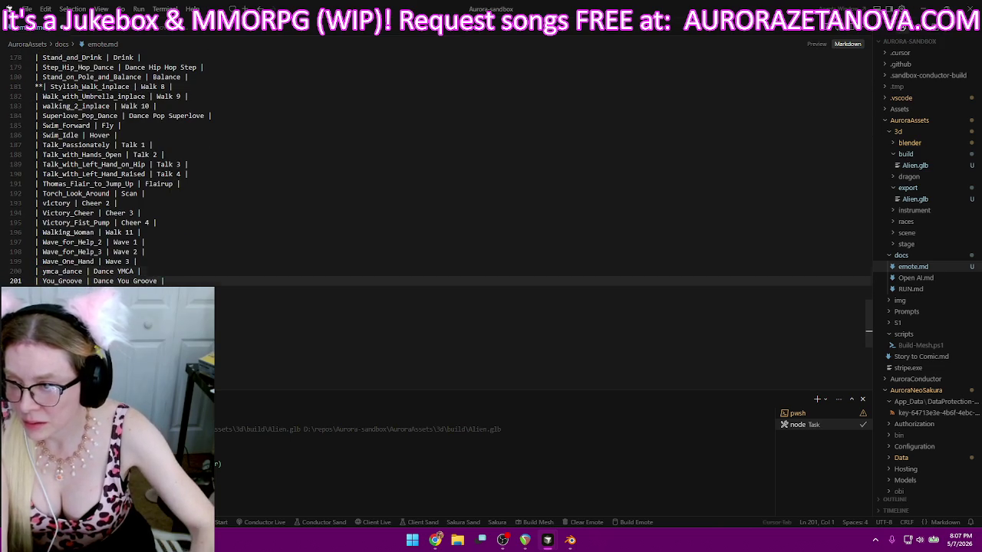
{"action": "left_click", "coordinate": [35, 262]}
{"action": "type", "text": "**"}
{"action": "scroll", "coordinate": [146, 230], "scroll_direction": "up", "scroll_amount": 3}
{"action": "scroll", "coordinate": [145, 230], "scroll_direction": "up", "scroll_amount": 3}
{"action": "scroll", "coordinate": [146, 230], "scroll_direction": "up", "scroll_amount": 3}
{"action": "scroll", "coordinate": [150, 230], "scroll_direction": "up", "scroll_amount": 4}
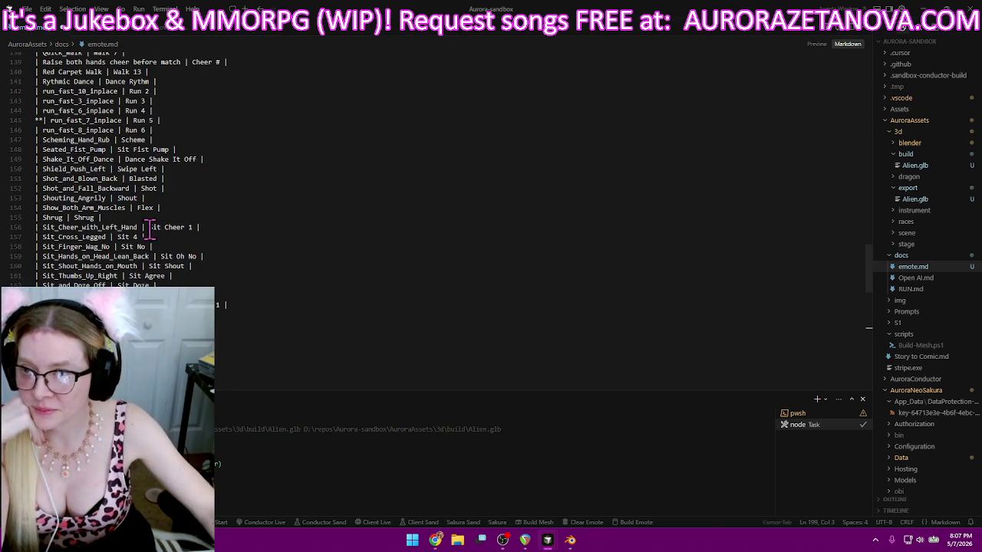
{"action": "scroll", "coordinate": [207, 238], "scroll_direction": "down", "scroll_amount": 1}
{"action": "scroll", "coordinate": [230, 237], "scroll_direction": "down", "scroll_amount": 4}
{"action": "scroll", "coordinate": [239, 237], "scroll_direction": "down", "scroll_amount": 2}
{"action": "left_click", "coordinate": [435, 540]}
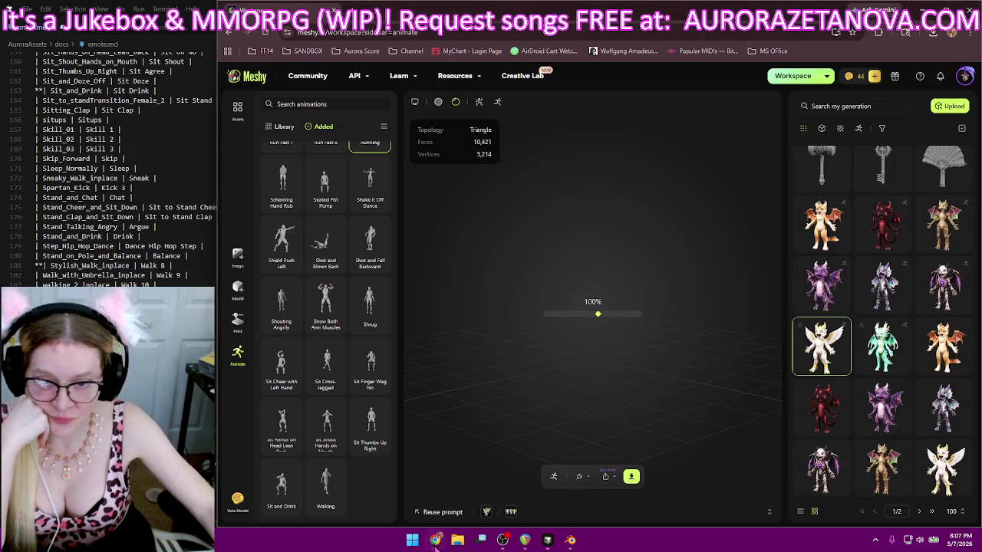
- Delete Scheming Hand Rub, preview Shake It Off Dance, and look over Chrome's recent downloads
{"action": "left_click", "coordinate": [291, 202]}
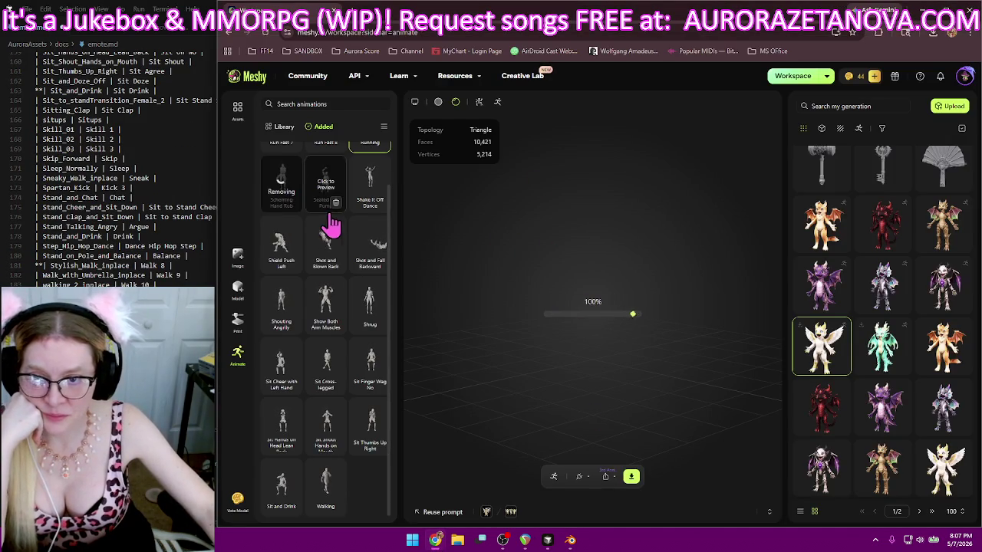
{"action": "left_click", "coordinate": [340, 210]}
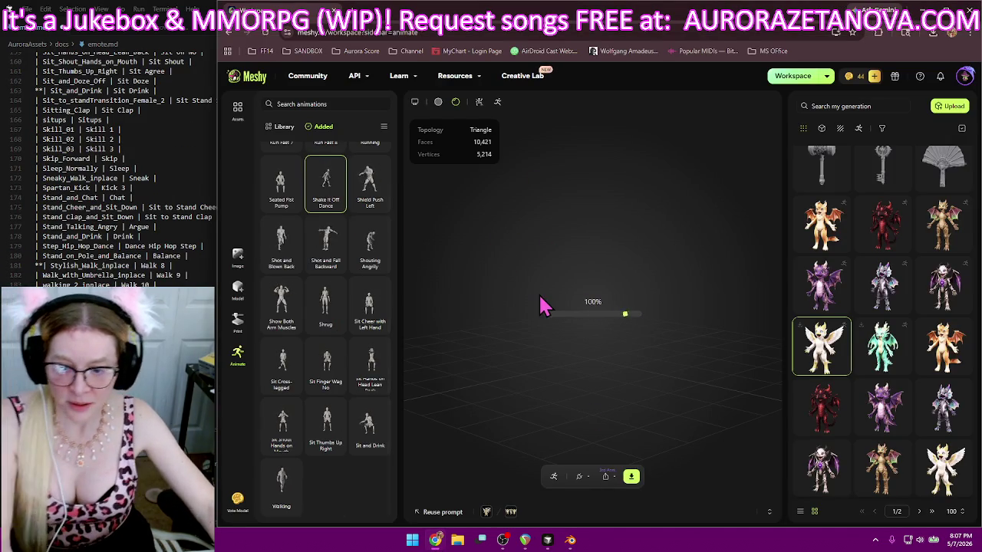
{"action": "left_click", "coordinate": [932, 33]}
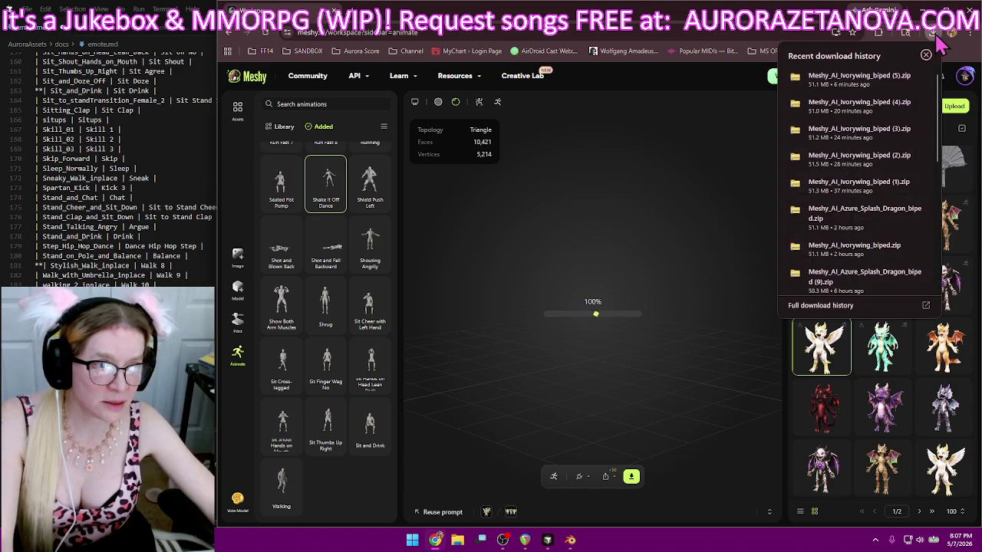
{"action": "scroll", "coordinate": [340, 303], "scroll_direction": "up", "scroll_amount": 1}
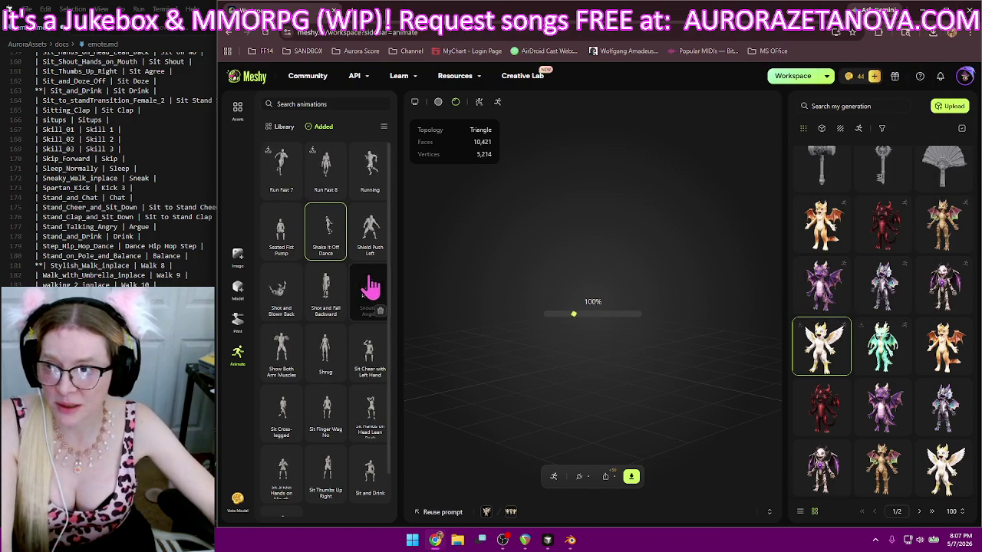
{"action": "scroll", "coordinate": [91, 248], "scroll_direction": "up", "scroll_amount": 2}
{"action": "scroll", "coordinate": [91, 249], "scroll_direction": "up", "scroll_amount": 2}
{"action": "scroll", "coordinate": [90, 259], "scroll_direction": "up", "scroll_amount": 2}
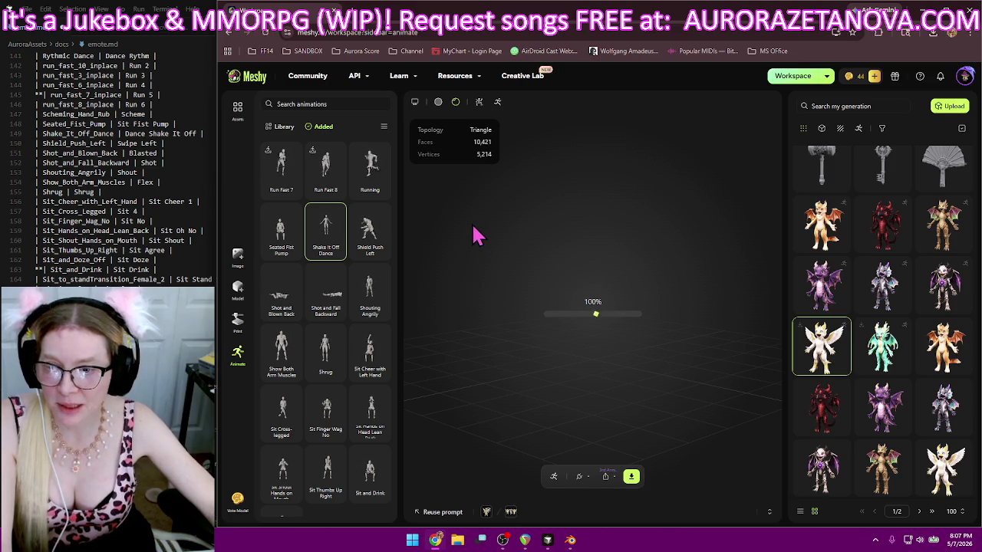
{"action": "left_click", "coordinate": [283, 128]}
{"action": "left_click_drag", "start_coordinate": [390, 164], "coordinate": [405, 393]}
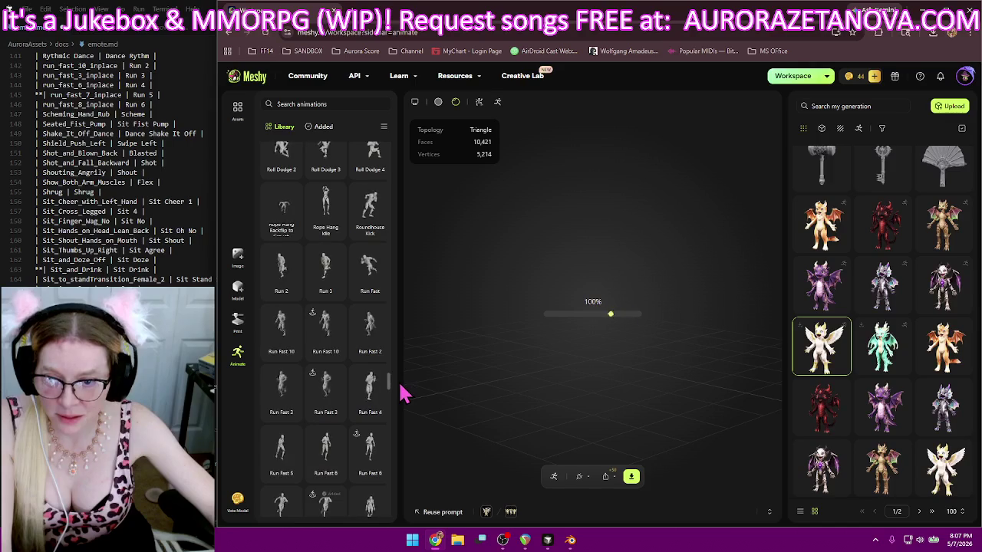
{"action": "left_click_drag", "start_coordinate": [404, 393], "coordinate": [406, 413]}
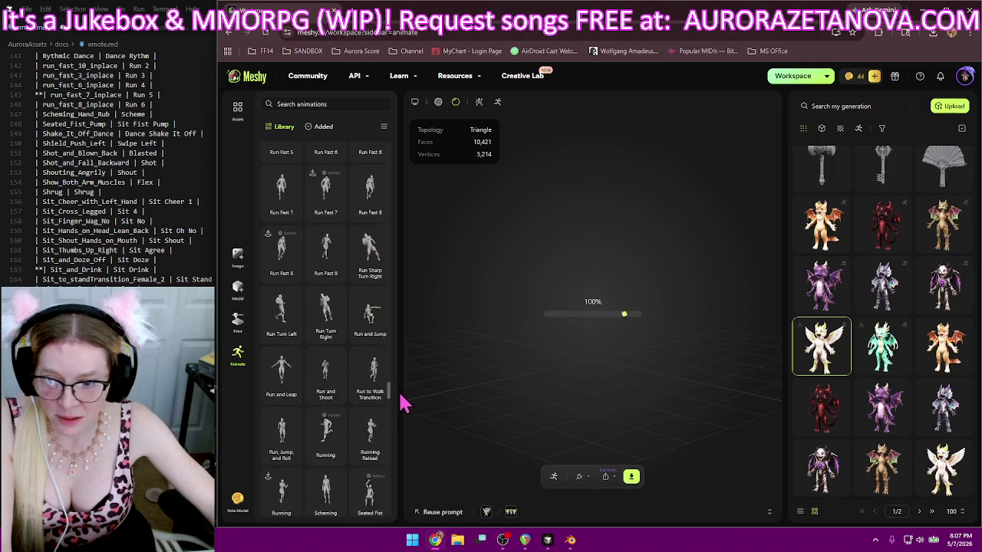
{"action": "scroll", "coordinate": [403, 411], "scroll_direction": "down", "scroll_amount": 2}
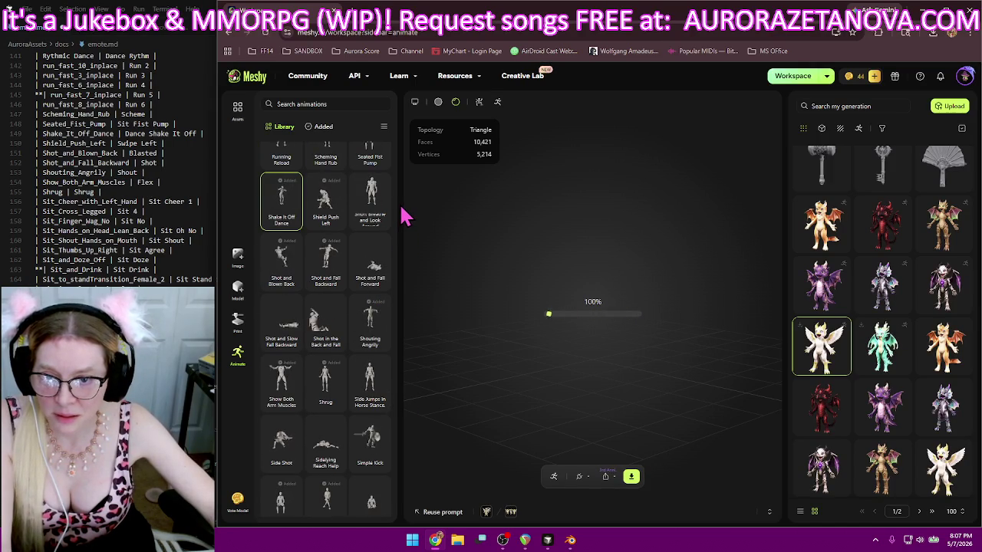
{"action": "scroll", "coordinate": [391, 238], "scroll_direction": "up", "scroll_amount": 3}
{"action": "scroll", "coordinate": [376, 256], "scroll_direction": "up", "scroll_amount": 1}
{"action": "left_click", "coordinate": [326, 367]}
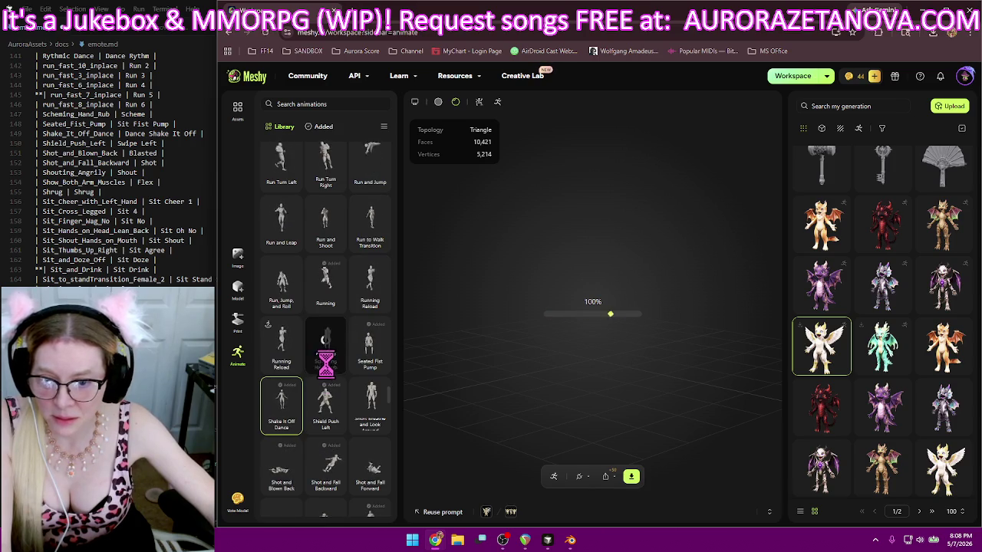
{"action": "scroll", "coordinate": [330, 345], "scroll_direction": "down", "scroll_amount": 2}
{"action": "scroll", "coordinate": [338, 330], "scroll_direction": "down", "scroll_amount": 1}
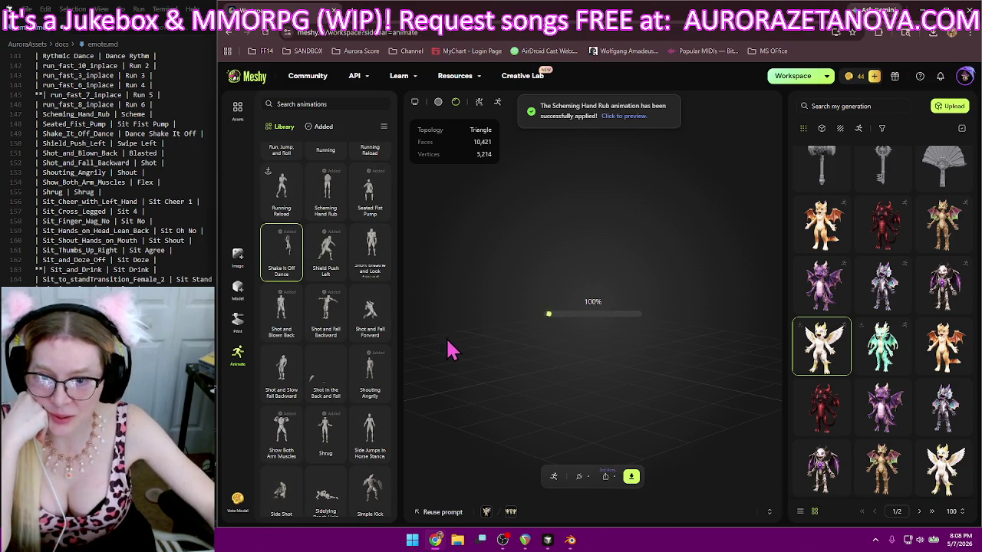
{"action": "left_click", "coordinate": [321, 127]}
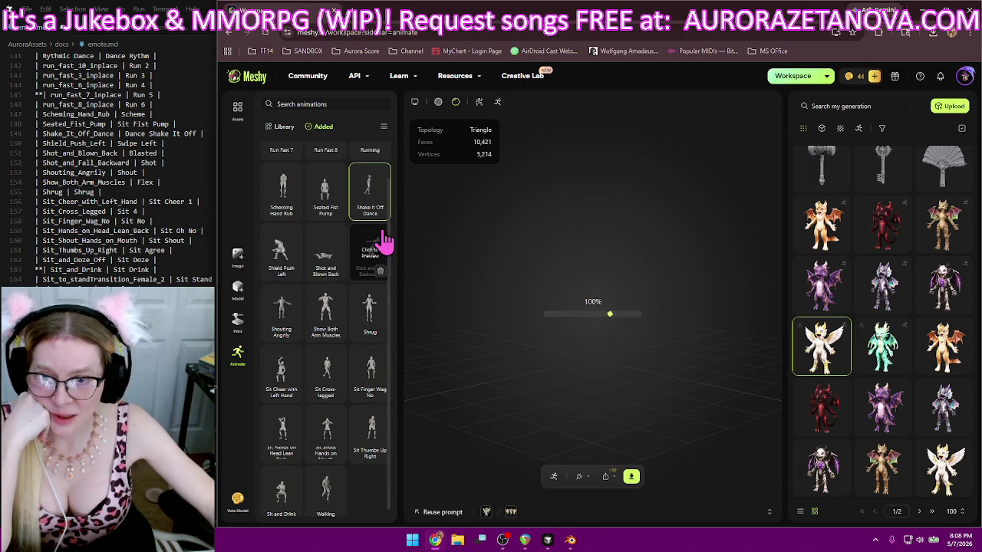
{"action": "scroll", "coordinate": [381, 244], "scroll_direction": "up", "scroll_amount": 1}
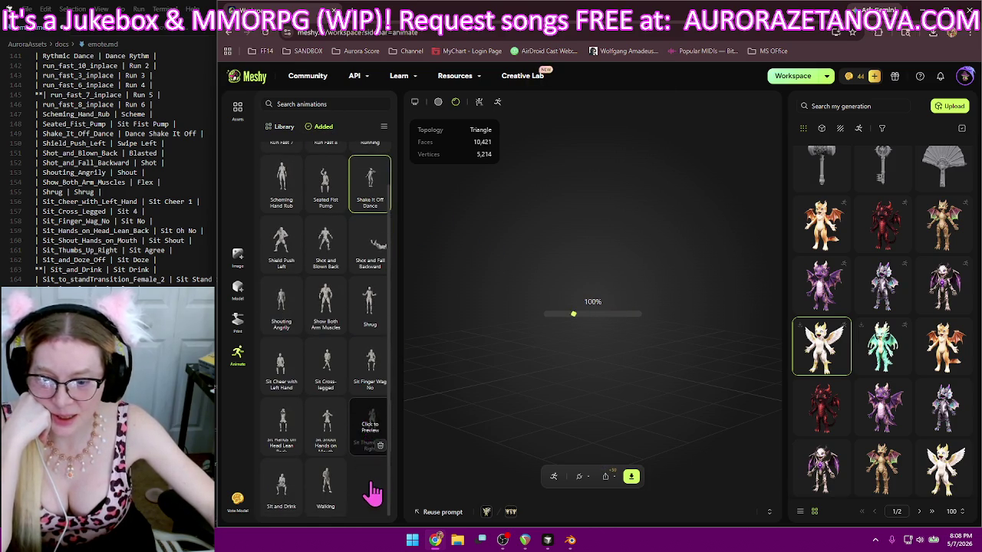
{"action": "scroll", "coordinate": [373, 483], "scroll_direction": "down", "scroll_amount": 1}
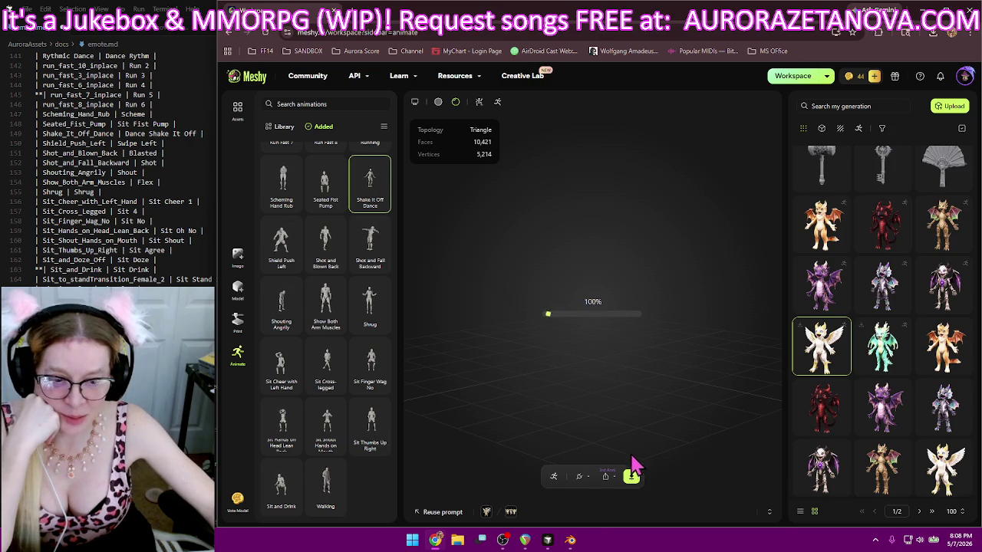
- Export the rigged character with all added animations as a single glb file
{"action": "left_click", "coordinate": [631, 478]}
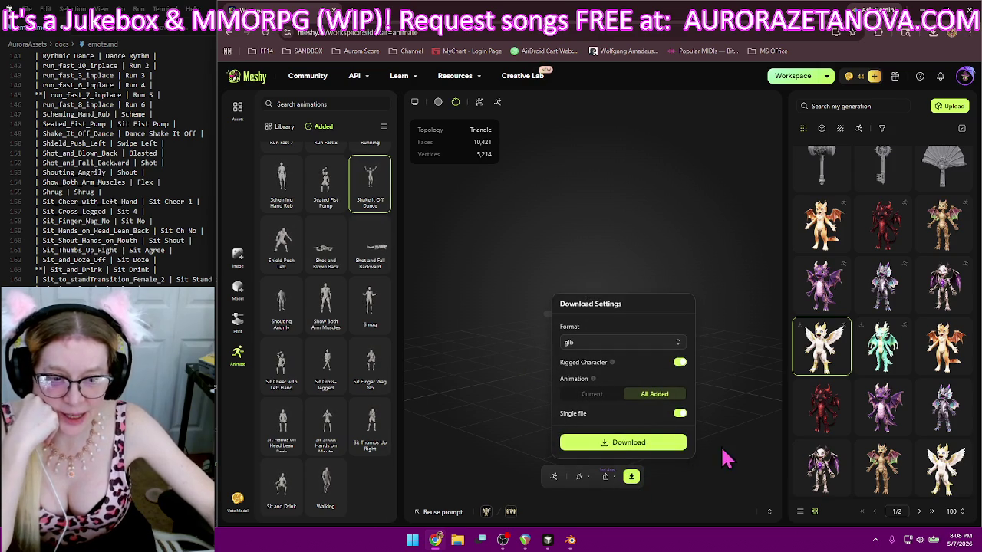
{"action": "left_click", "coordinate": [668, 448]}
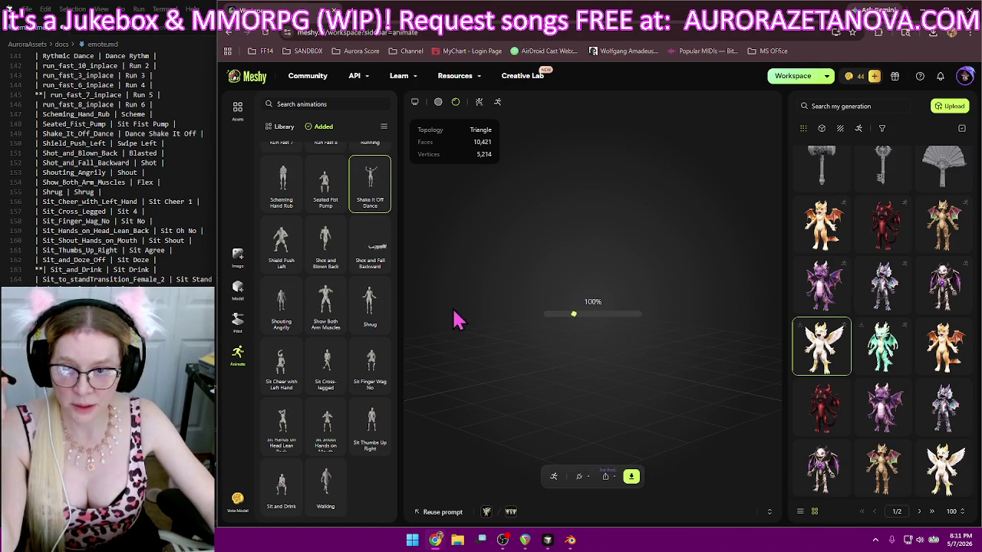
- Confirm the download finished, then delete Sit Thumbs Up Right, Show Both Arm Muscles, Seated Fist Pump, Run Fast 7/8 and Scheming Hand Rub
{"action": "left_click", "coordinate": [932, 33]}
{"action": "left_click", "coordinate": [534, 219]}
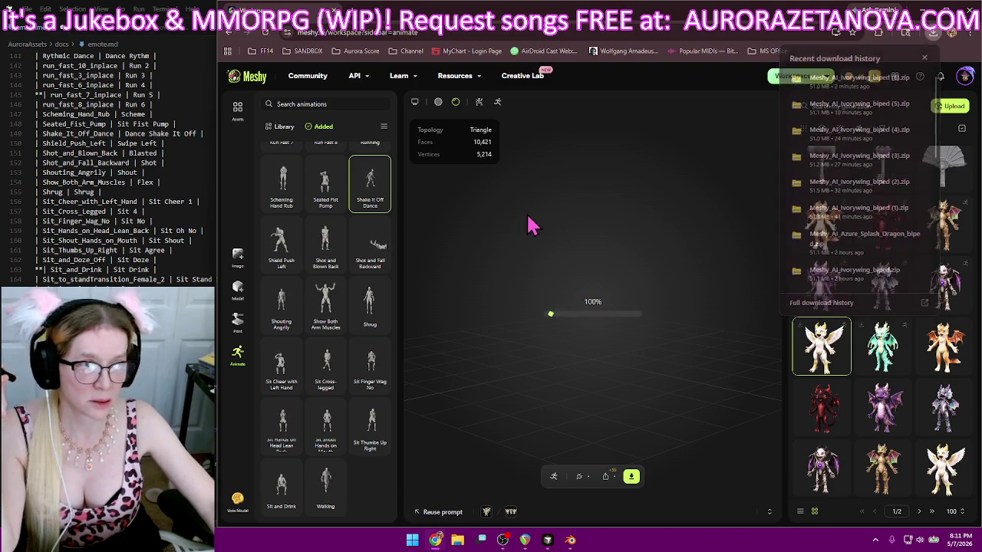
{"action": "left_click", "coordinate": [380, 447]}
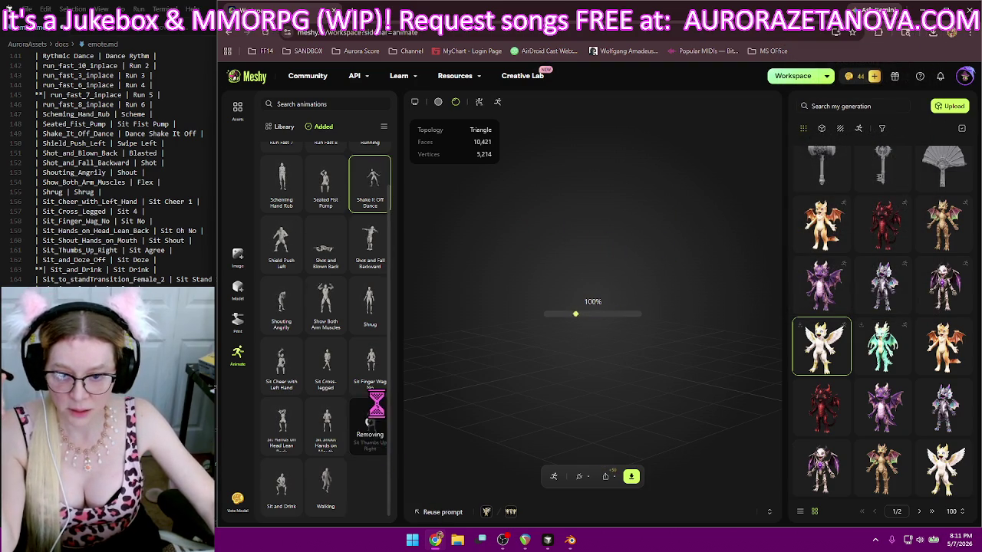
{"action": "left_click", "coordinate": [364, 364]}
{"action": "left_click", "coordinate": [347, 340]}
{"action": "left_click", "coordinate": [328, 209]}
{"action": "left_click", "coordinate": [331, 192]}
{"action": "left_click", "coordinate": [293, 193]}
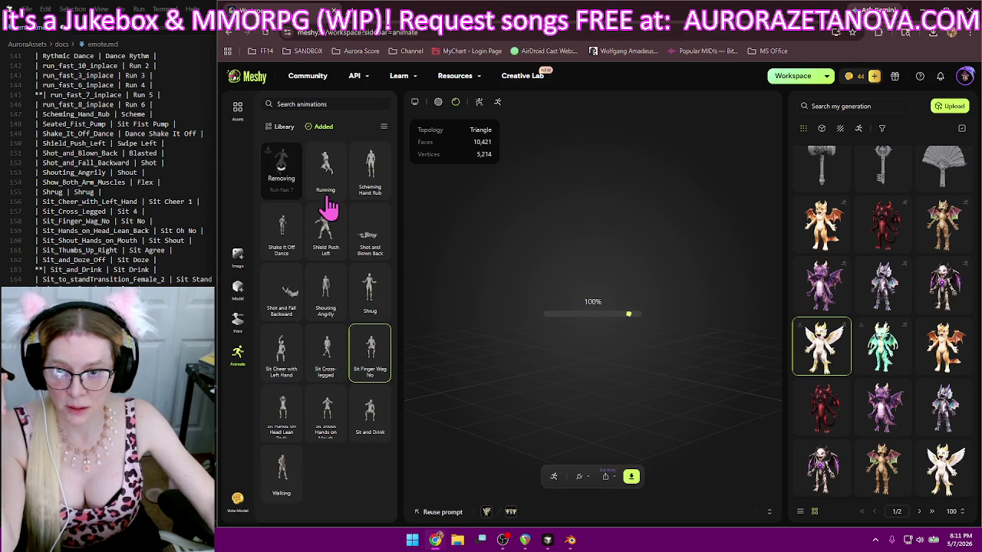
{"action": "left_click", "coordinate": [381, 191]}
- Delete Shake It Off Dance, Shot and Blown Back, Shield Push Left, Shouting Angrily, Shot and Fall Backward, Shrug and both Sit animations
{"action": "left_click", "coordinate": [335, 192]}
{"action": "left_click", "coordinate": [376, 190]}
{"action": "left_click", "coordinate": [331, 192]}
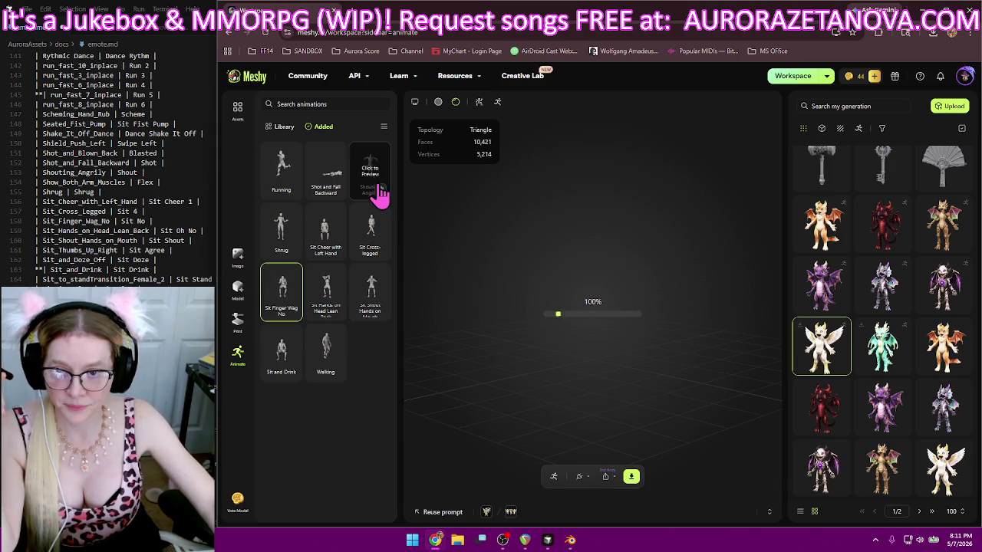
{"action": "left_click", "coordinate": [381, 191]}
{"action": "left_click", "coordinate": [336, 191]}
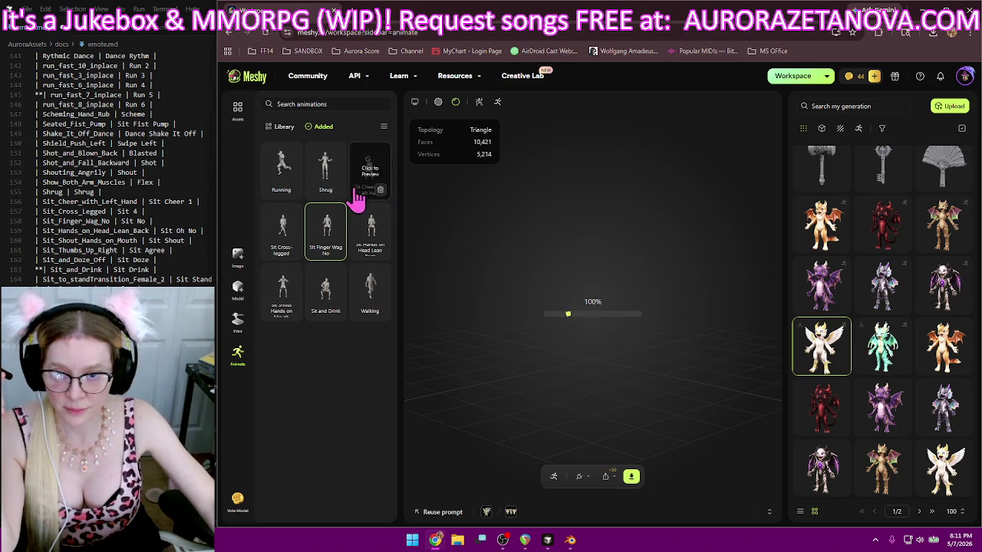
{"action": "left_click", "coordinate": [336, 191]}
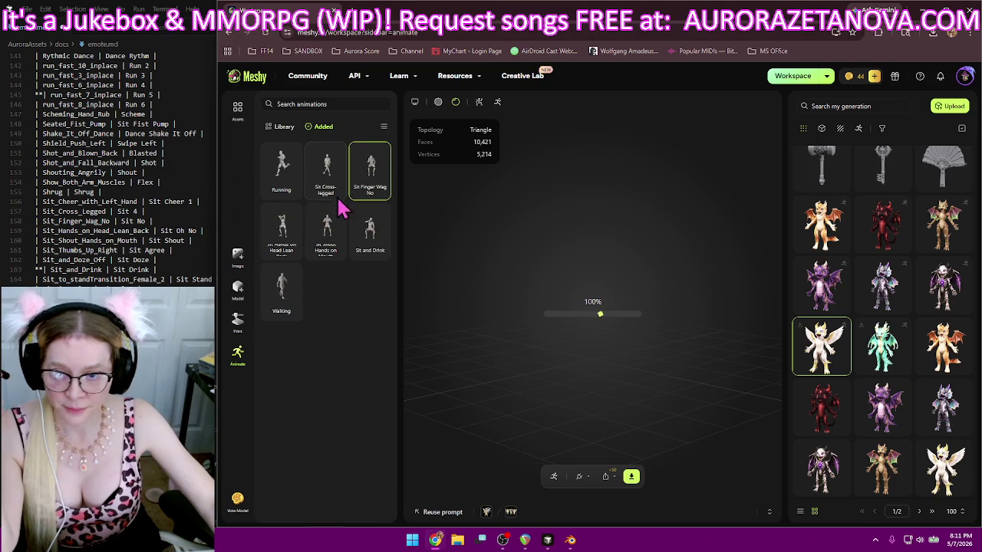
{"action": "left_click", "coordinate": [336, 250]}
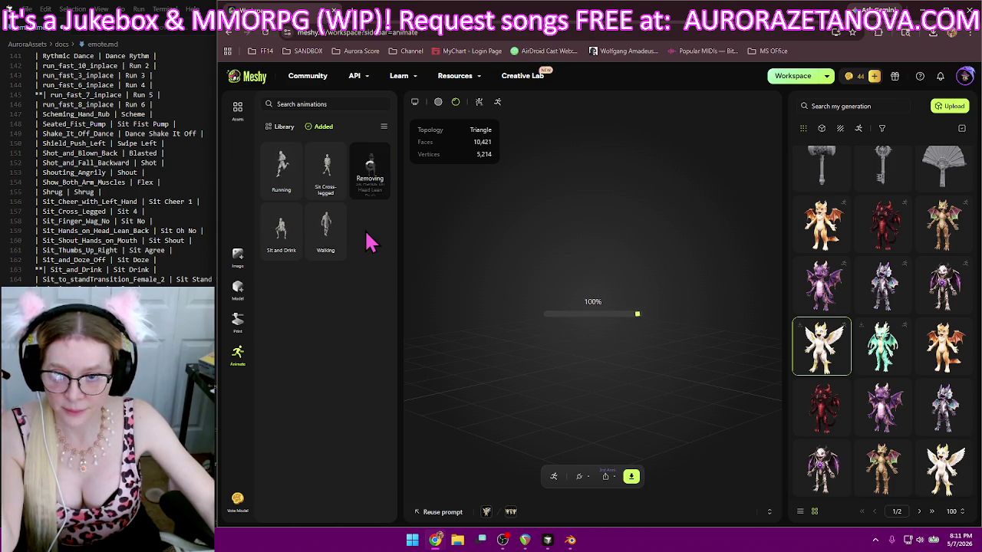
{"action": "left_click", "coordinate": [334, 188]}
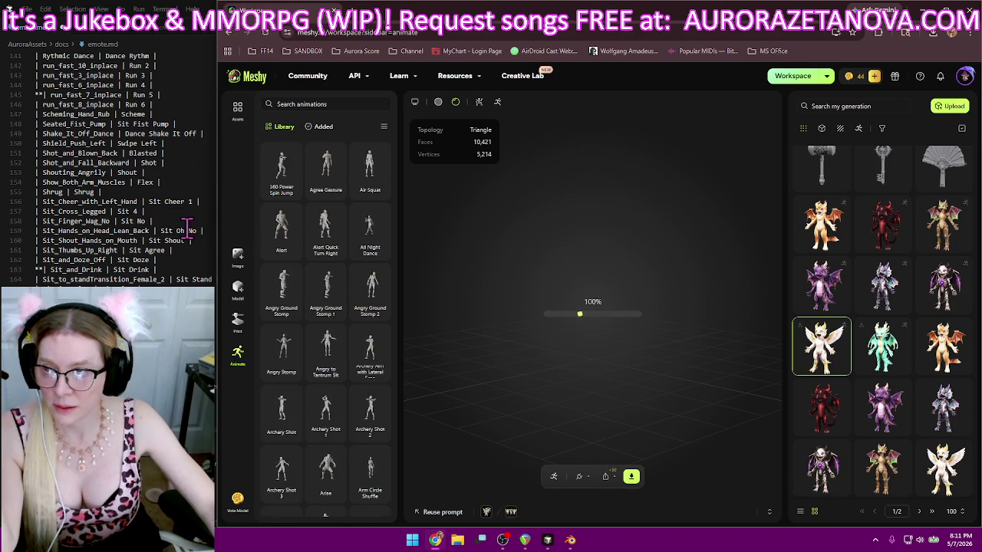
- Scroll to the S entries and add Sit and Drink and Sitting Clap
{"action": "scroll", "coordinate": [182, 226], "scroll_direction": "down", "scroll_amount": 5}
{"action": "scroll", "coordinate": [187, 230], "scroll_direction": "down", "scroll_amount": 1}
{"action": "scroll", "coordinate": [325, 259], "scroll_direction": "down", "scroll_amount": 4}
{"action": "left_click_drag", "start_coordinate": [391, 171], "coordinate": [405, 432]}
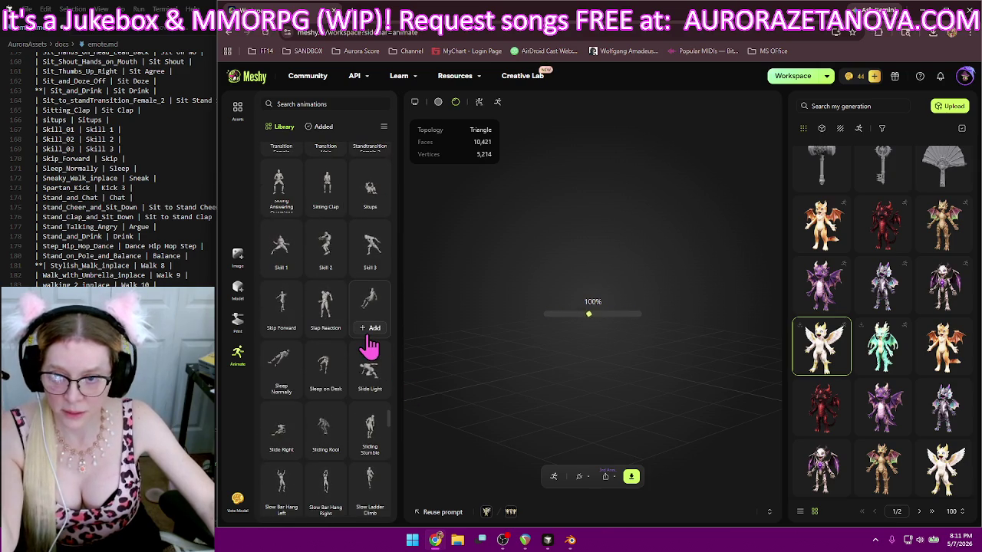
{"action": "scroll", "coordinate": [369, 346], "scroll_direction": "up", "scroll_amount": 1}
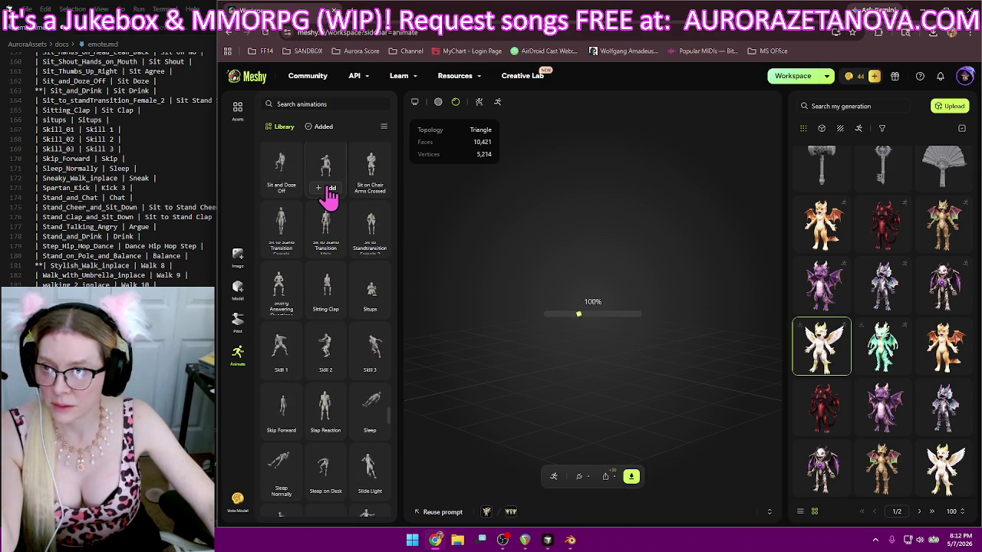
{"action": "left_click", "coordinate": [327, 188]}
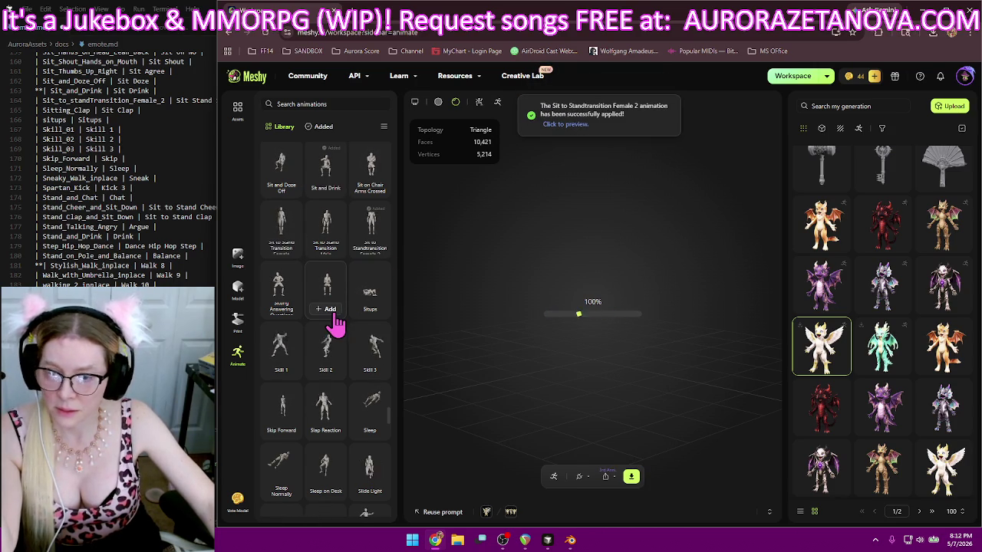
{"action": "left_click", "coordinate": [328, 309]}
- Add Skill 1, Skill 2, Skill 3, Skip Forward and Sleep Normally to the character
{"action": "scroll", "coordinate": [373, 296], "scroll_direction": "down", "scroll_amount": 1}
{"action": "left_click", "coordinate": [282, 269]}
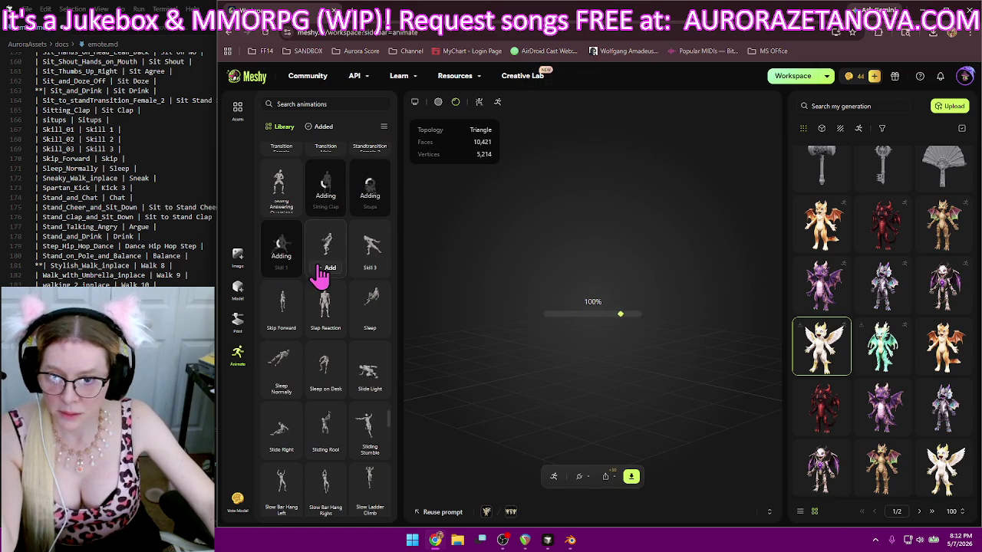
{"action": "left_click", "coordinate": [323, 269]}
{"action": "left_click", "coordinate": [367, 269]}
{"action": "left_click", "coordinate": [278, 325]}
{"action": "mouse_move", "coordinate": [325, 306]}
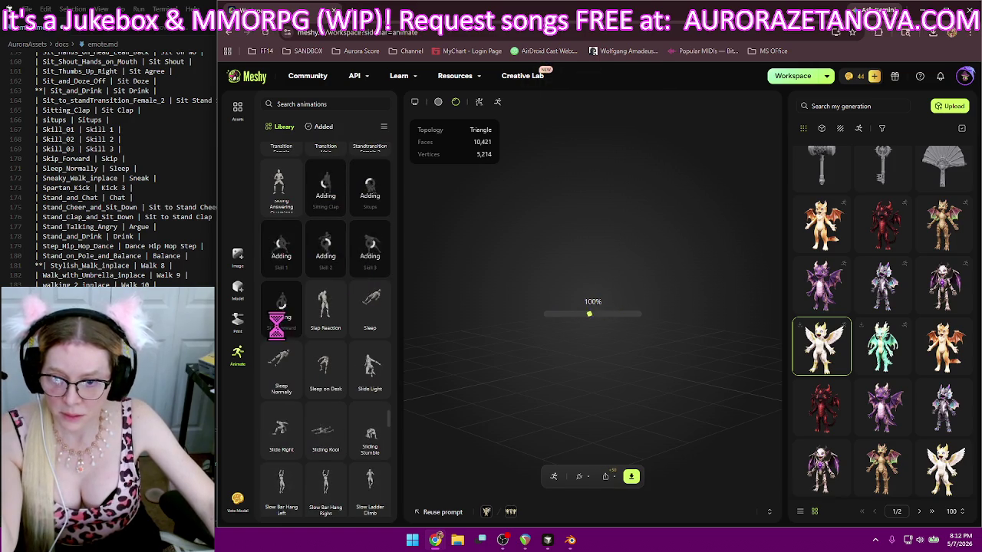
{"action": "left_click", "coordinate": [282, 390]}
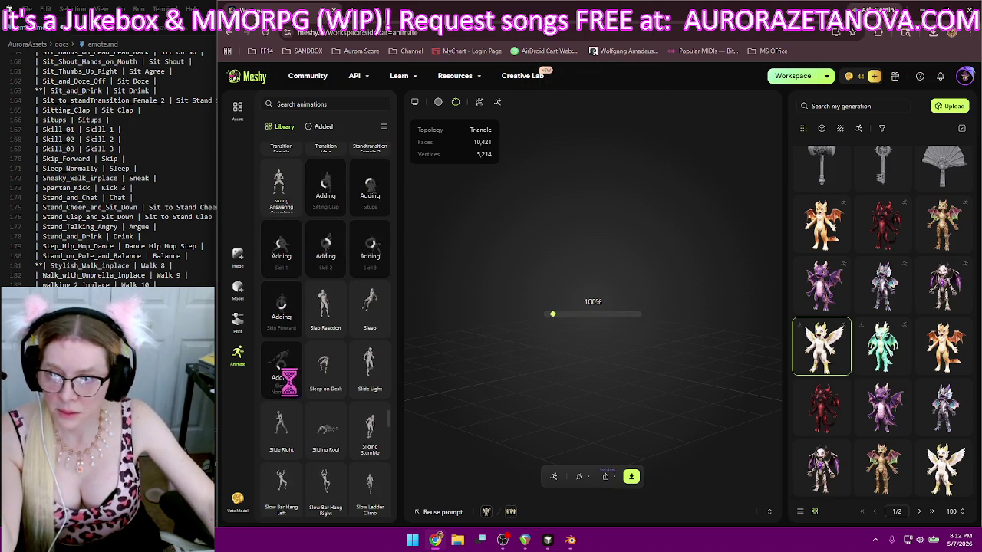
- Add Sneaky Walk and Spartan Kick, then bring emote.md back to the front
{"action": "scroll", "coordinate": [370, 292], "scroll_direction": "down", "scroll_amount": 1}
{"action": "scroll", "coordinate": [369, 300], "scroll_direction": "down", "scroll_amount": 1}
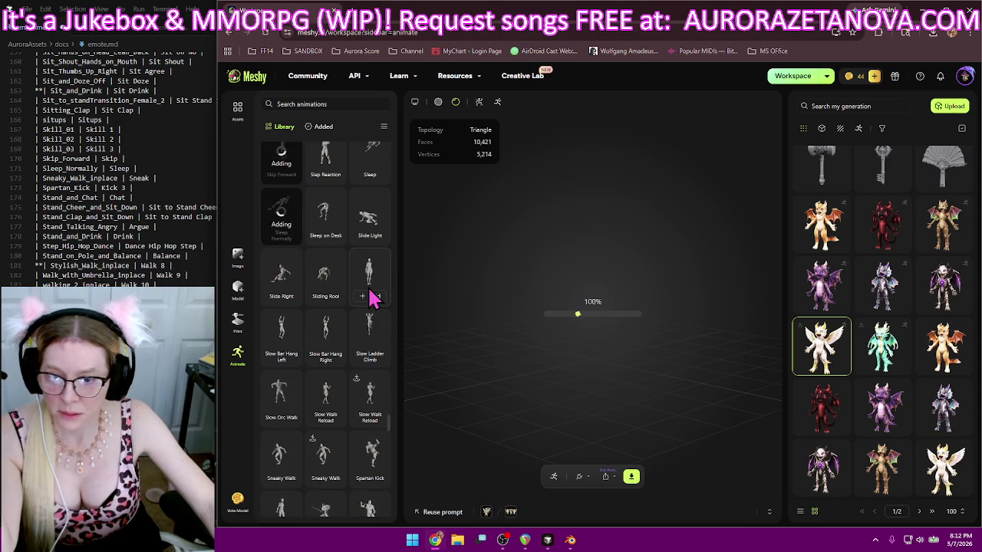
{"action": "scroll", "coordinate": [371, 305], "scroll_direction": "down", "scroll_amount": 2}
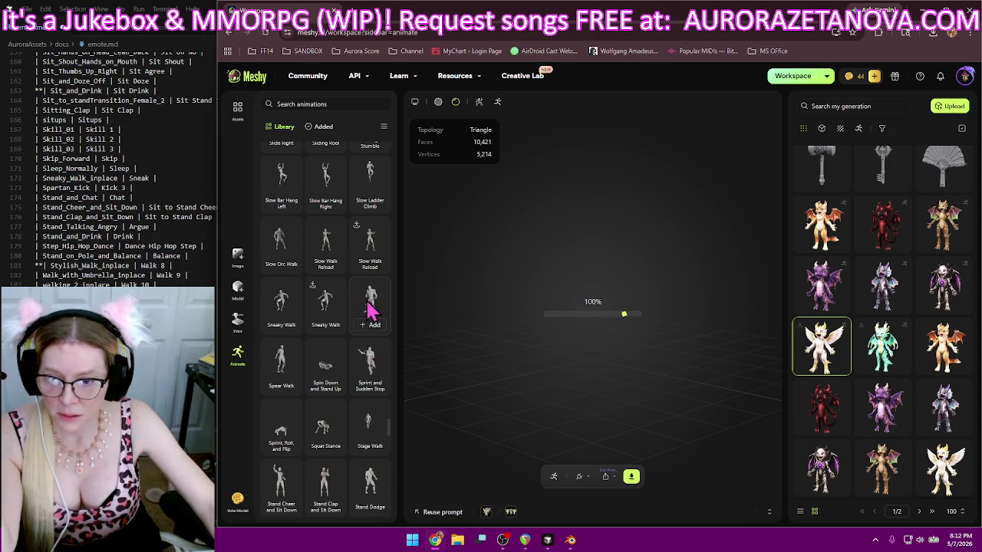
{"action": "left_click", "coordinate": [325, 325]}
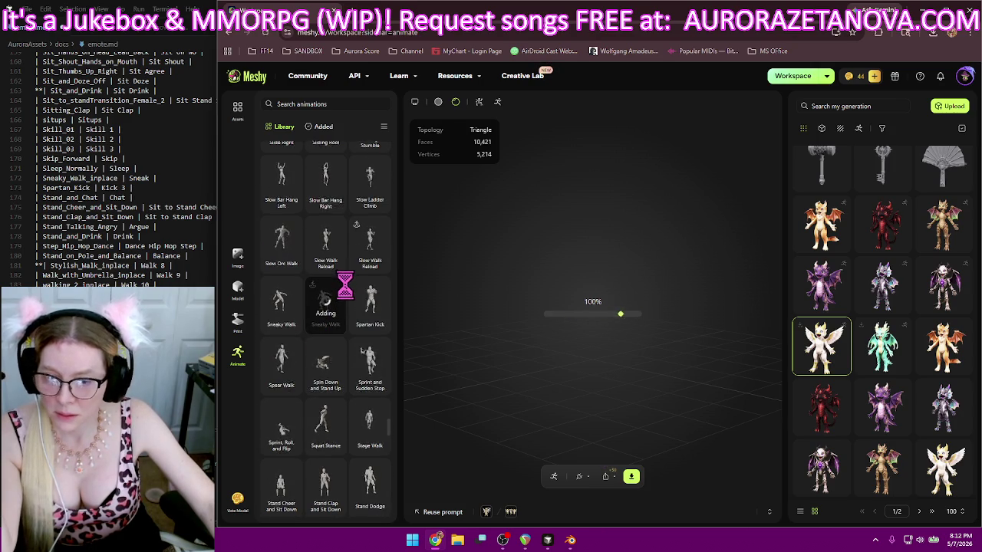
{"action": "scroll", "coordinate": [368, 274], "scroll_direction": "down", "scroll_amount": 1}
{"action": "left_click", "coordinate": [368, 260]}
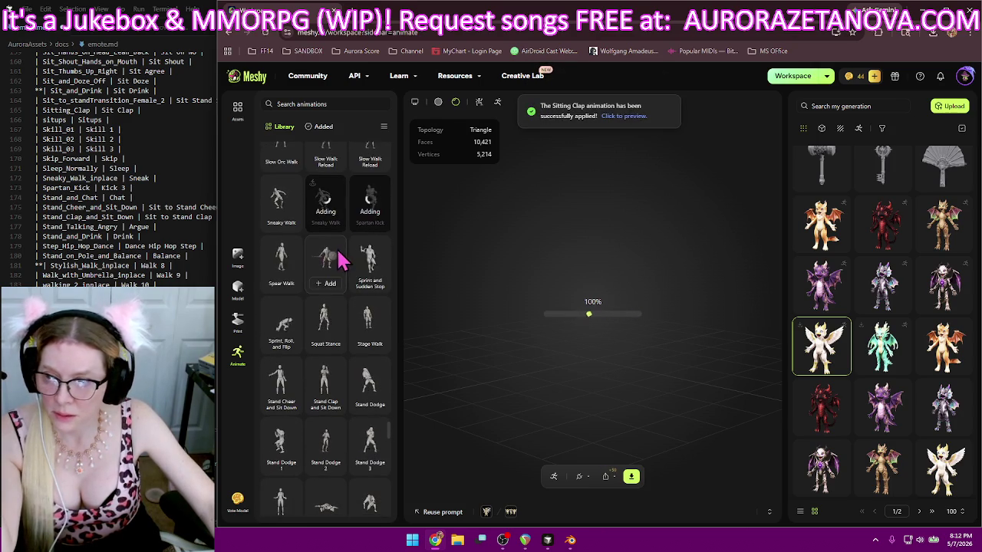
{"action": "scroll", "coordinate": [328, 314], "scroll_direction": "down", "scroll_amount": 2}
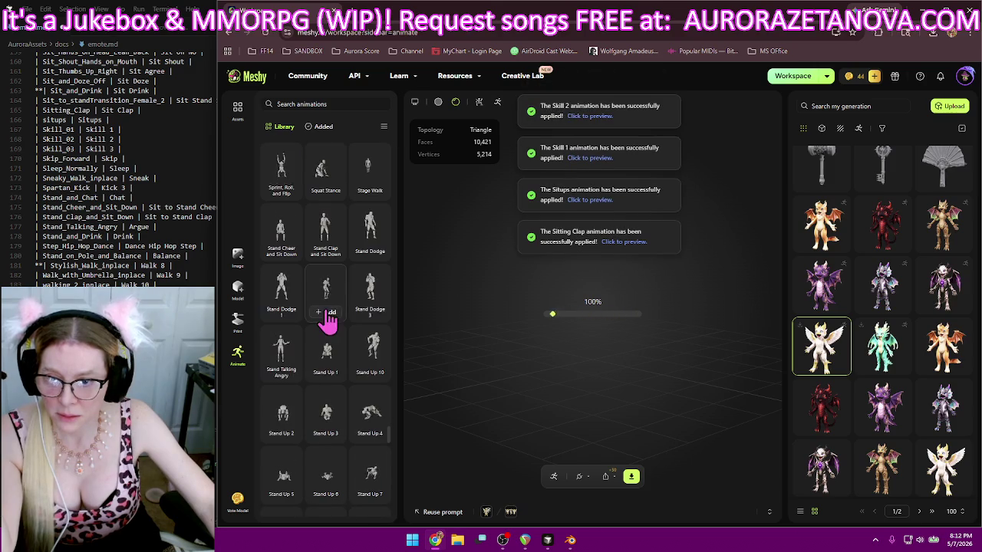
{"action": "scroll", "coordinate": [349, 343], "scroll_direction": "up", "scroll_amount": 1}
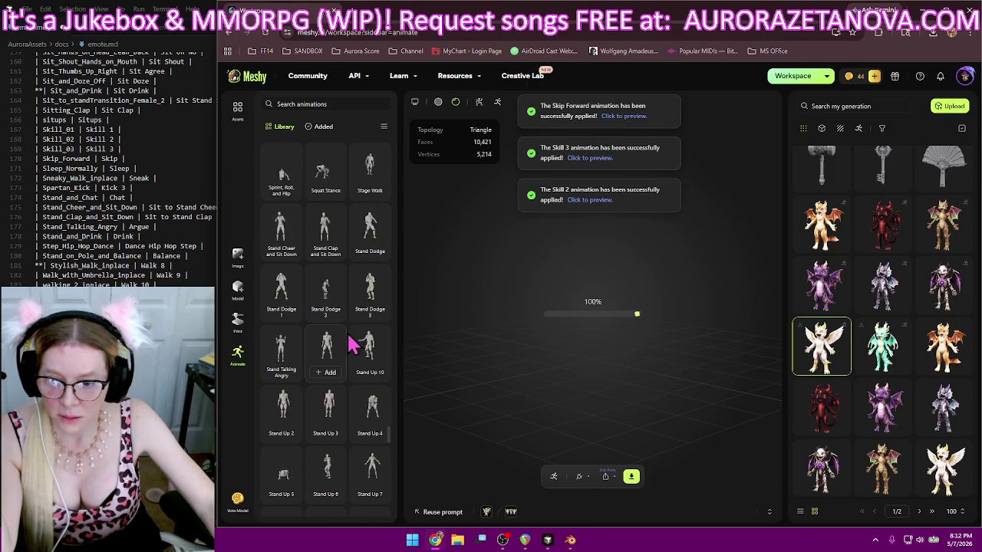
{"action": "scroll", "coordinate": [335, 368], "scroll_direction": "down", "scroll_amount": 2}
{"action": "scroll", "coordinate": [337, 362], "scroll_direction": "down", "scroll_amount": 2}
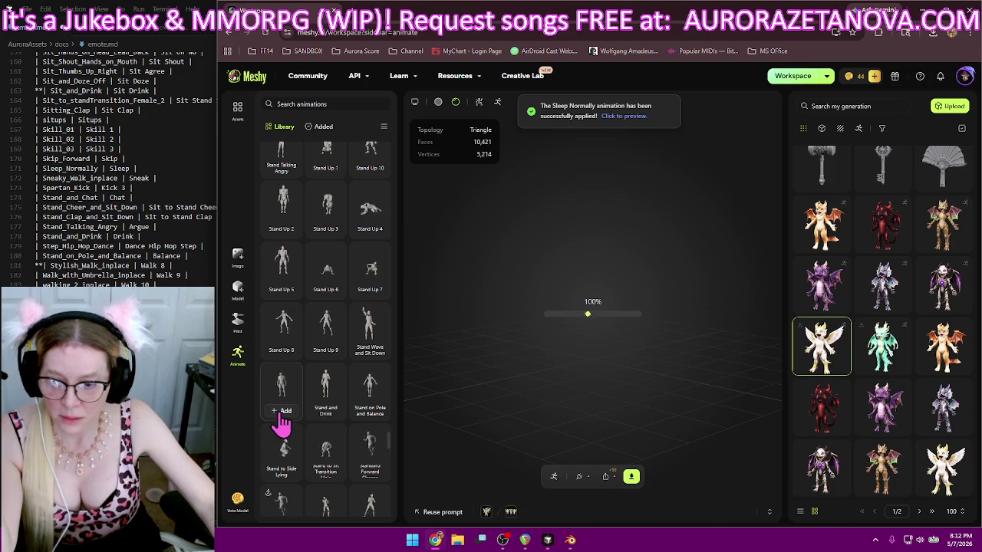
{"action": "scroll", "coordinate": [330, 376], "scroll_direction": "up", "scroll_amount": 2}
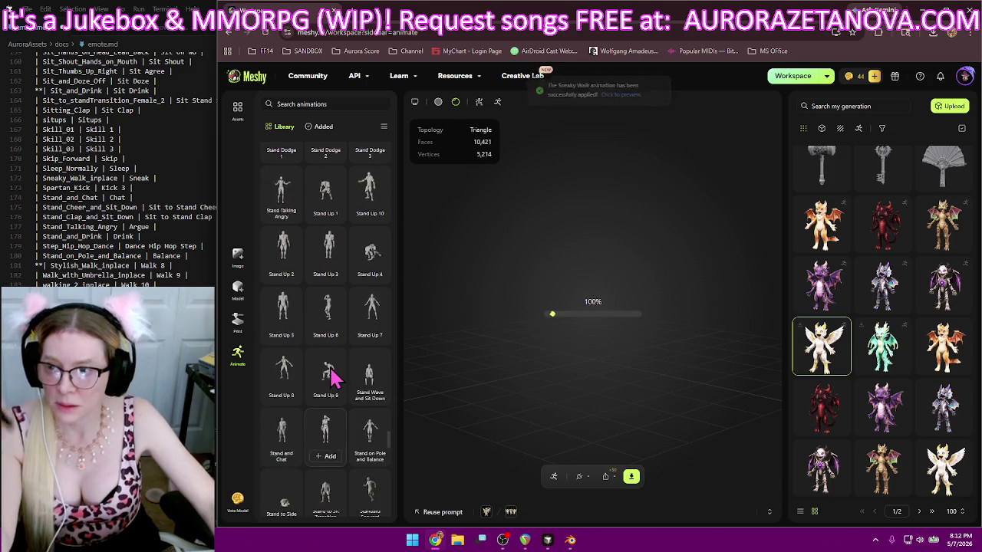
{"action": "scroll", "coordinate": [333, 376], "scroll_direction": "up", "scroll_amount": 1}
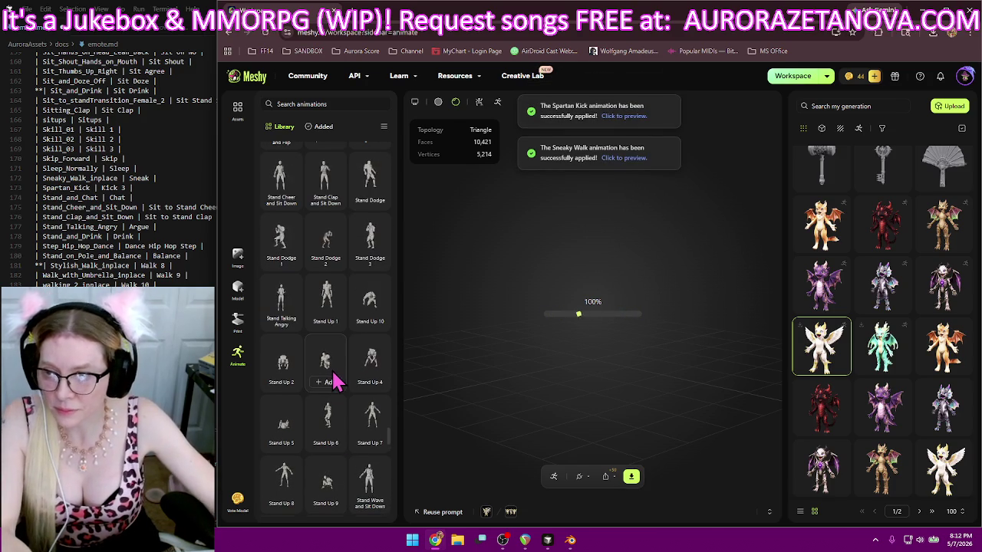
{"action": "left_click", "coordinate": [156, 195]}
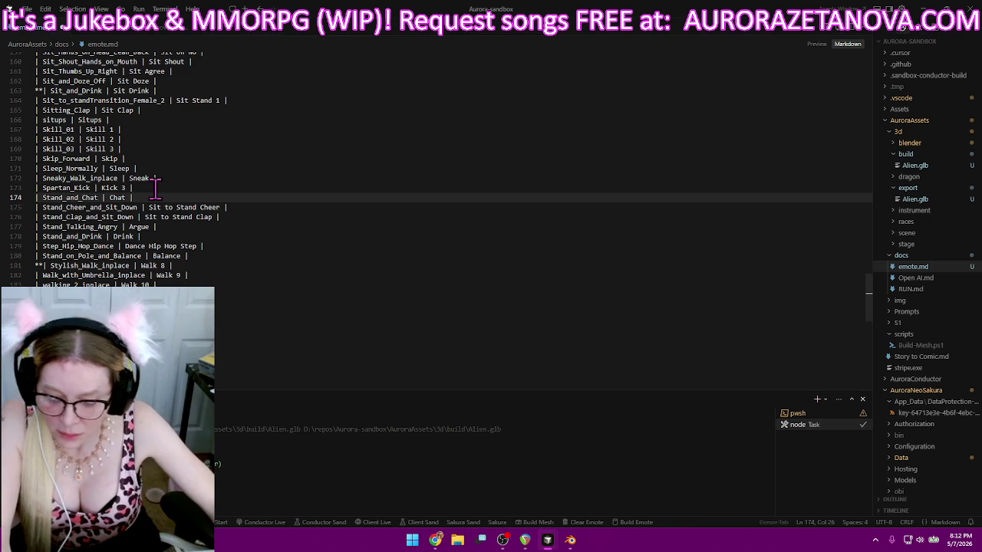
- Move the Stand_and_Chat line below Stand_Talking_Angry in emote.md, then return to Meshy
{"action": "left_click", "coordinate": [156, 186], "text": "shift"}
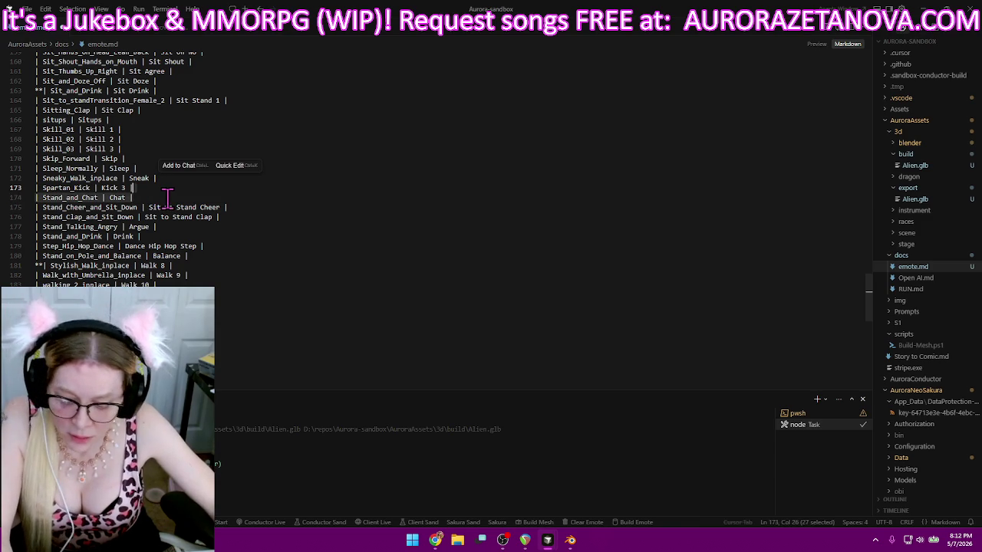
{"action": "key", "text": "Delete"}
{"action": "left_click", "coordinate": [170, 219]}
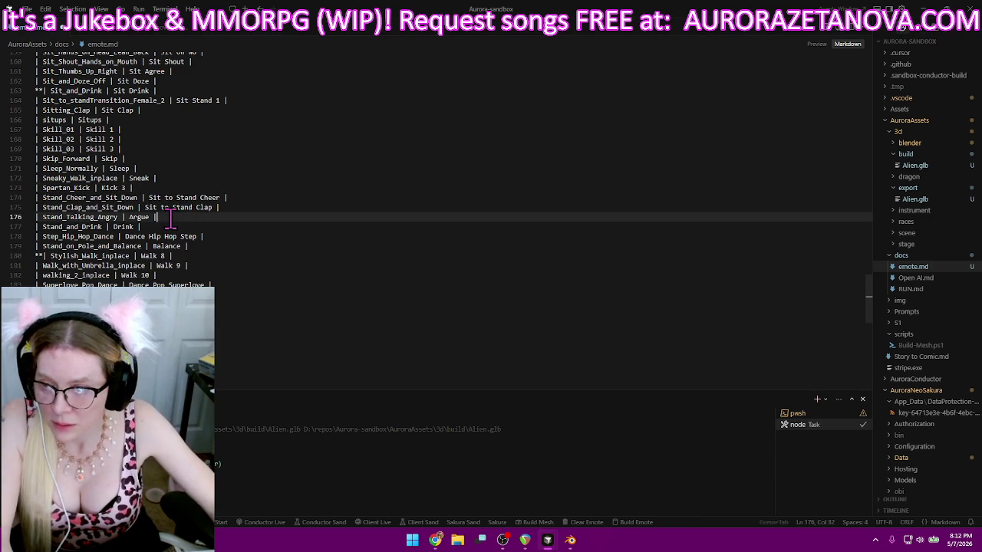
{"action": "type", "text": "| Stand_and_Chat | Chat |"}
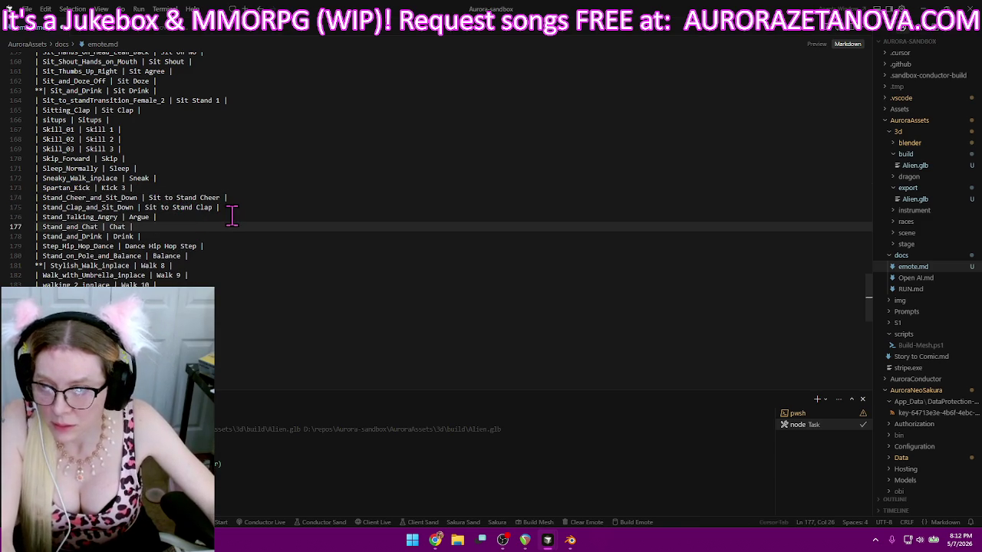
{"action": "left_click_drag", "start_coordinate": [247, 211], "coordinate": [237, 220]}
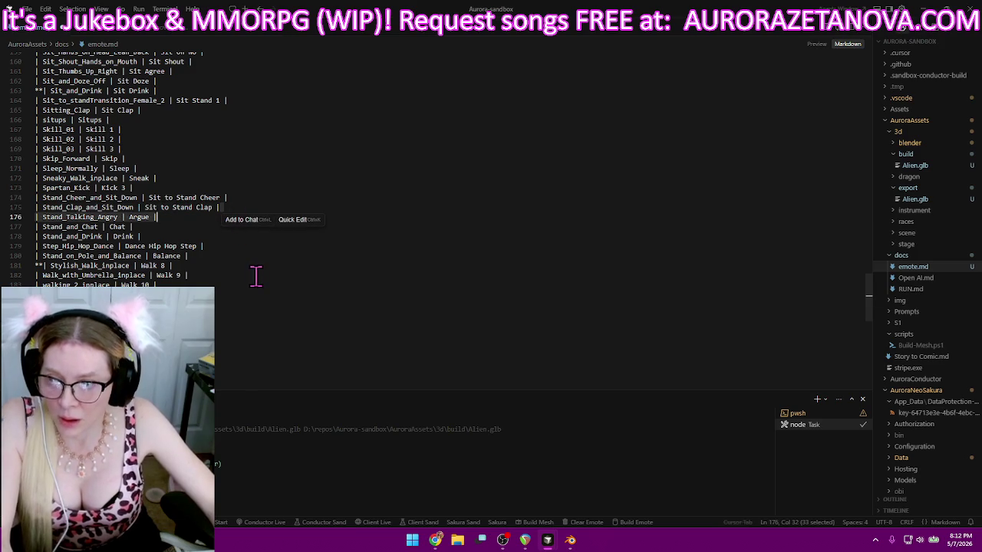
{"action": "left_click", "coordinate": [435, 540]}
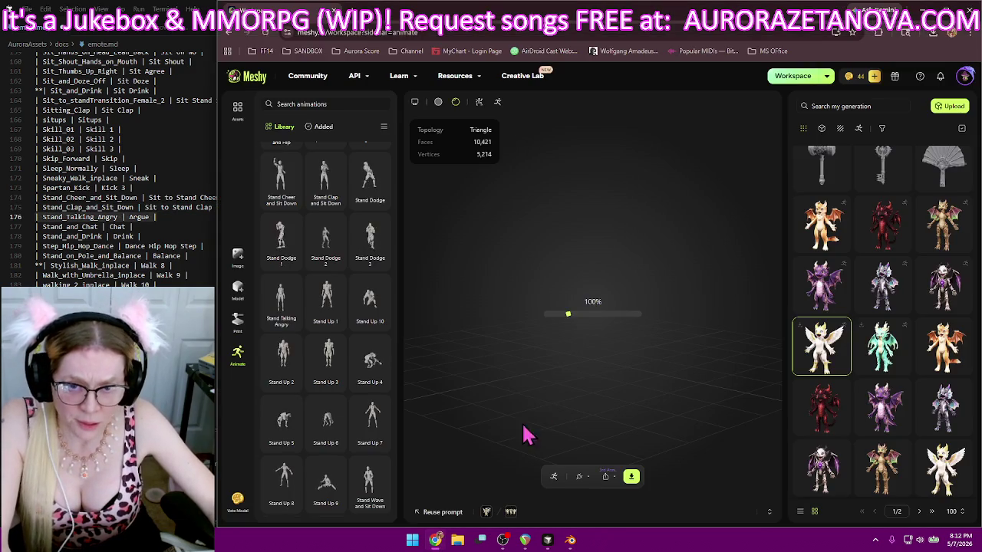
- Add Stand Cheer, Stand Clap and Stand Talking Angry to the character
{"action": "scroll", "coordinate": [361, 272], "scroll_direction": "up", "scroll_amount": 1}
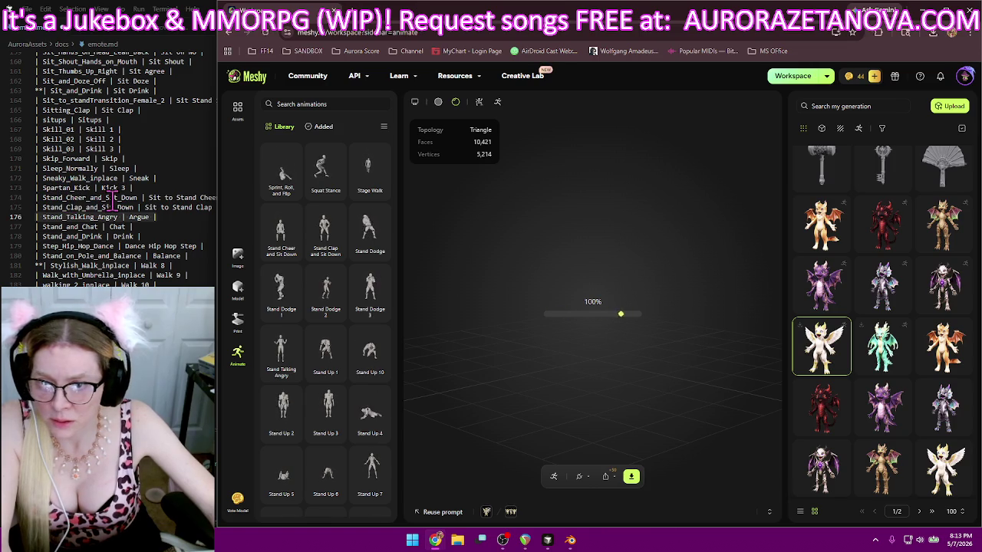
{"action": "left_click", "coordinate": [280, 252]}
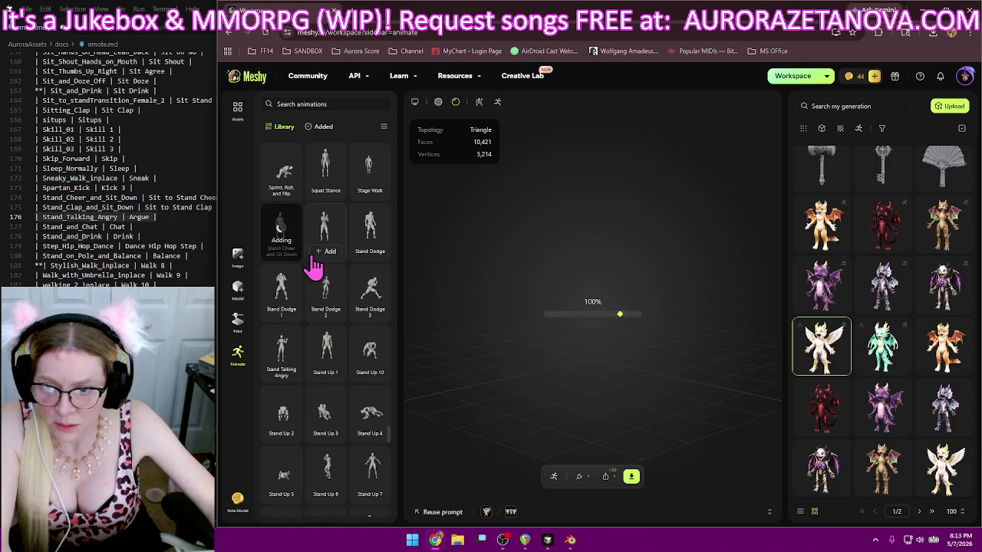
{"action": "left_click", "coordinate": [325, 254]}
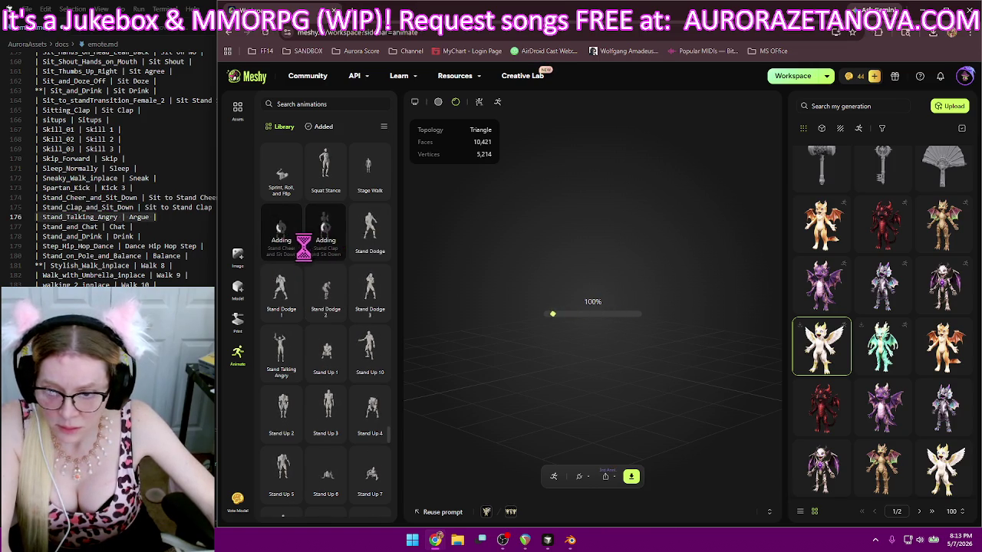
{"action": "mouse_move", "coordinate": [282, 354]}
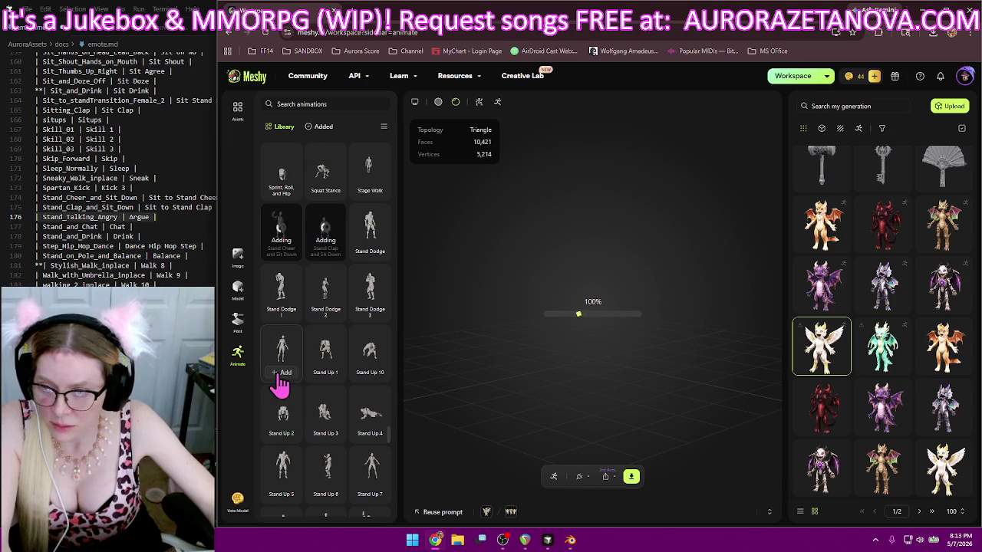
{"action": "left_click", "coordinate": [283, 376]}
- Add Stand and Chat, Stand and Drink, Stand on Pole and Balance, Step Hip Hop Dance; select its emote.md line
{"action": "scroll", "coordinate": [360, 253], "scroll_direction": "down", "scroll_amount": 2}
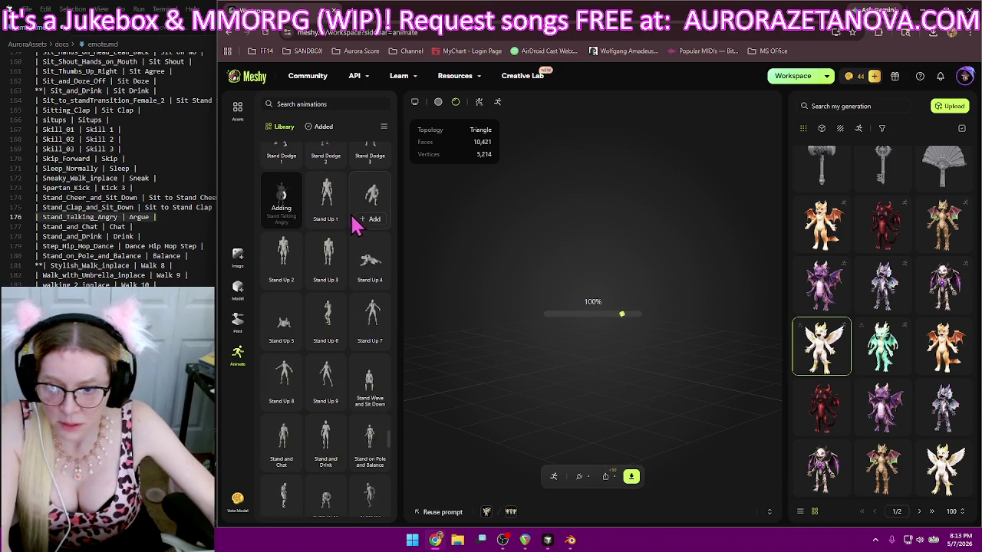
{"action": "scroll", "coordinate": [353, 215], "scroll_direction": "down", "scroll_amount": 1}
{"action": "scroll", "coordinate": [353, 215], "scroll_direction": "down", "scroll_amount": 1}
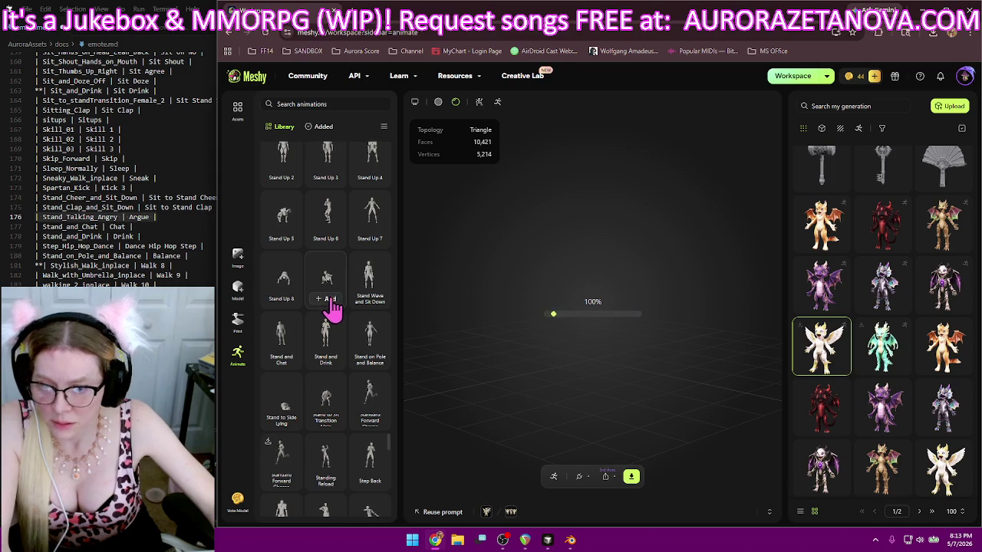
{"action": "left_click", "coordinate": [281, 360]}
{"action": "left_click", "coordinate": [328, 357]}
{"action": "left_click", "coordinate": [367, 361]}
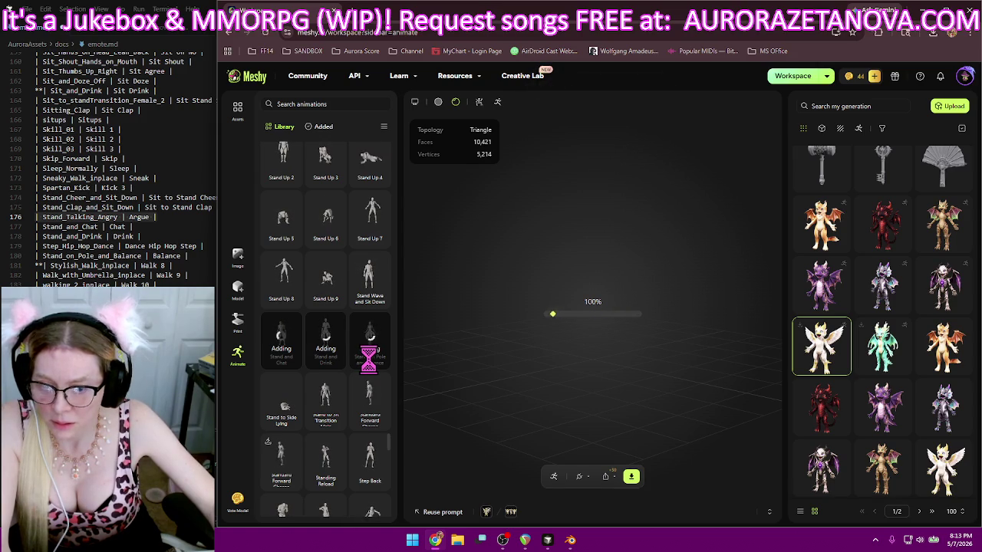
{"action": "scroll", "coordinate": [372, 337], "scroll_direction": "down", "scroll_amount": 2}
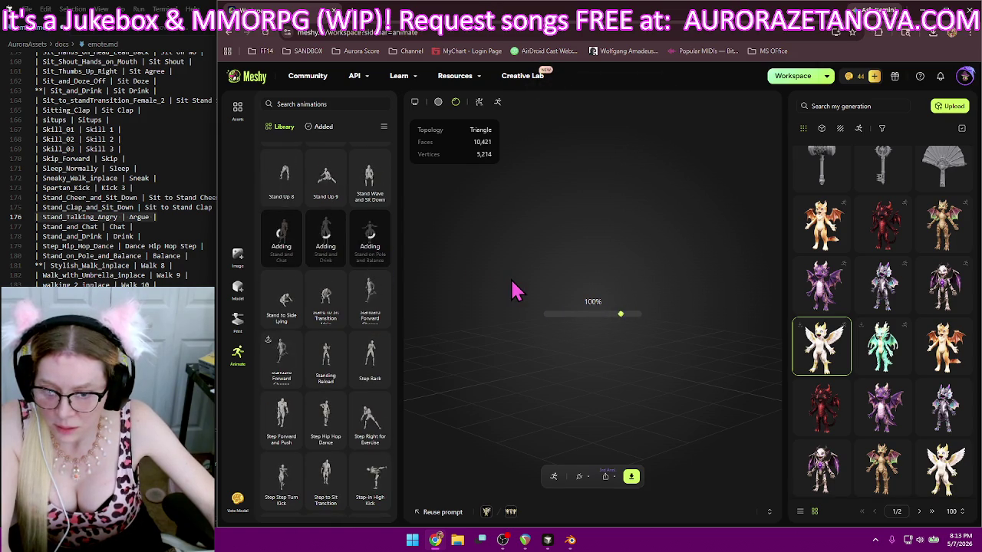
{"action": "mouse_move", "coordinate": [326, 418]}
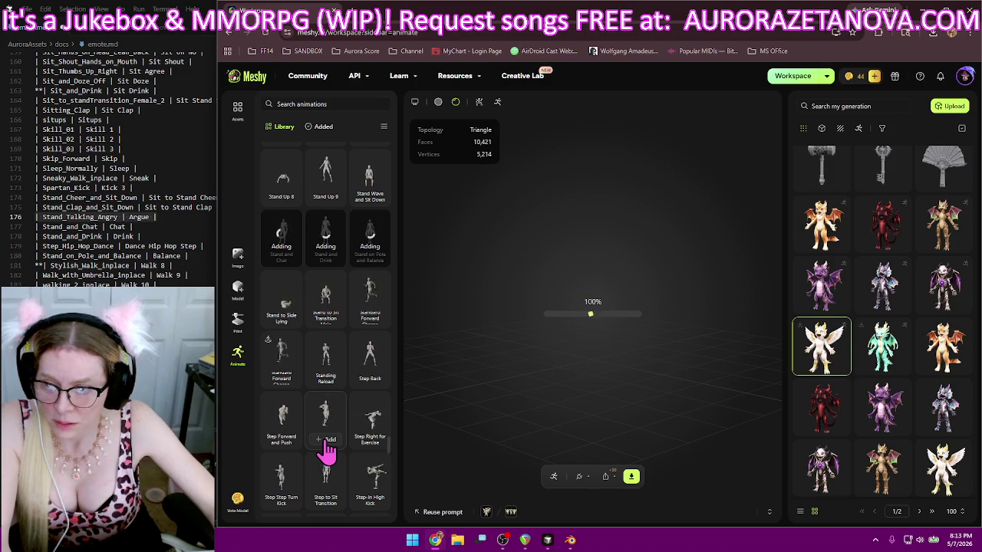
{"action": "left_click", "coordinate": [325, 444]}
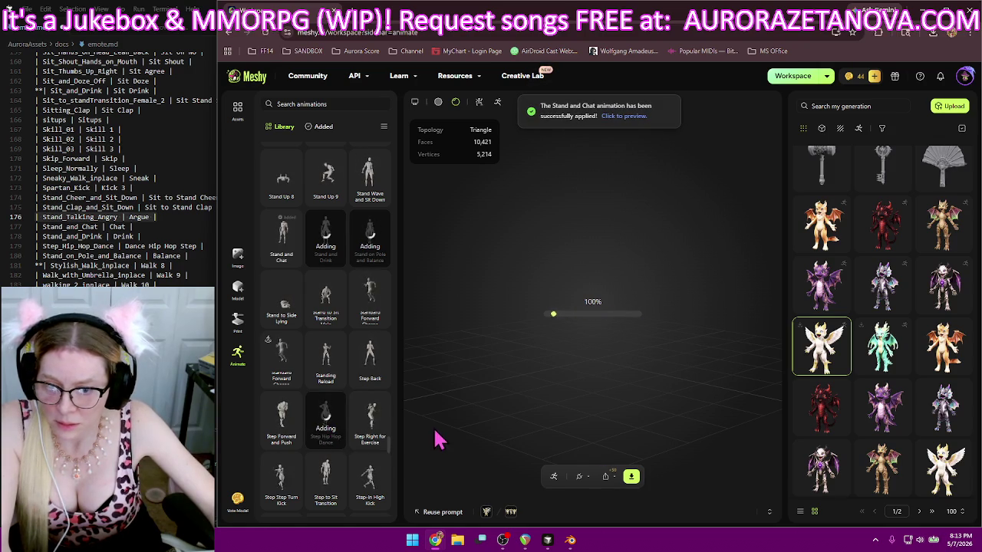
{"action": "left_click", "coordinate": [190, 256]}
{"action": "key", "text": "shift+Home"}
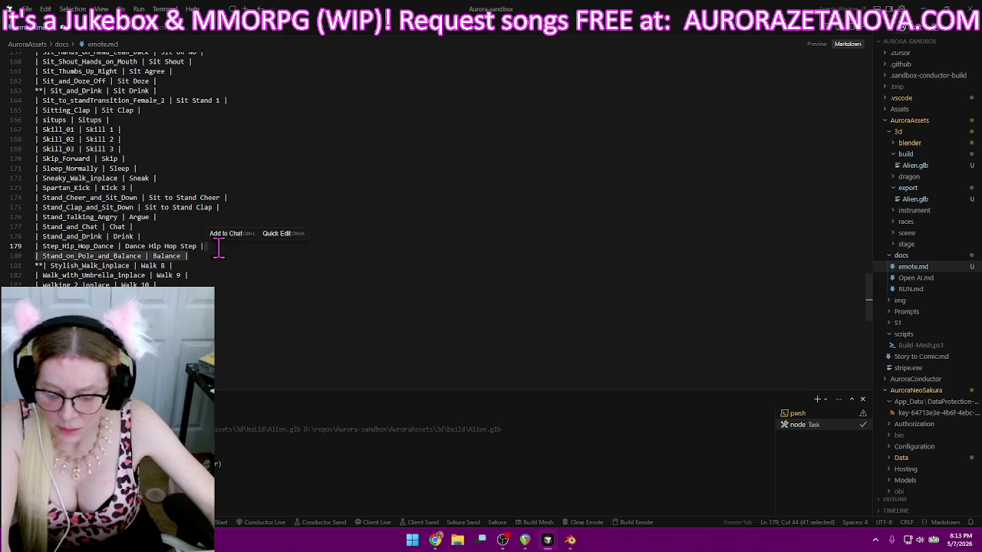
- Move the Stand_on_Pole_and_Balance line to follow Stand_and_Drink in emote.md, then return to Meshy
{"action": "key", "text": "BackSpace"}
{"action": "key", "text": "BackSpace"}
{"action": "left_click", "coordinate": [174, 236]}
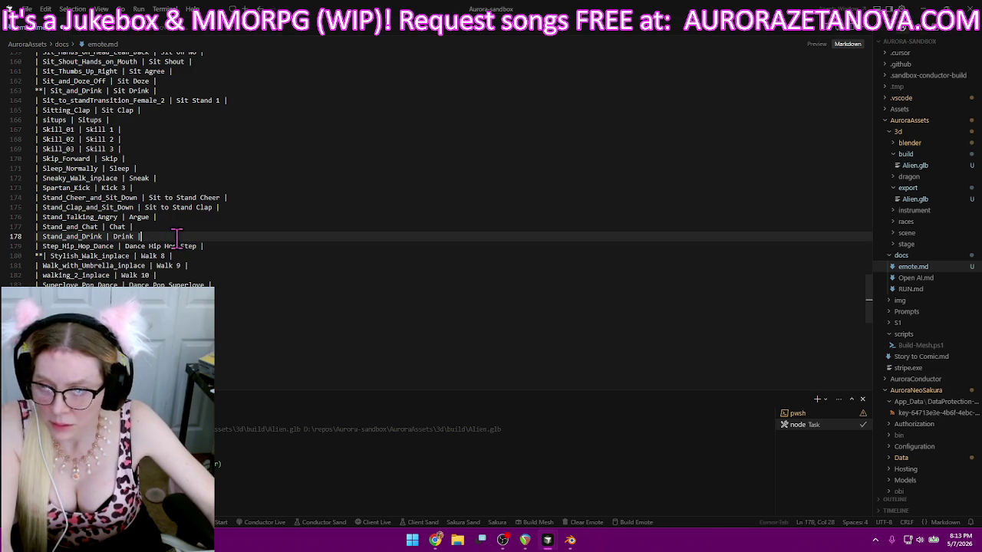
{"action": "key", "text": "Return"}
{"action": "type", "text": "| Stand_on_Pole_and_Balance | Balance |"}
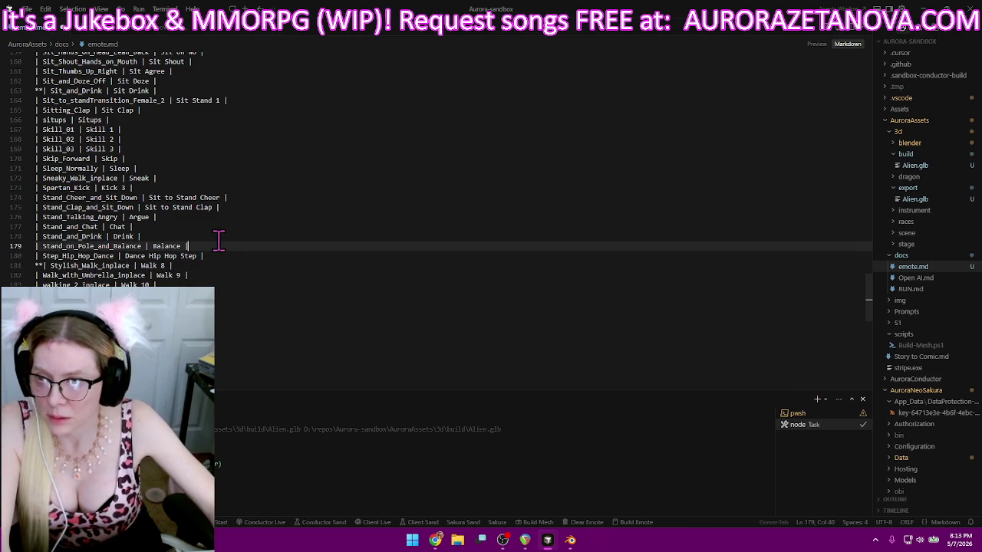
{"action": "left_click", "coordinate": [435, 540]}
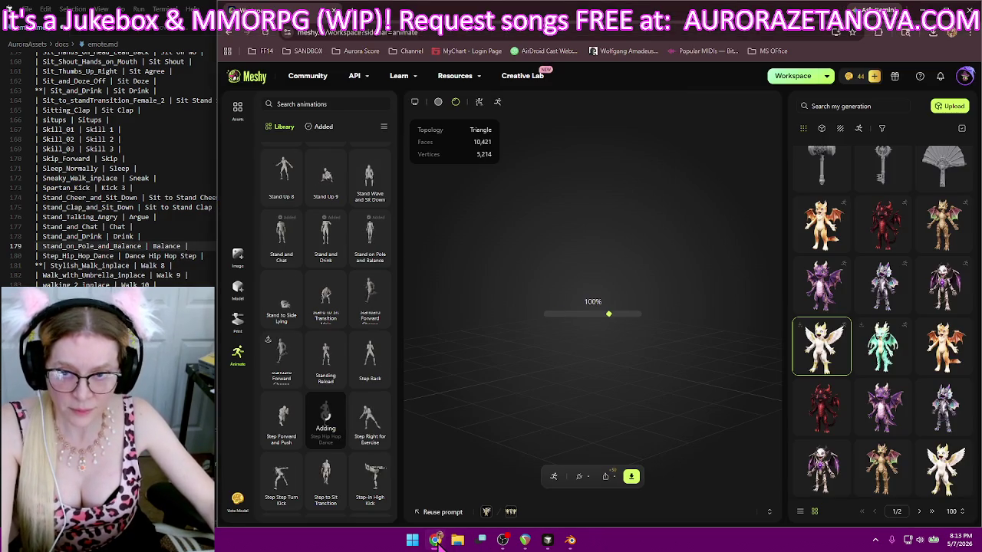
- From the Added tab, export the rigged character with all animations as one glb and check recent downloads
{"action": "left_click", "coordinate": [323, 127]}
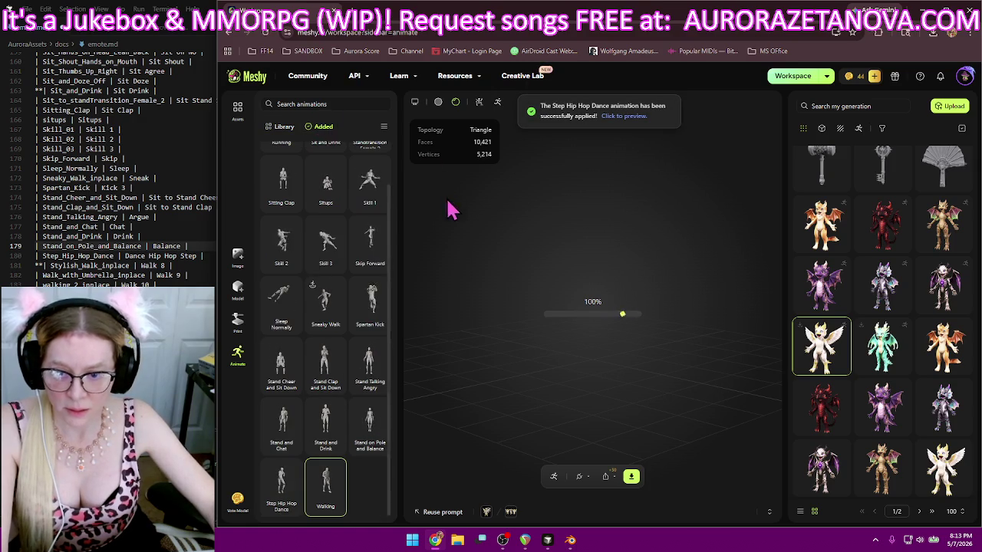
{"action": "scroll", "coordinate": [388, 333], "scroll_direction": "up", "scroll_amount": 1}
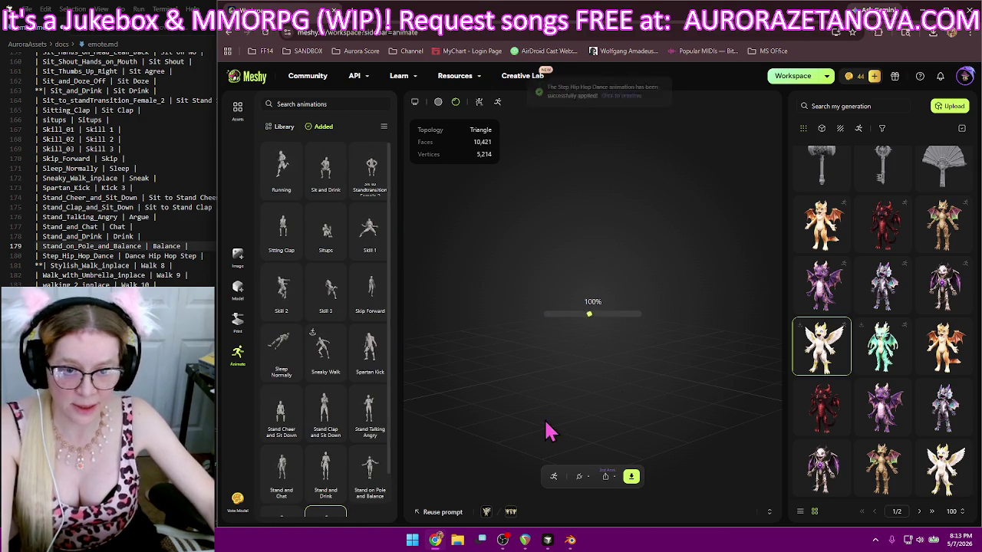
{"action": "left_click", "coordinate": [631, 476]}
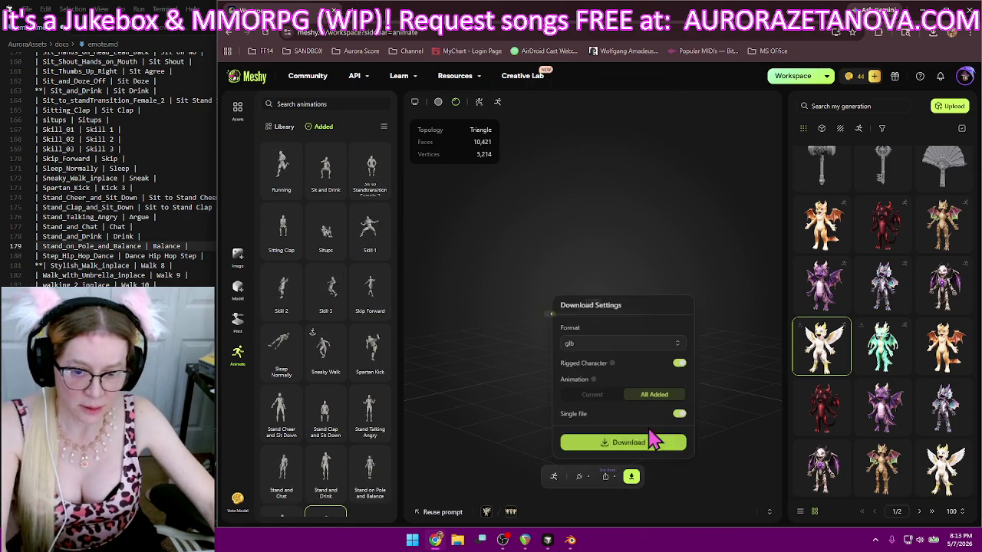
{"action": "left_click", "coordinate": [598, 442]}
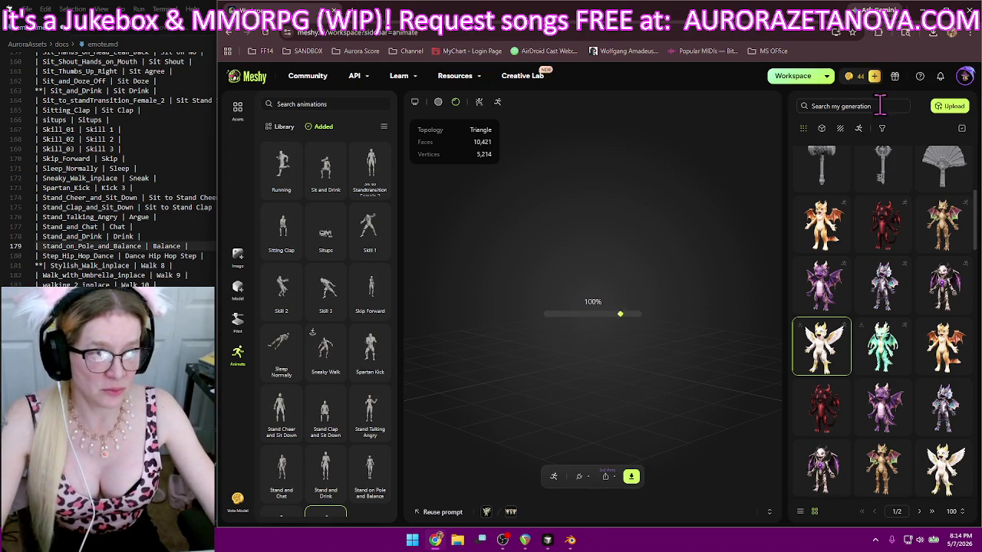
{"action": "left_click", "coordinate": [932, 34]}
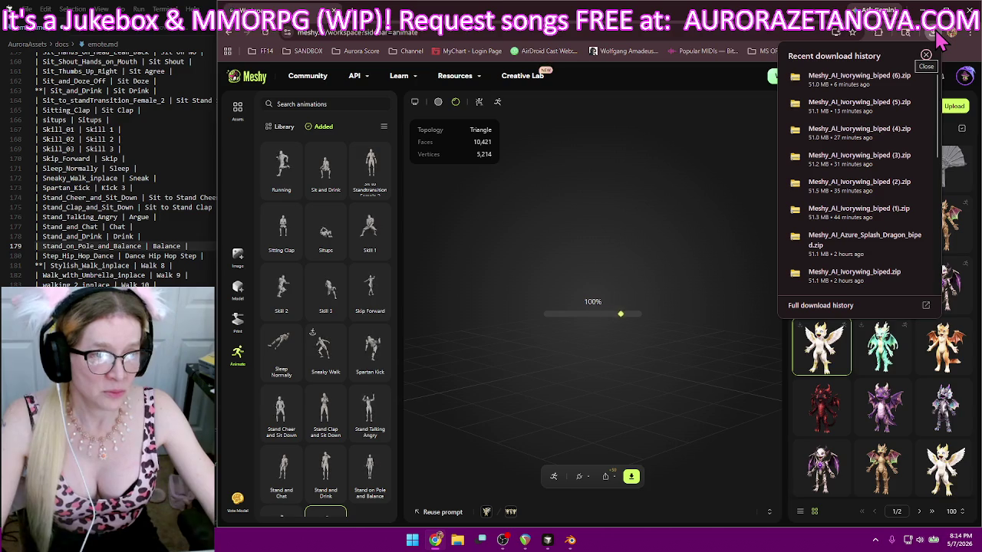
- Close the downloads list and remove Sit and Drink, Sitting Clap, Skill 3 and Situps from the added animations
{"action": "left_click", "coordinate": [583, 207]}
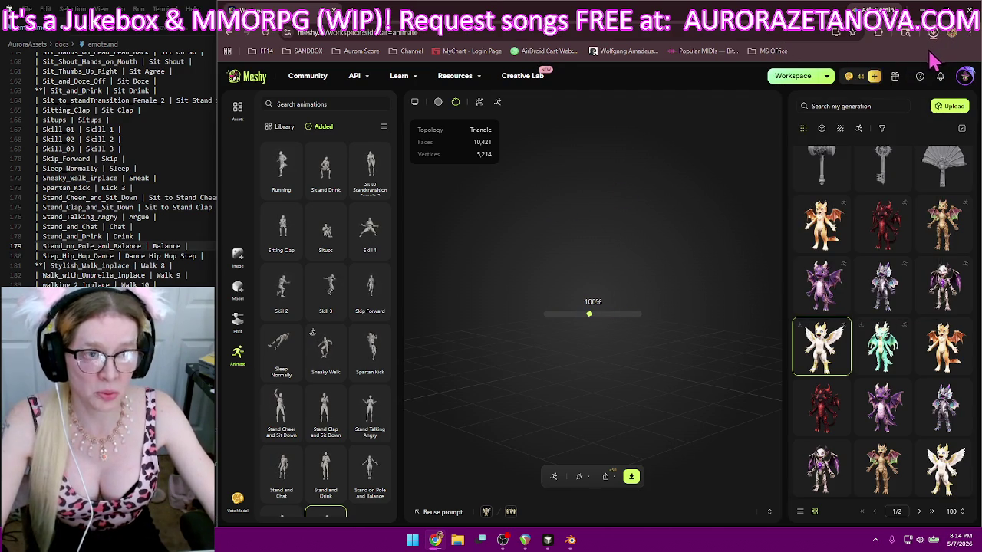
{"action": "mouse_move", "coordinate": [370, 175]}
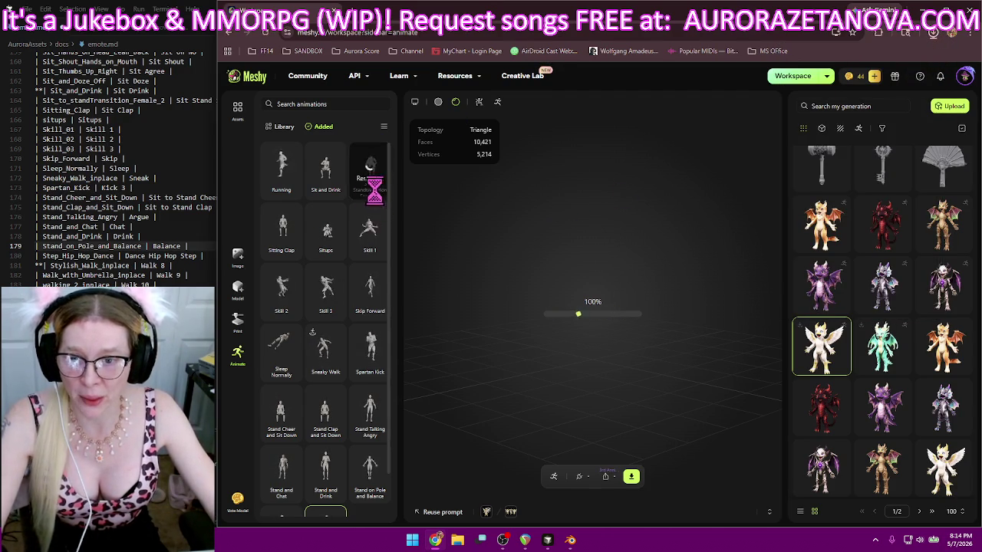
{"action": "left_click", "coordinate": [337, 191]}
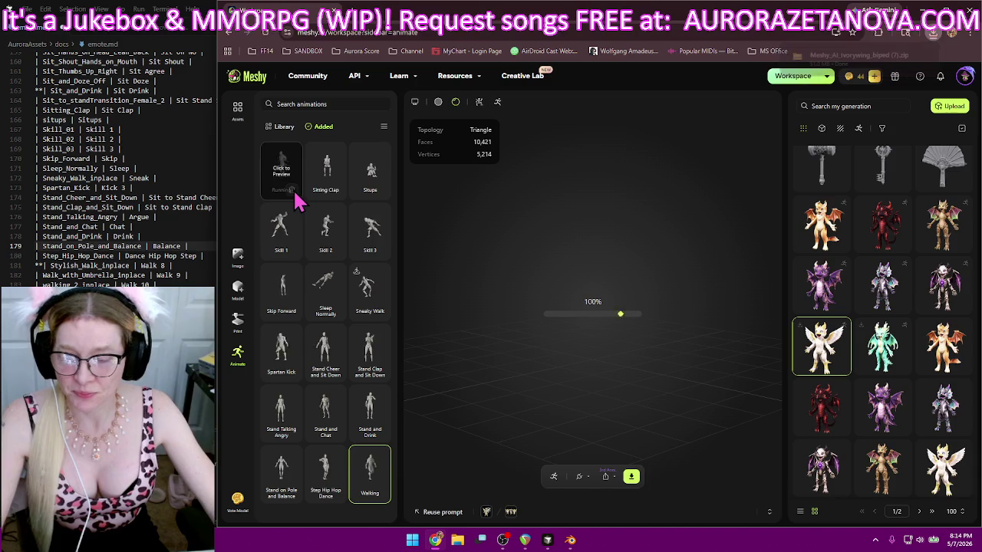
{"action": "left_click", "coordinate": [336, 190]}
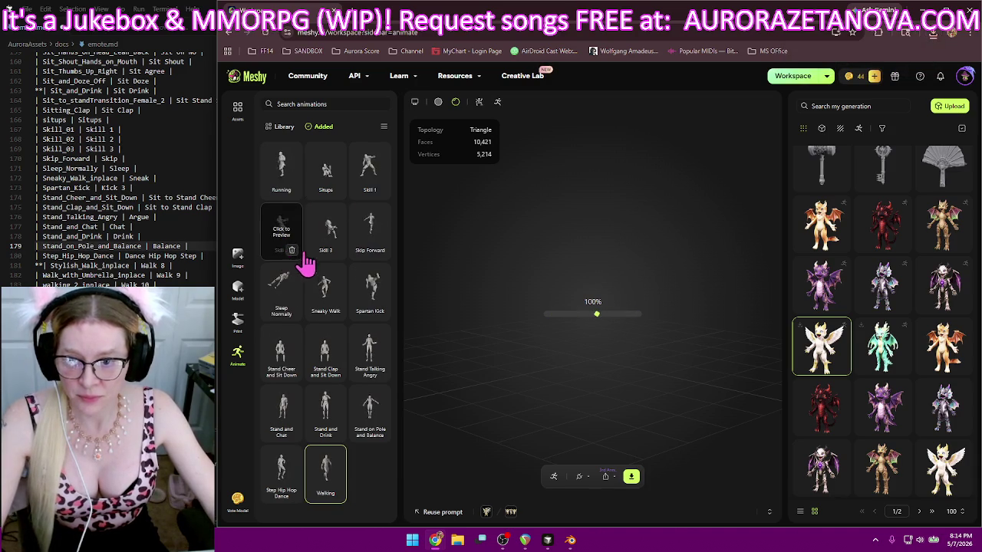
{"action": "left_click", "coordinate": [336, 250]}
{"action": "left_click", "coordinate": [338, 191]}
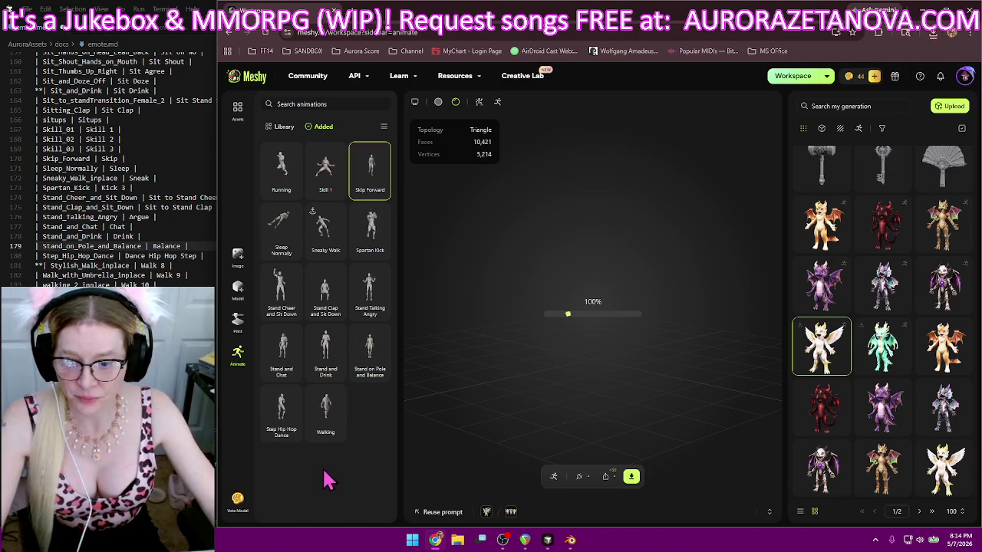
- Remove Step Hip Hop Dance, Stand and Drink, Stand and Chat, Stand Clap, Sneaky Walk and Sleep Normally, then return to the Library
{"action": "left_click", "coordinate": [291, 431]}
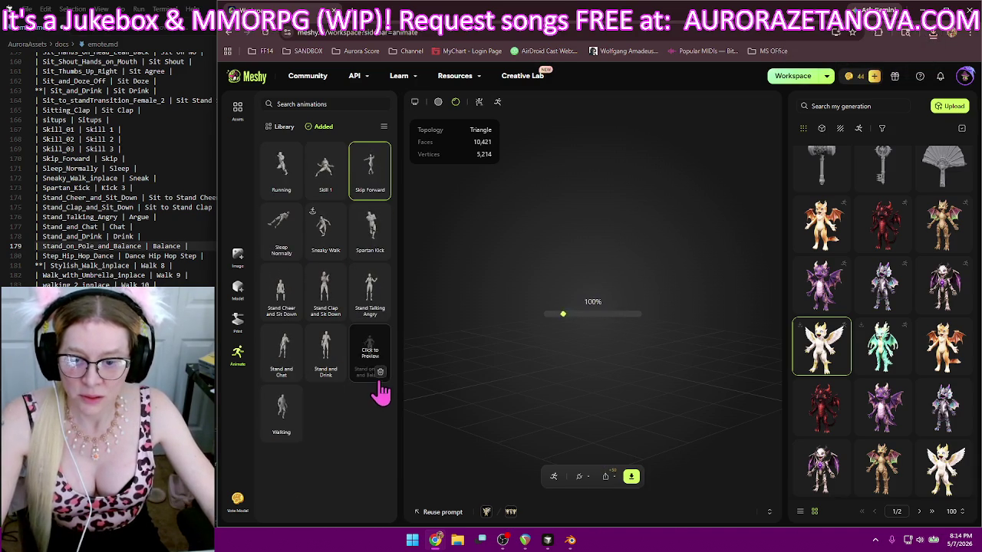
{"action": "left_click", "coordinate": [335, 373]}
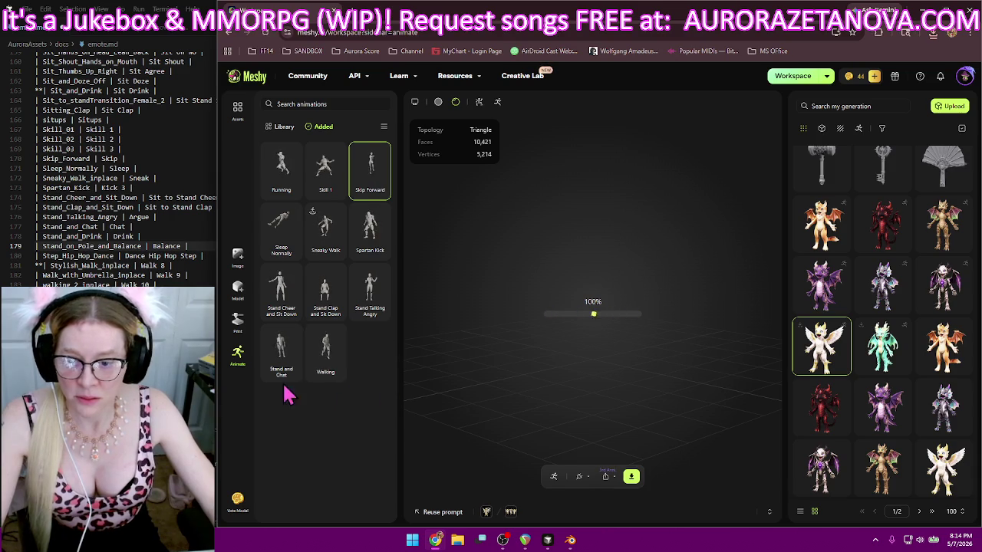
{"action": "left_click", "coordinate": [380, 310]}
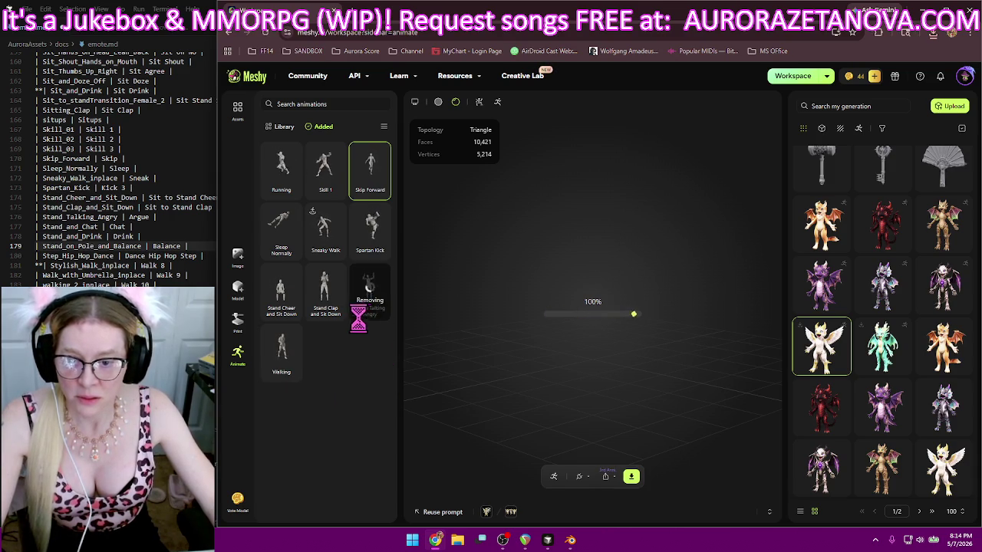
{"action": "left_click", "coordinate": [291, 313]}
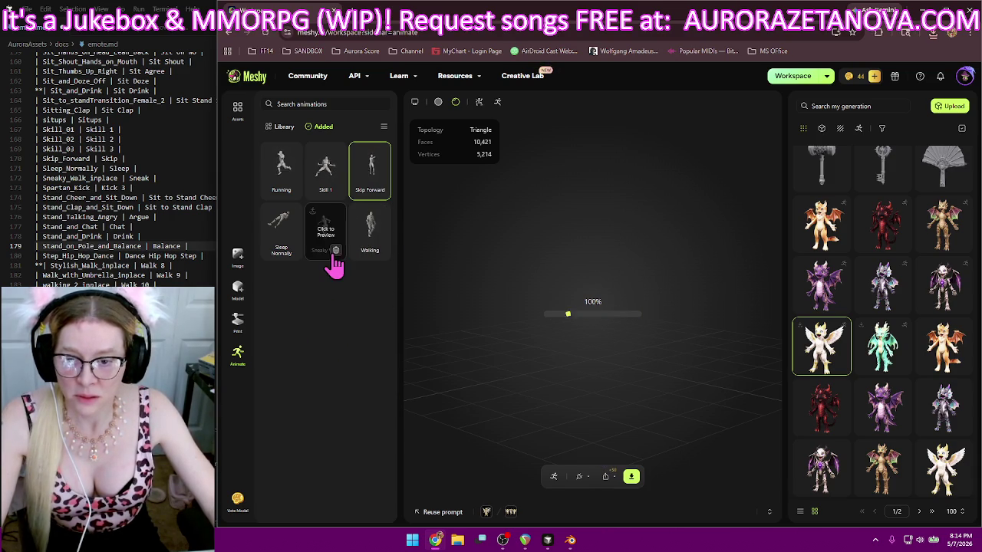
{"action": "left_click", "coordinate": [337, 190]}
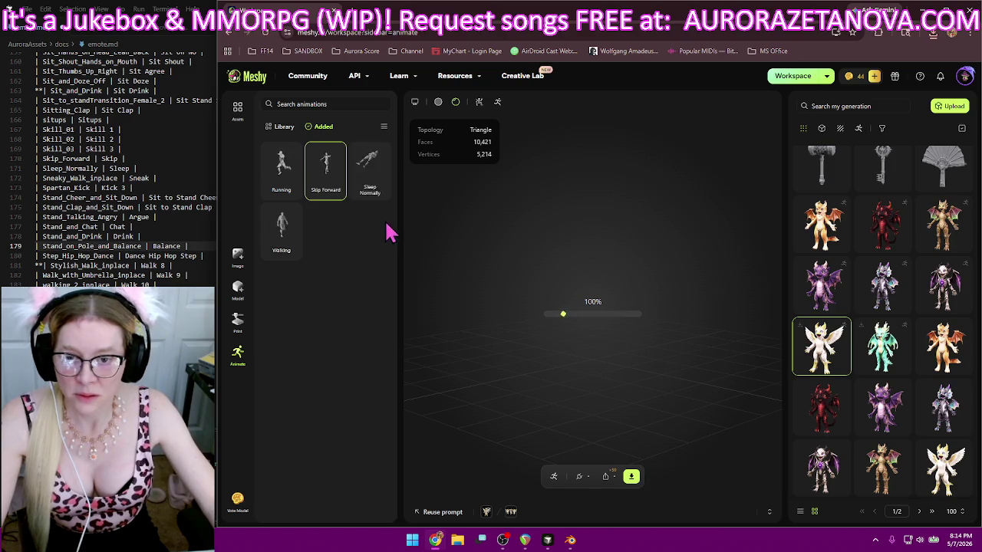
{"action": "left_click", "coordinate": [380, 191]}
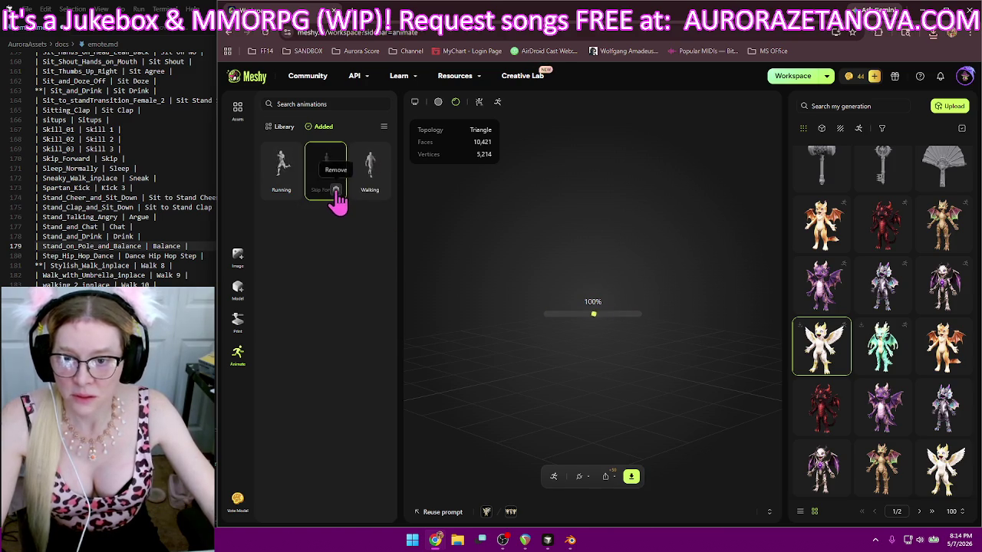
{"action": "left_click", "coordinate": [282, 127]}
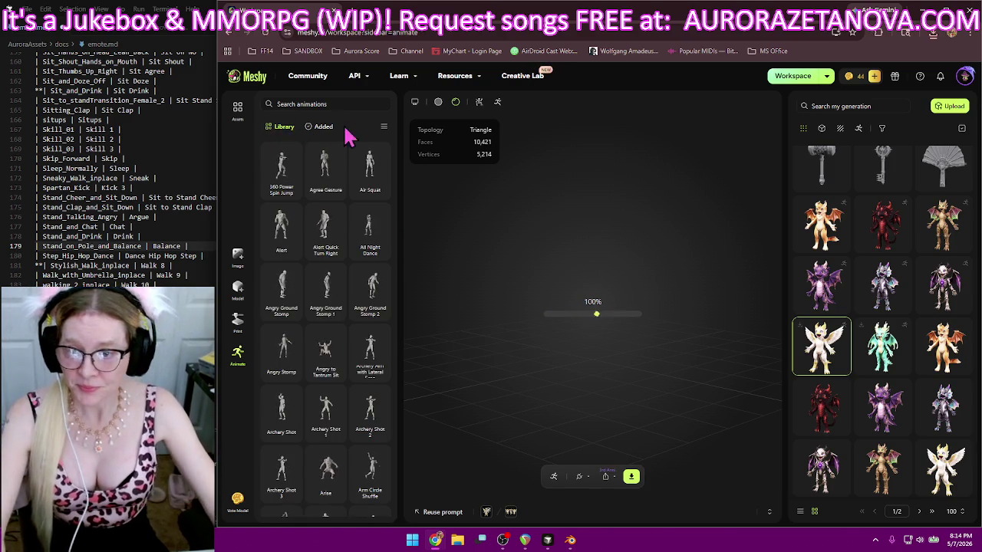
- Scroll far down the animation Library and add Stylish Walk to the winged character
{"action": "mouse_move", "coordinate": [391, 168]}
{"action": "left_mouse_down"}
{"action": "mouse_move", "coordinate": [386, 316]}
{"action": "mouse_move", "coordinate": [397, 378]}
{"action": "left_mouse_up"}
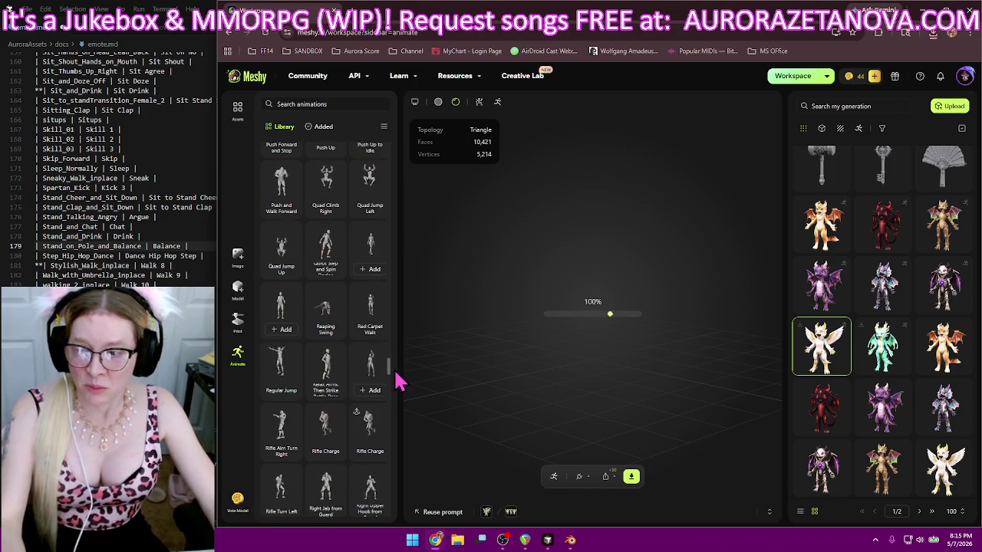
{"action": "left_click_drag", "start_coordinate": [397, 379], "coordinate": [401, 383]}
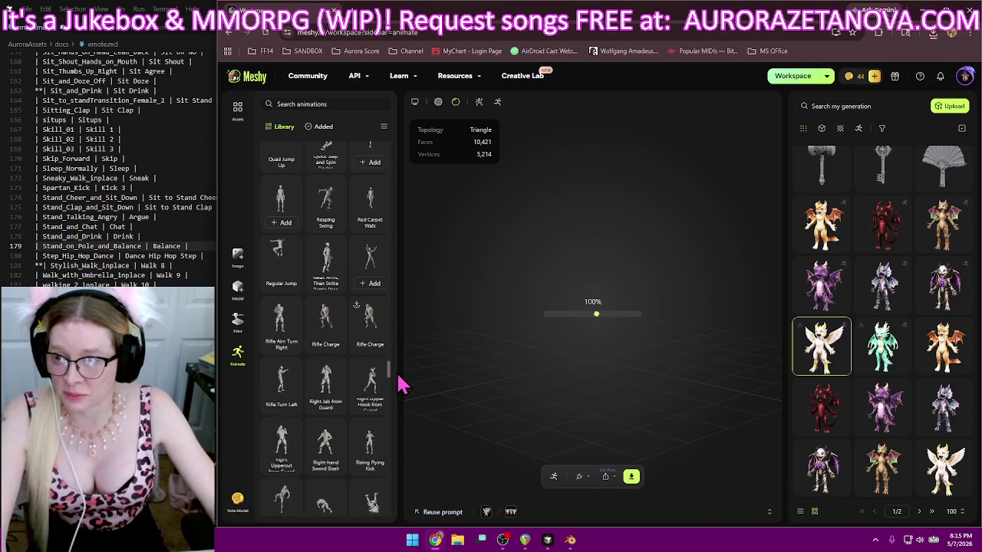
{"action": "scroll", "coordinate": [73, 184], "scroll_direction": "down", "scroll_amount": 2}
{"action": "scroll", "coordinate": [76, 187], "scroll_direction": "down", "scroll_amount": 2}
{"action": "scroll", "coordinate": [80, 190], "scroll_direction": "down", "scroll_amount": 1}
{"action": "scroll", "coordinate": [335, 234], "scroll_direction": "down", "scroll_amount": 4}
{"action": "scroll", "coordinate": [340, 249], "scroll_direction": "down", "scroll_amount": 3}
{"action": "scroll", "coordinate": [339, 250], "scroll_direction": "down", "scroll_amount": 3}
{"action": "scroll", "coordinate": [340, 249], "scroll_direction": "down", "scroll_amount": 3}
{"action": "scroll", "coordinate": [342, 250], "scroll_direction": "down", "scroll_amount": 2}
{"action": "scroll", "coordinate": [342, 250], "scroll_direction": "down", "scroll_amount": 2}
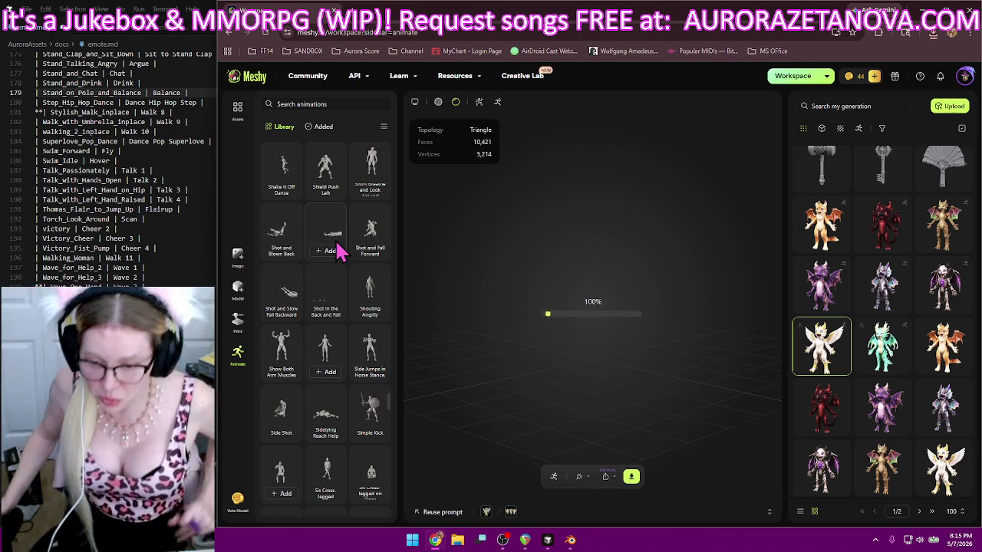
{"action": "scroll", "coordinate": [366, 276], "scroll_direction": "down", "scroll_amount": 1}
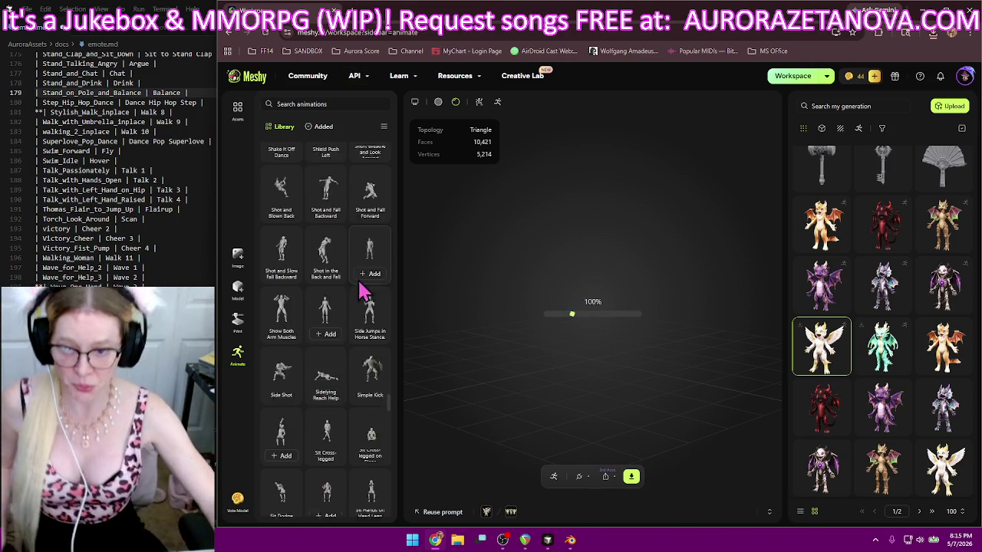
{"action": "scroll", "coordinate": [368, 280], "scroll_direction": "down", "scroll_amount": 5}
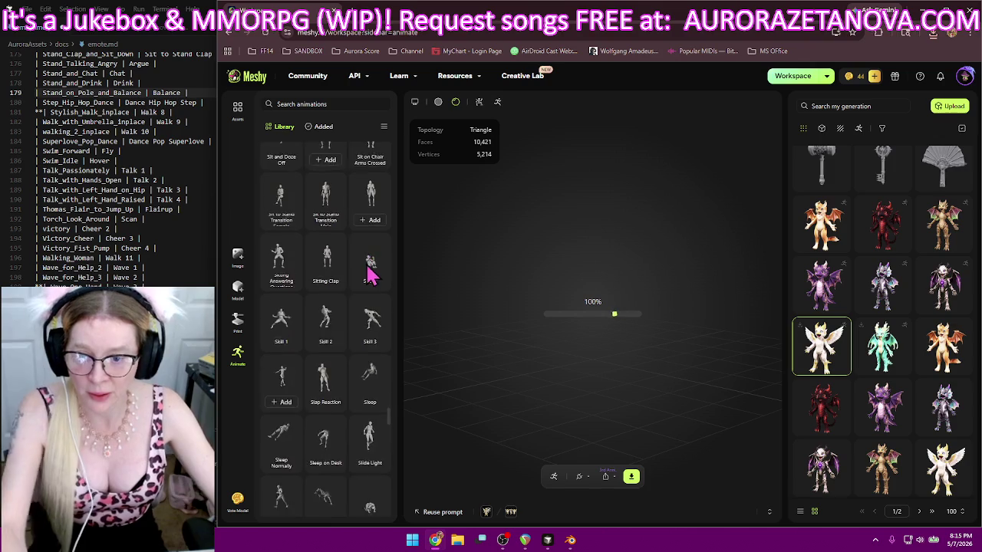
{"action": "scroll", "coordinate": [315, 253], "scroll_direction": "down", "scroll_amount": 4}
{"action": "scroll", "coordinate": [315, 253], "scroll_direction": "down", "scroll_amount": 3}
{"action": "scroll", "coordinate": [322, 244], "scroll_direction": "down", "scroll_amount": 1}
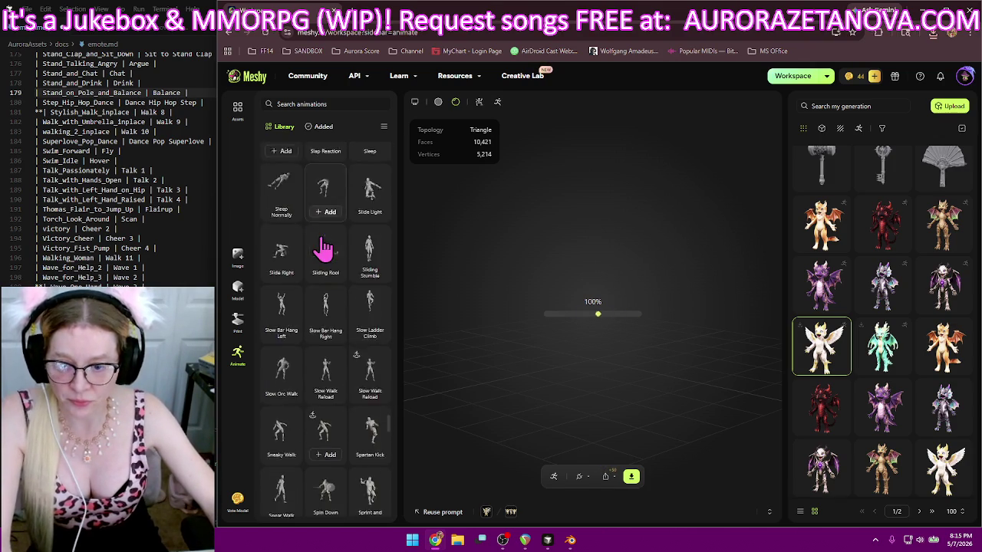
{"action": "scroll", "coordinate": [325, 222], "scroll_direction": "down", "scroll_amount": 1}
{"action": "scroll", "coordinate": [324, 248], "scroll_direction": "down", "scroll_amount": 1}
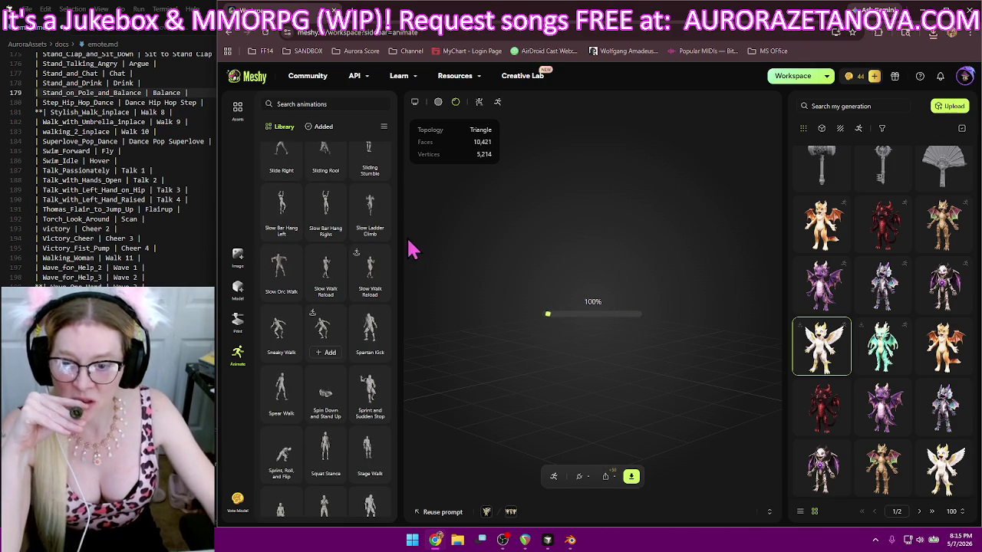
{"action": "scroll", "coordinate": [368, 251], "scroll_direction": "down", "scroll_amount": 1}
{"action": "scroll", "coordinate": [368, 251], "scroll_direction": "down", "scroll_amount": 1}
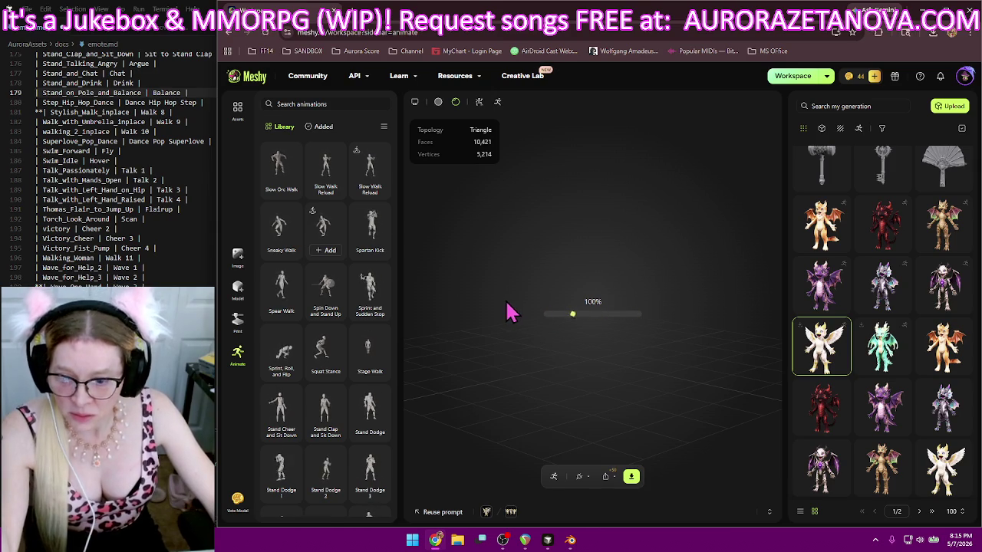
{"action": "scroll", "coordinate": [372, 302], "scroll_direction": "down", "scroll_amount": 3}
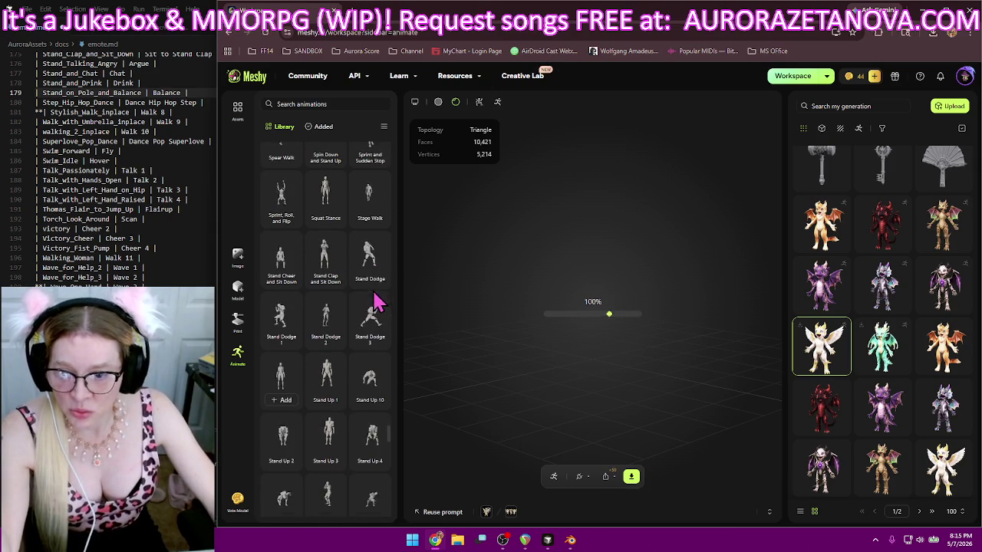
{"action": "scroll", "coordinate": [373, 261], "scroll_direction": "down", "scroll_amount": 2}
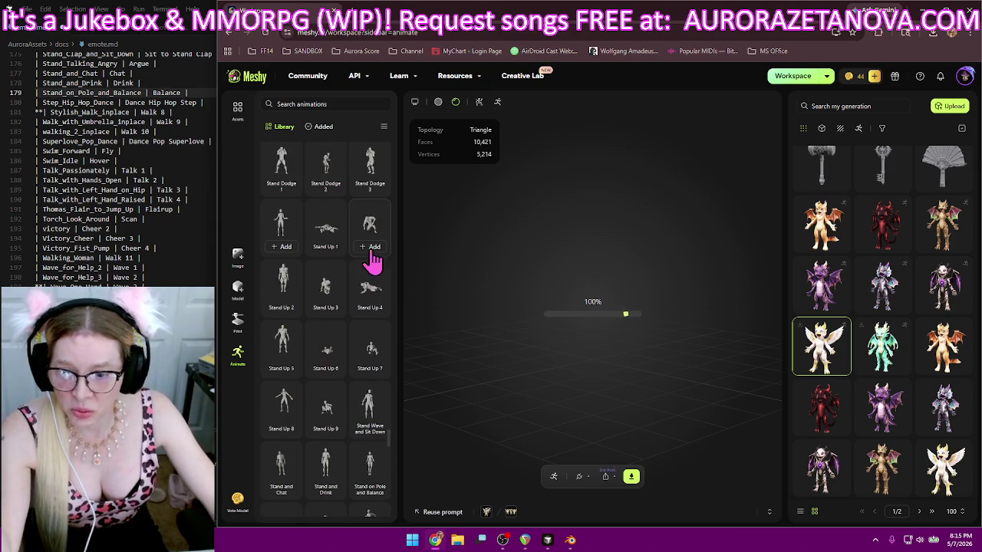
{"action": "scroll", "coordinate": [338, 270], "scroll_direction": "down", "scroll_amount": 2}
{"action": "scroll", "coordinate": [347, 263], "scroll_direction": "down", "scroll_amount": 2}
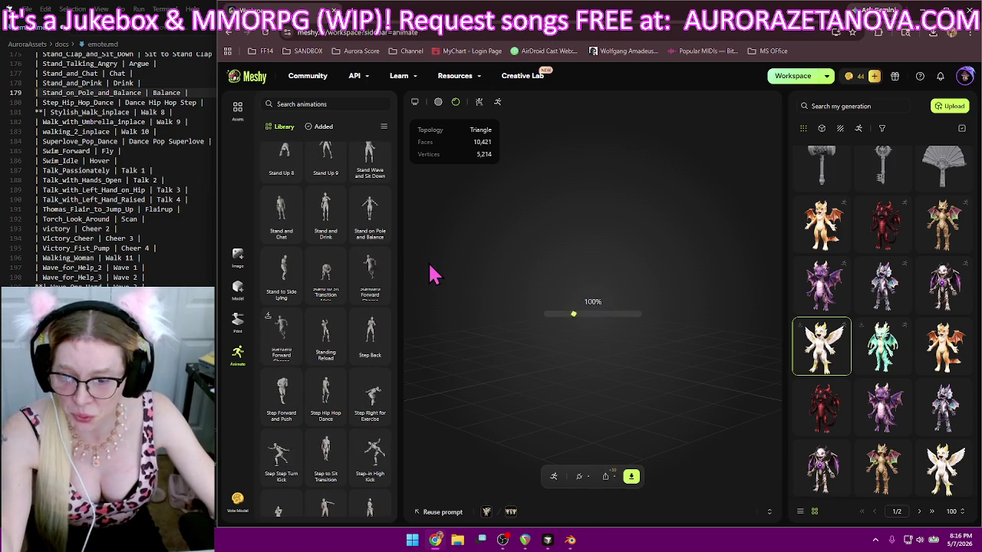
{"action": "scroll", "coordinate": [378, 296], "scroll_direction": "down", "scroll_amount": 1}
{"action": "scroll", "coordinate": [380, 296], "scroll_direction": "down", "scroll_amount": 1}
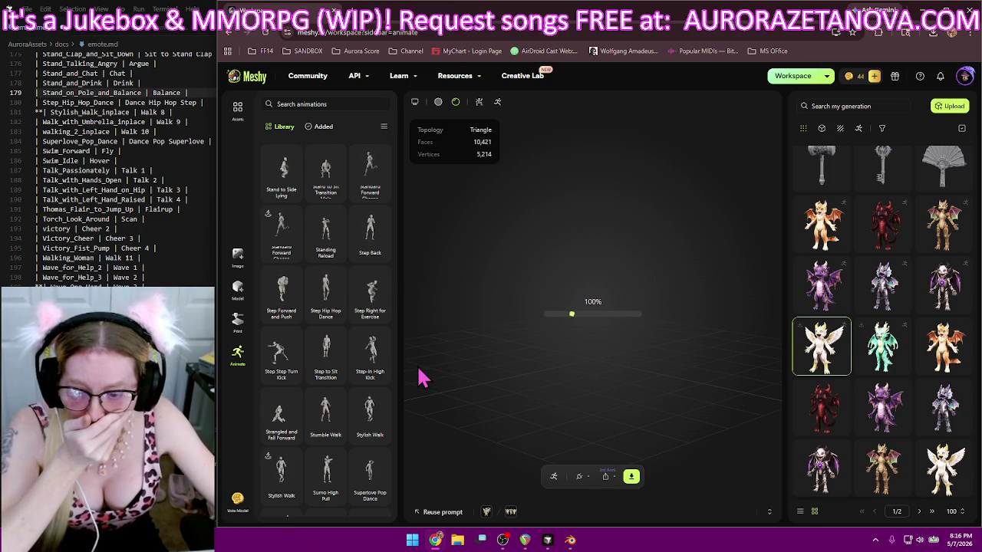
{"action": "left_click", "coordinate": [270, 498]}
- Add Superlove Pop Dance, Swim Forward and Swim Idle to the character
{"action": "scroll", "coordinate": [326, 426], "scroll_direction": "down", "scroll_amount": 2}
{"action": "scroll", "coordinate": [328, 422], "scroll_direction": "down", "scroll_amount": 2}
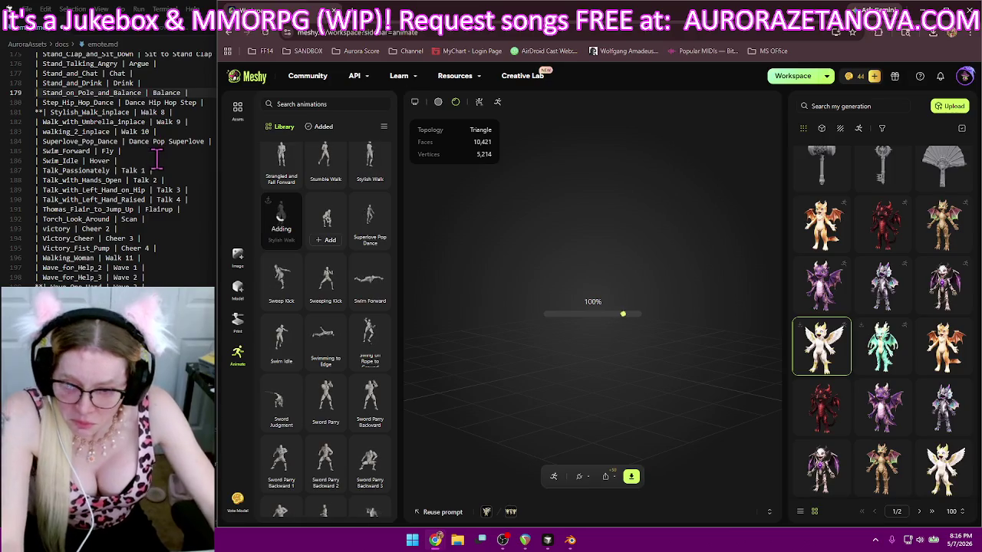
{"action": "mouse_move", "coordinate": [370, 222]}
{"action": "left_click", "coordinate": [371, 240]}
{"action": "left_click", "coordinate": [371, 300]}
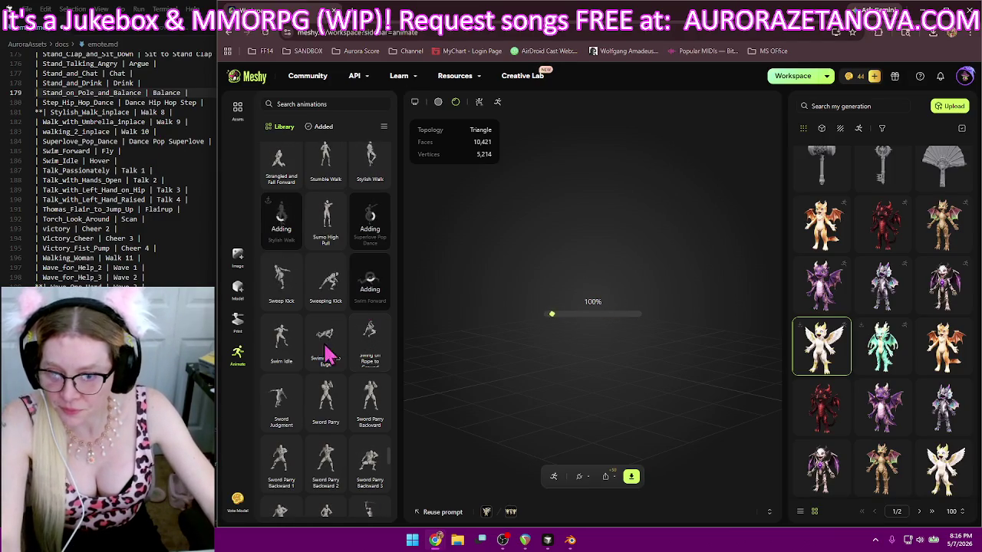
{"action": "left_click", "coordinate": [283, 361]}
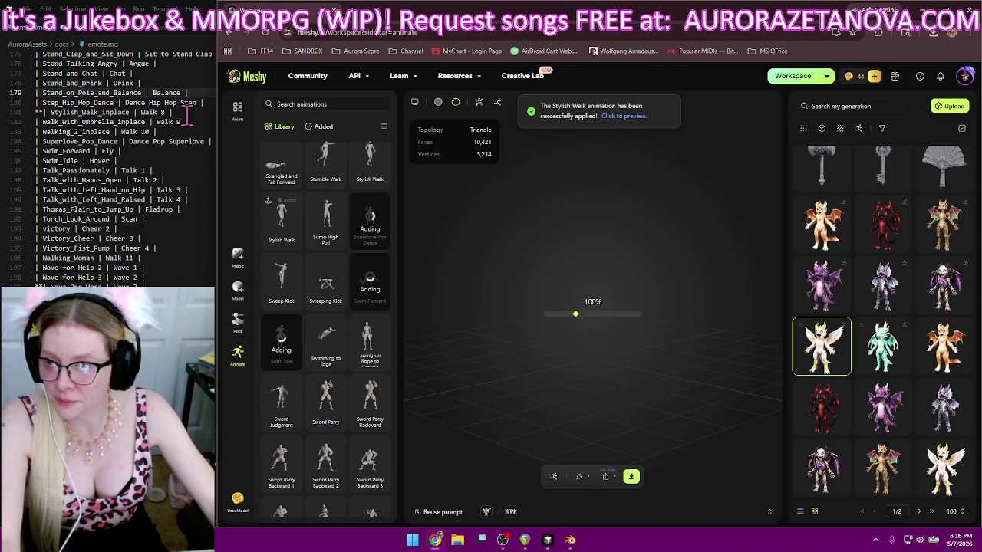
{"action": "left_click", "coordinate": [197, 119]}
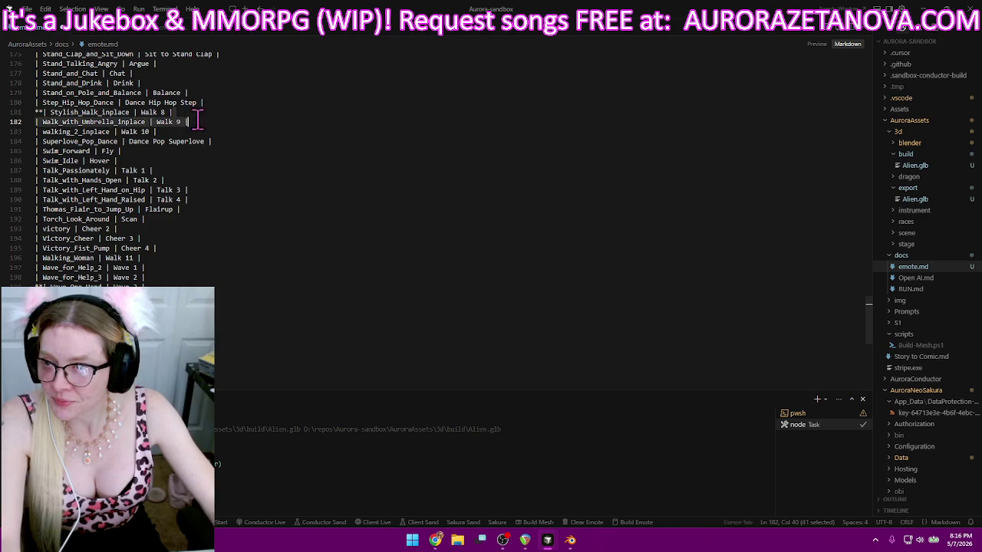
- Move the Walk 9 and Walk 10 alias rows in emote.md to just below the Victory_Fist_Pump row
{"action": "left_click_drag", "start_coordinate": [197, 119], "coordinate": [198, 127]}
{"action": "key", "text": "ctrl+c"}
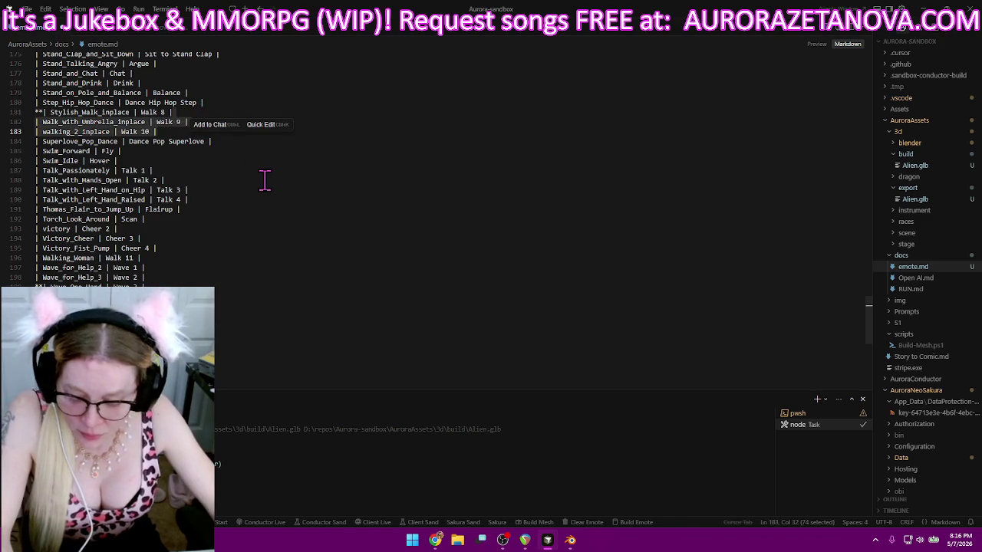
{"action": "key", "text": "BackSpace"}
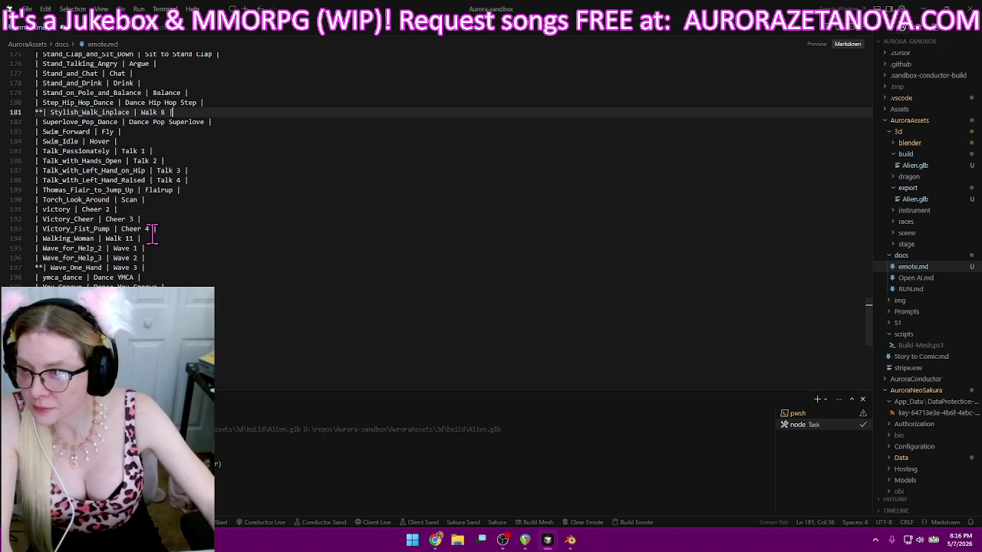
{"action": "left_click", "coordinate": [158, 229]}
{"action": "key", "text": "ctrl+v"}
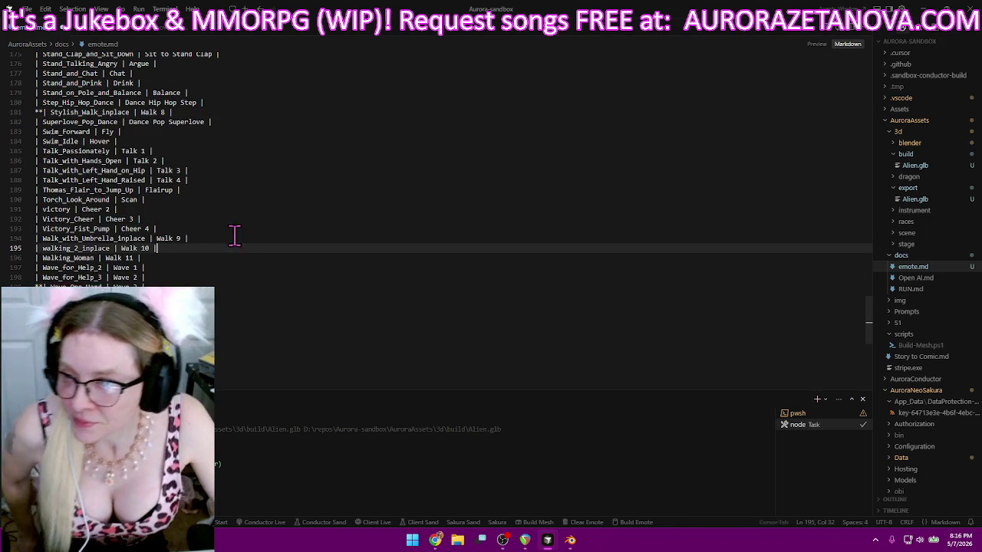
{"action": "left_click", "coordinate": [435, 541]}
- Add Talk Passionately, Talk with Hands Open and Talk with Left Hand Raised to the character in Meshy
{"action": "scroll", "coordinate": [313, 307], "scroll_direction": "down", "scroll_amount": 2}
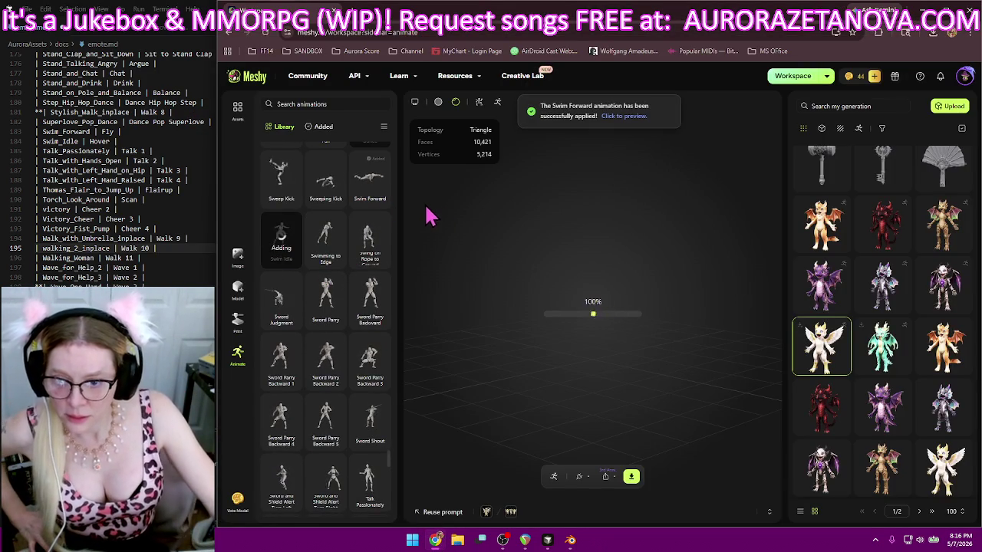
{"action": "scroll", "coordinate": [374, 211], "scroll_direction": "down", "scroll_amount": 1}
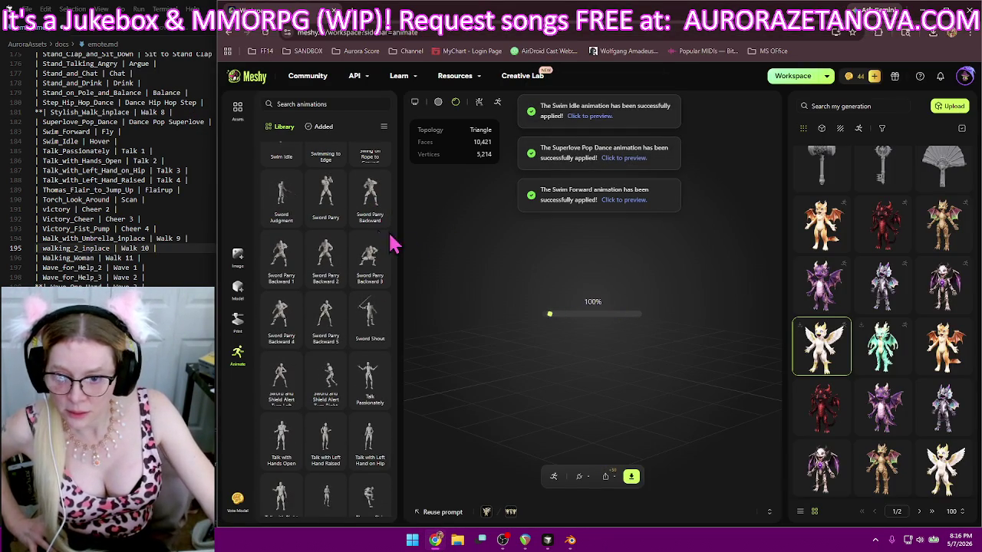
{"action": "scroll", "coordinate": [326, 201], "scroll_direction": "down", "scroll_amount": 2}
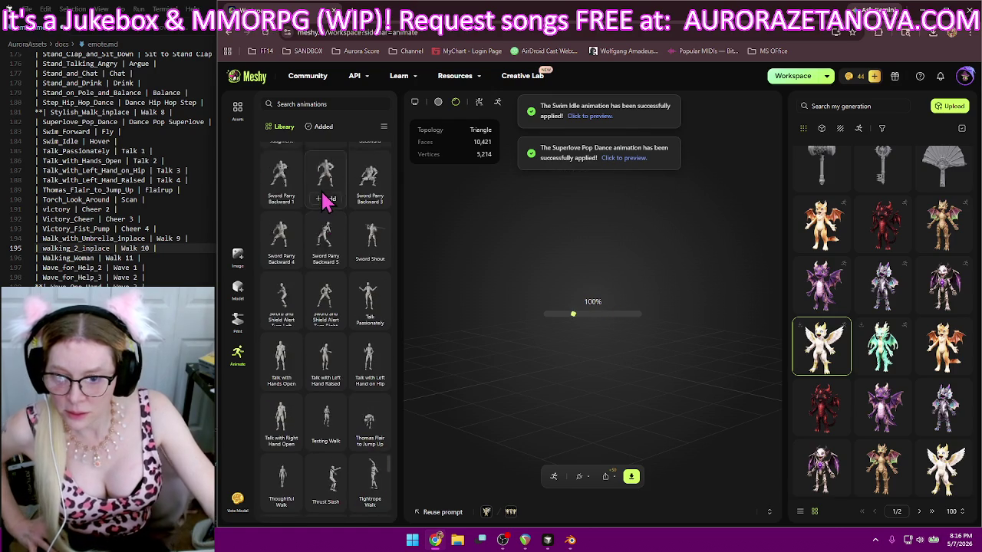
{"action": "left_click", "coordinate": [362, 301]}
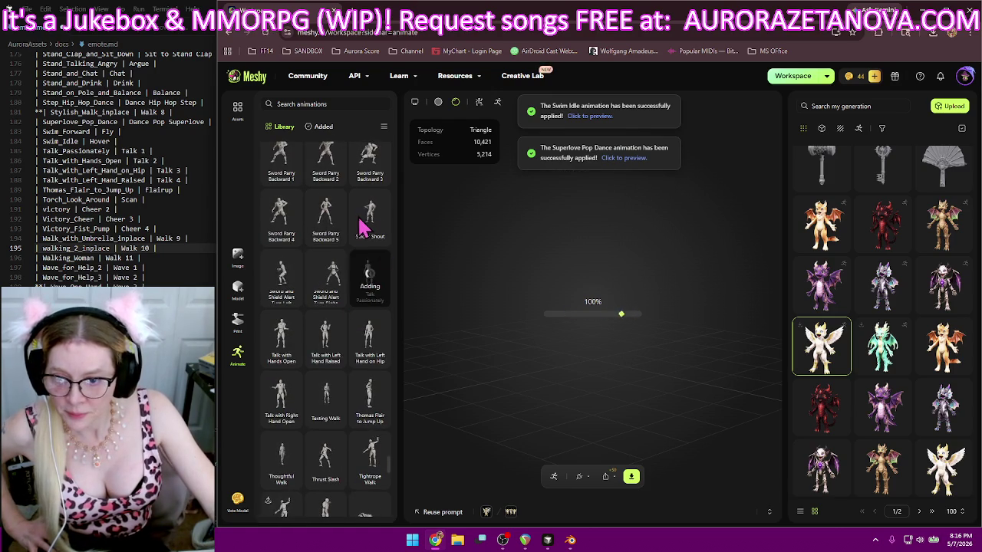
{"action": "scroll", "coordinate": [356, 219], "scroll_direction": "down", "scroll_amount": 1}
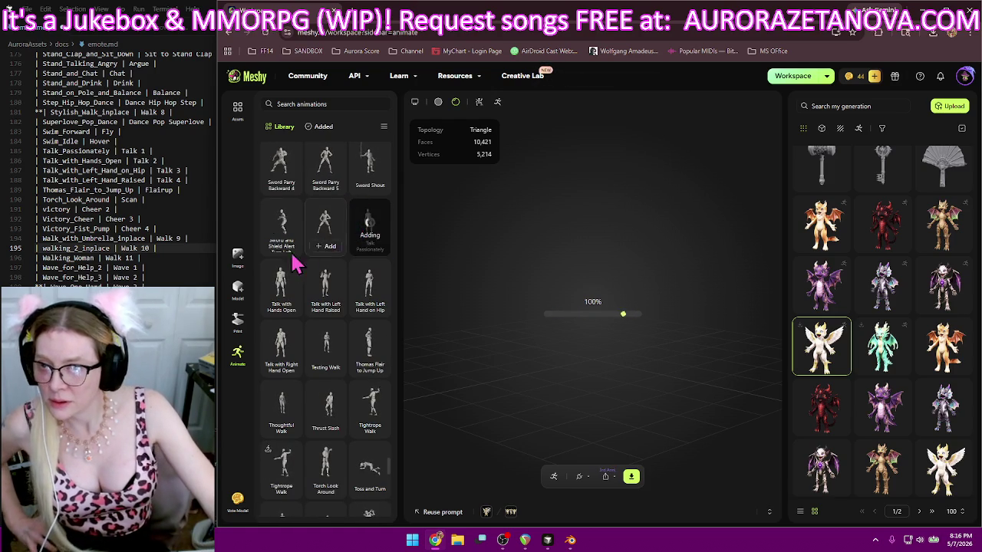
{"action": "mouse_move", "coordinate": [282, 288]}
{"action": "left_click", "coordinate": [284, 308]}
{"action": "mouse_move", "coordinate": [326, 290]}
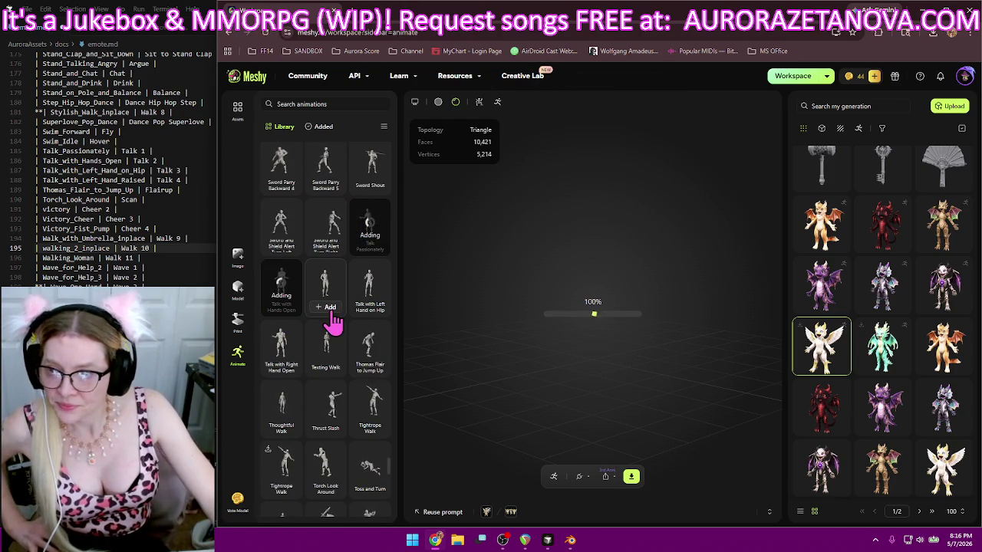
{"action": "left_click", "coordinate": [330, 309]}
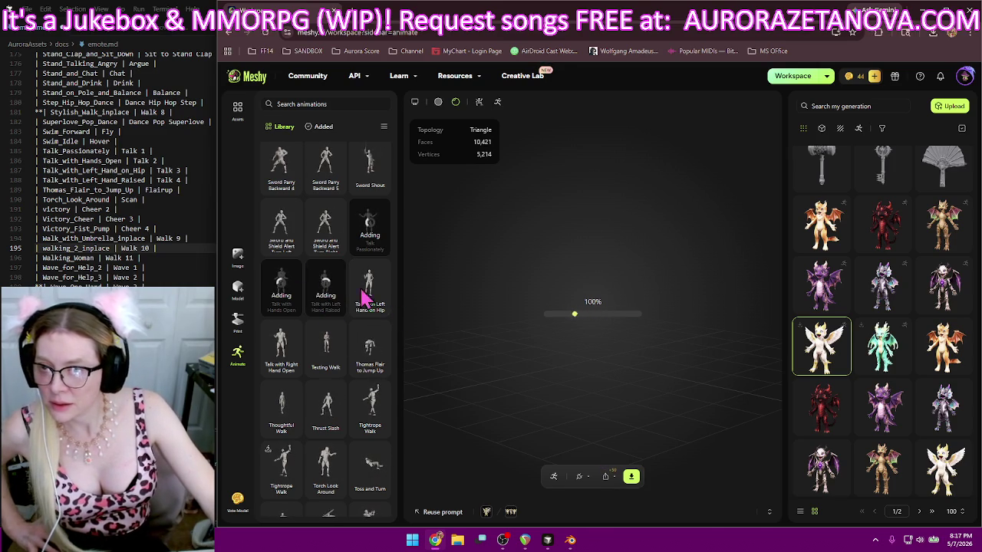
- In emote.md, move the Talk 4 row up so it sits between Talk 2 and Talk 3
{"action": "left_click", "coordinate": [198, 176]}
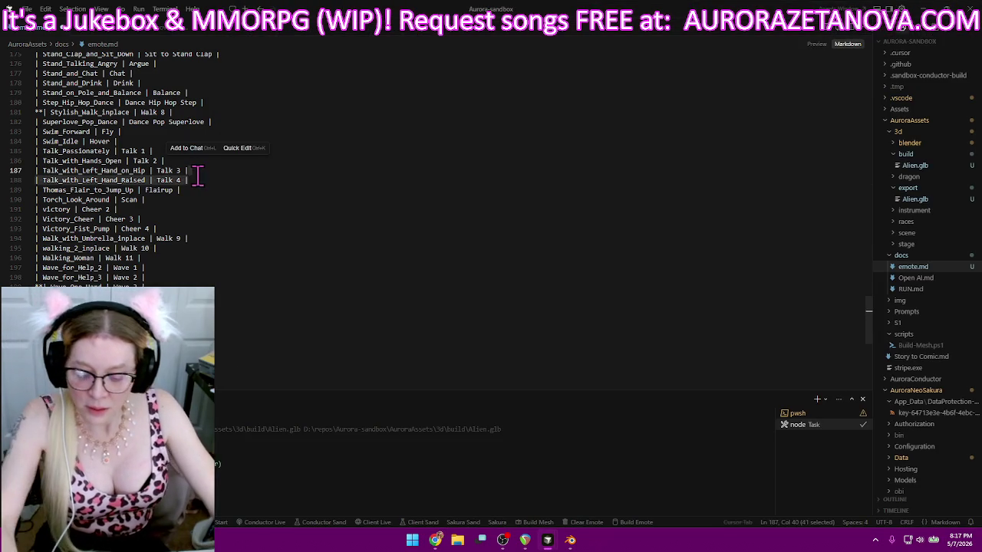
{"action": "key", "text": "BackSpace"}
{"action": "left_click", "coordinate": [199, 159]}
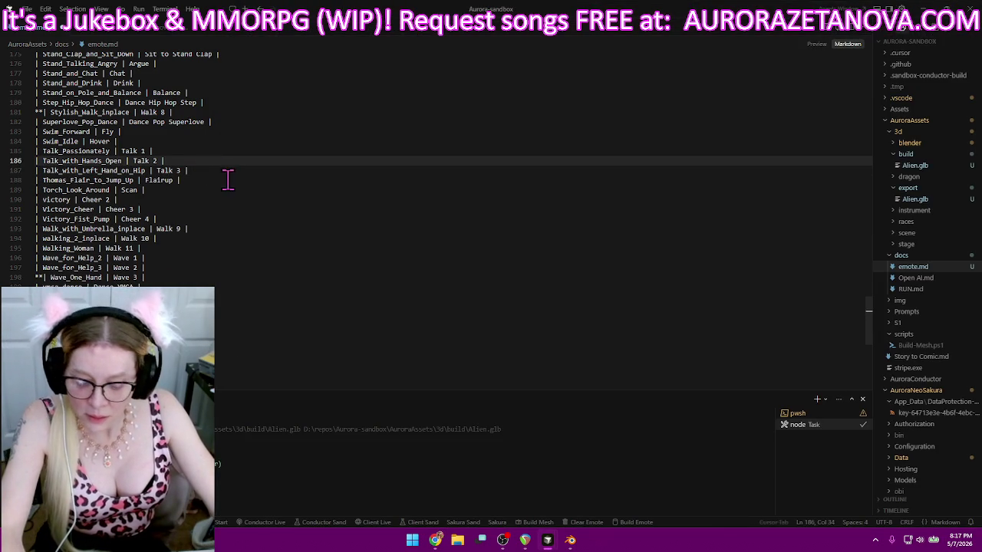
{"action": "key", "text": "Return"}
{"action": "type", "text": "| Talk_with_Left_Hand_Raised | Talk 4 |"}
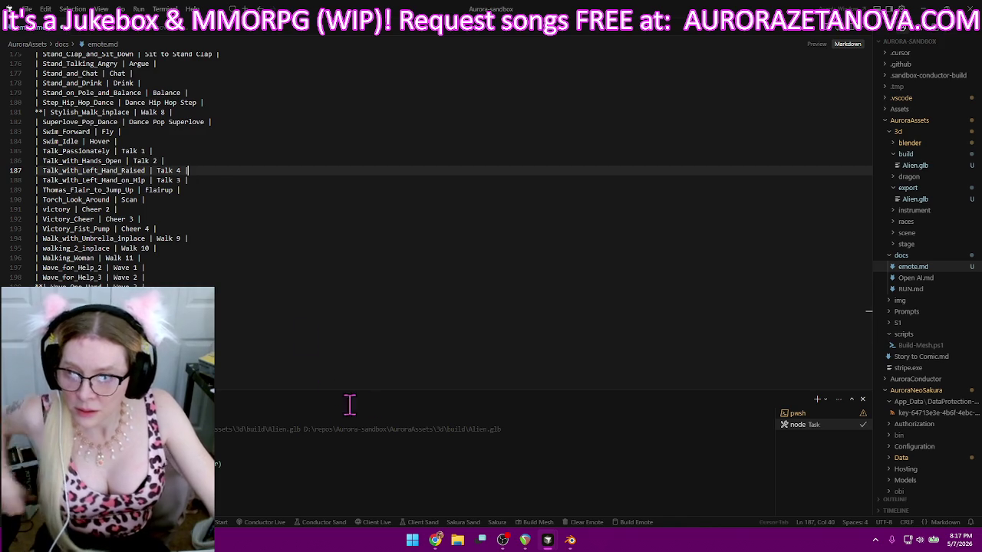
- Add Talk with Left Hand on Hip, Thomas Flair to Jump Up and Torch Look Around to the character
{"action": "left_click", "coordinate": [439, 542]}
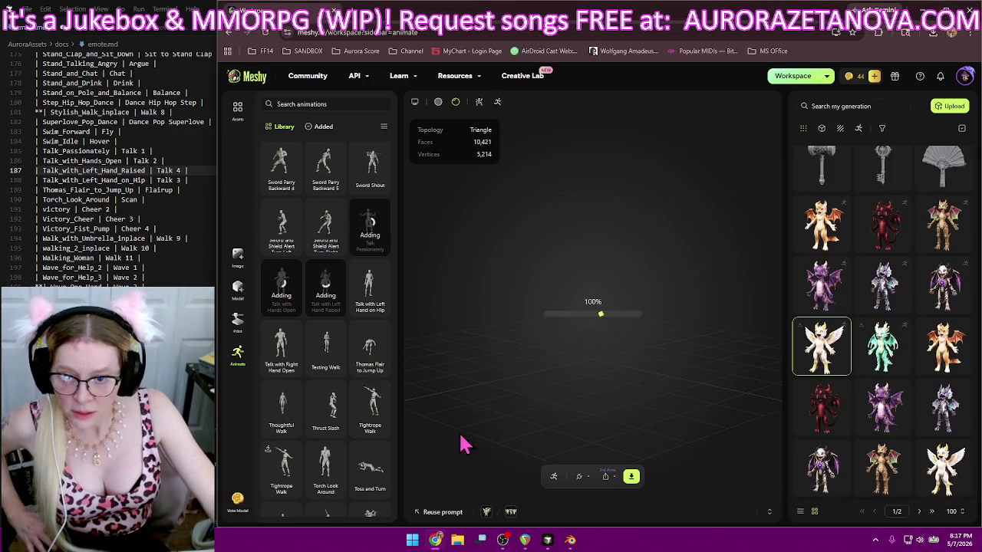
{"action": "left_click", "coordinate": [372, 308]}
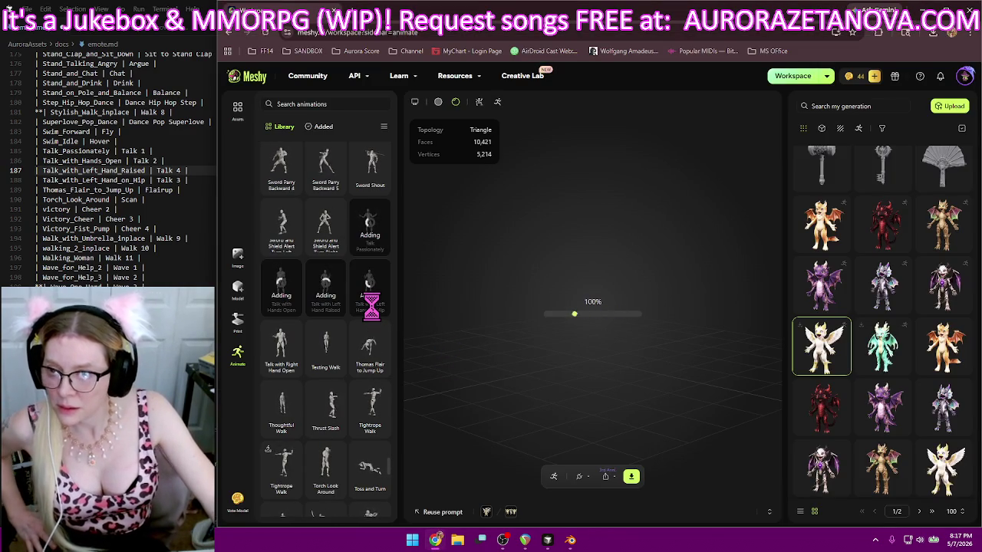
{"action": "left_click", "coordinate": [371, 368]}
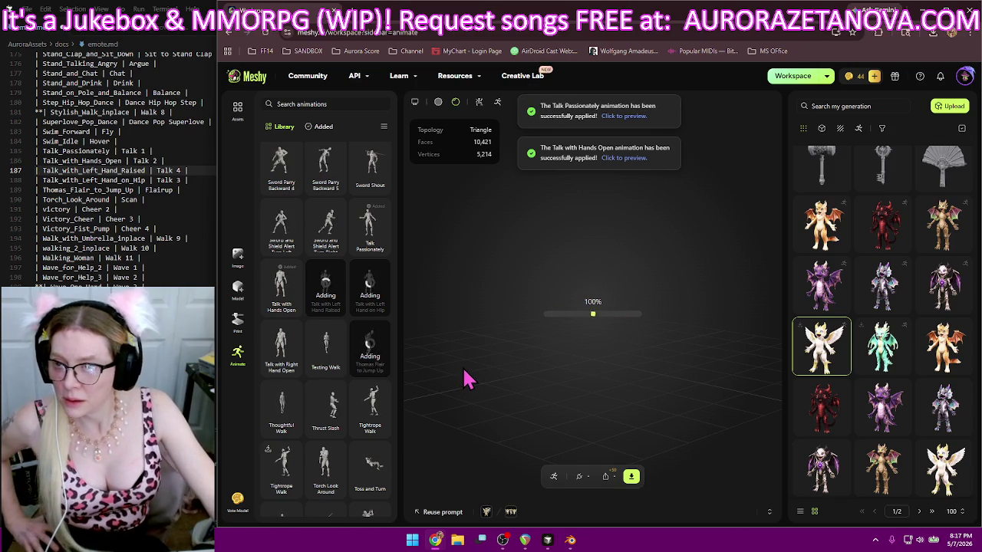
{"action": "scroll", "coordinate": [313, 329], "scroll_direction": "down", "scroll_amount": 1}
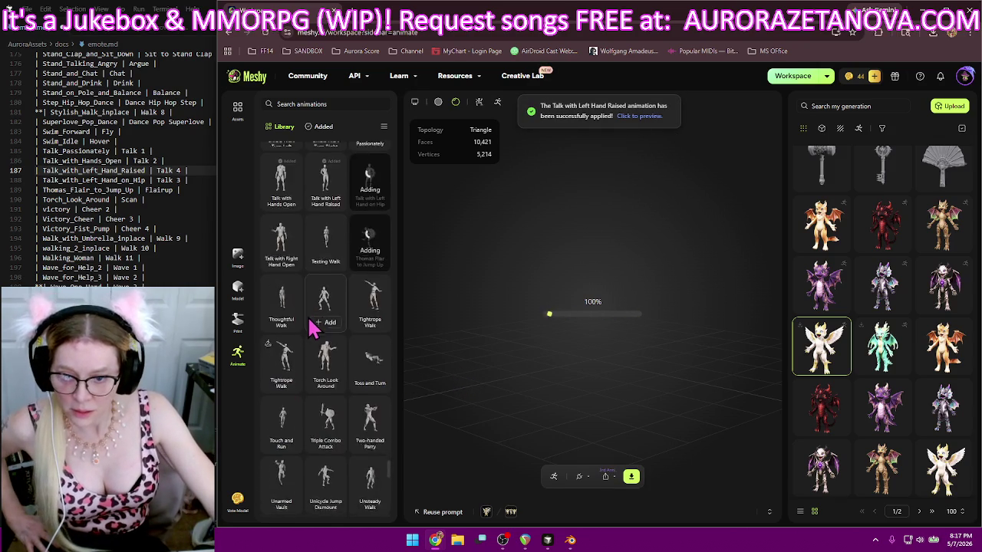
{"action": "scroll", "coordinate": [313, 328], "scroll_direction": "down", "scroll_amount": 2}
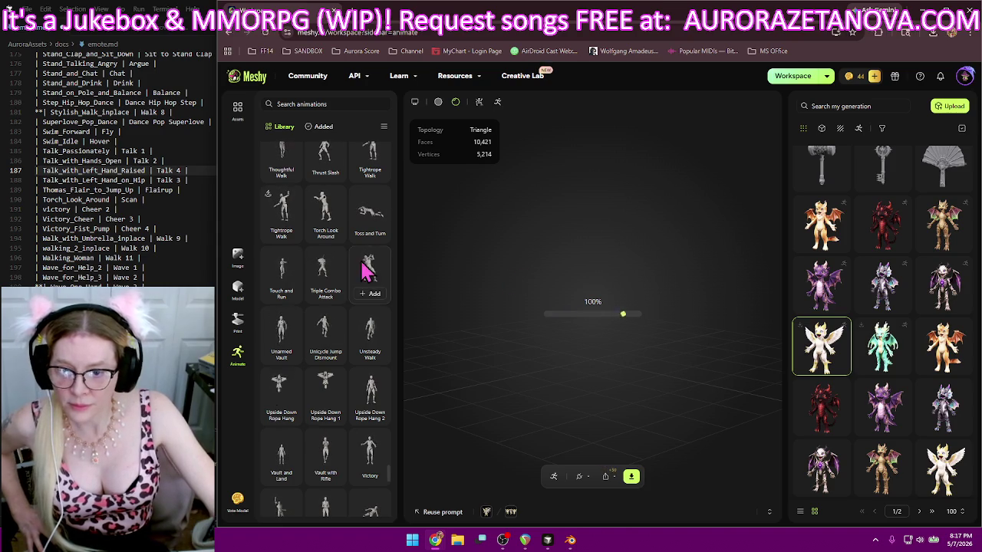
{"action": "scroll", "coordinate": [367, 263], "scroll_direction": "down", "scroll_amount": 1}
{"action": "scroll", "coordinate": [368, 326], "scroll_direction": "down", "scroll_amount": 1}
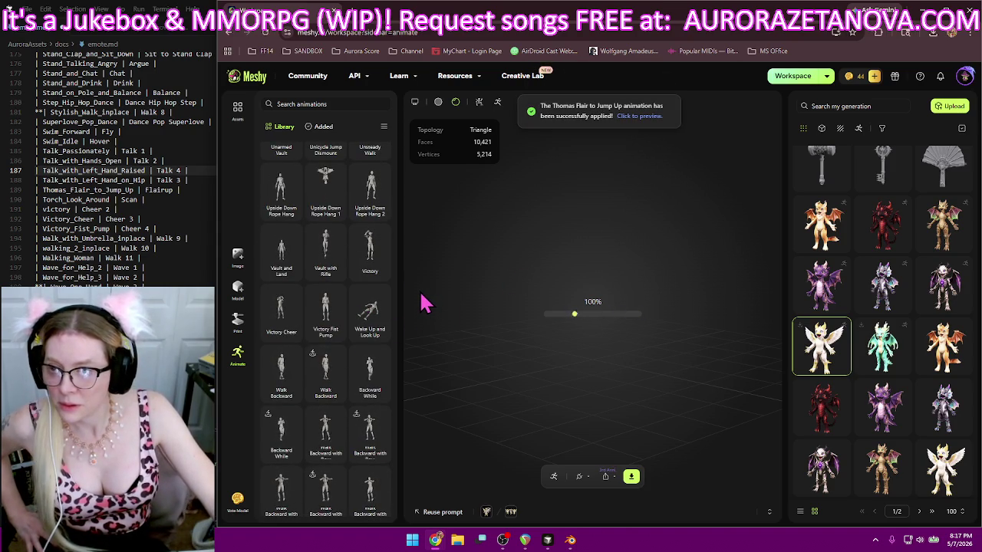
{"action": "scroll", "coordinate": [376, 307], "scroll_direction": "up", "scroll_amount": 2}
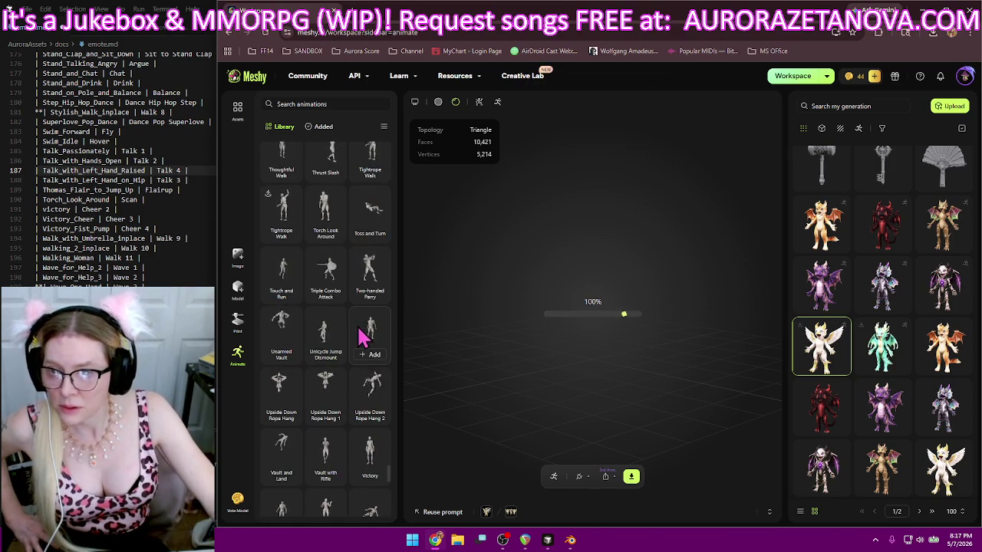
{"action": "left_click", "coordinate": [328, 232]}
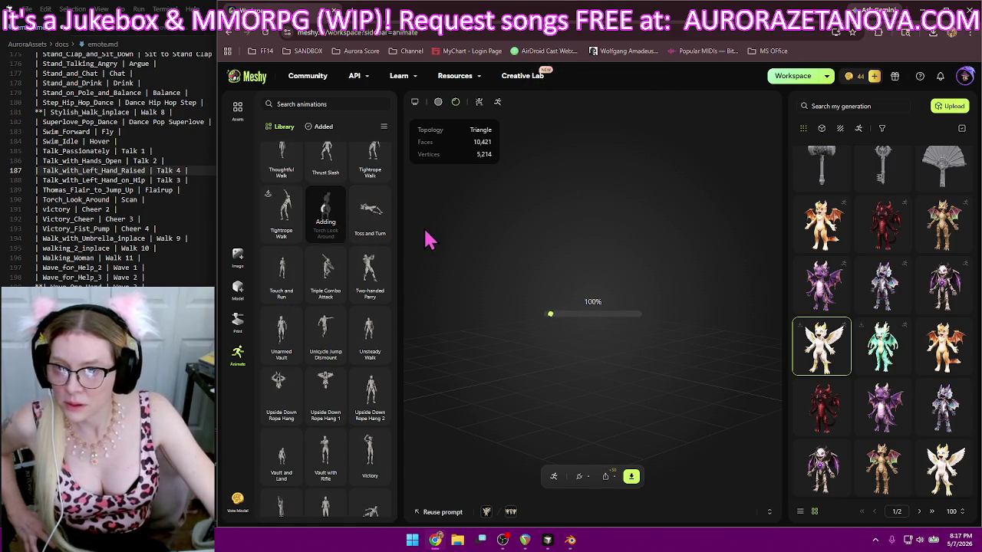
- Add the Victory, Victory Cheer and Victory Fist Pump animations
{"action": "scroll", "coordinate": [391, 247], "scroll_direction": "up", "scroll_amount": 1}
{"action": "scroll", "coordinate": [391, 249], "scroll_direction": "down", "scroll_amount": 2}
{"action": "scroll", "coordinate": [391, 253], "scroll_direction": "down", "scroll_amount": 1}
{"action": "scroll", "coordinate": [391, 258], "scroll_direction": "down", "scroll_amount": 2}
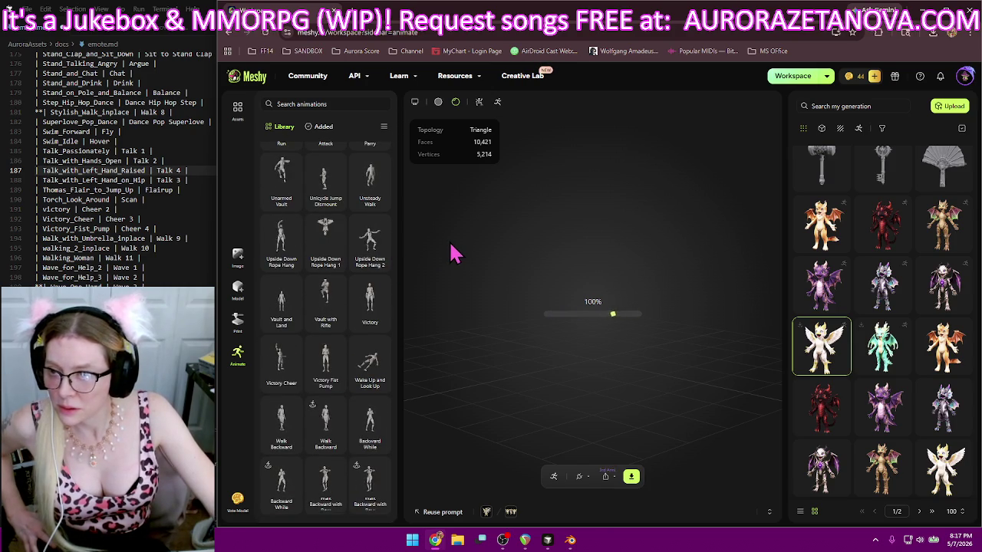
{"action": "mouse_move", "coordinate": [370, 307]}
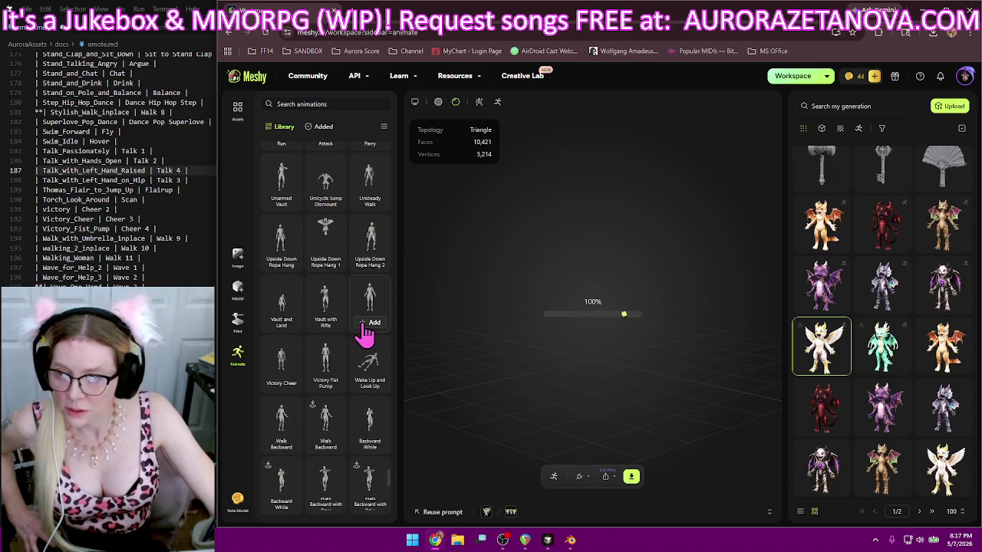
{"action": "left_click", "coordinate": [364, 325]}
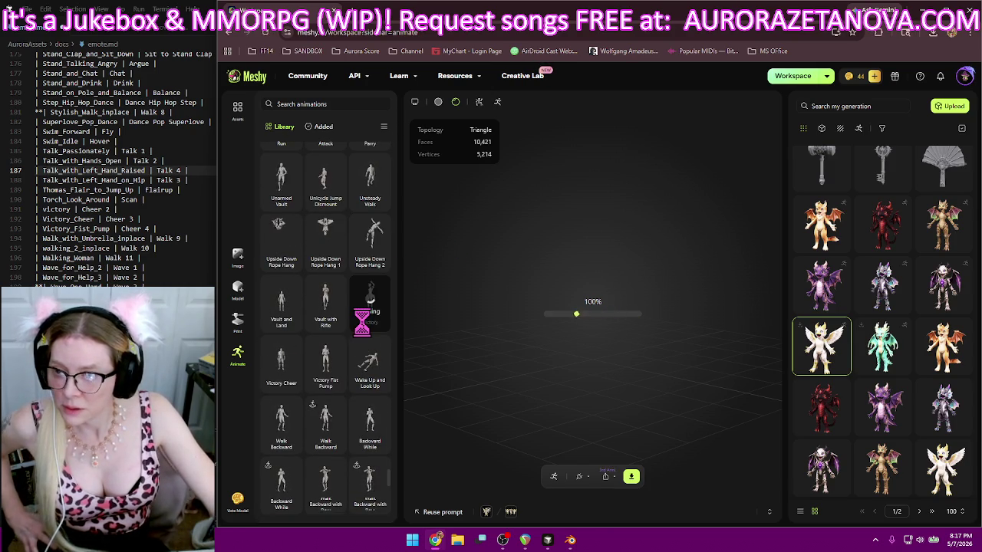
{"action": "left_click", "coordinate": [281, 383]}
{"action": "left_click", "coordinate": [328, 383]}
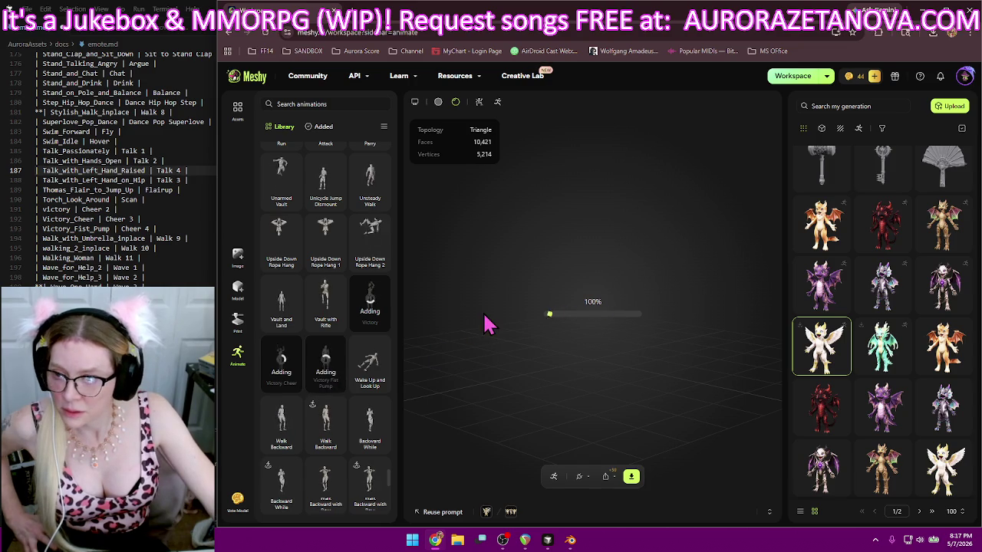
{"action": "scroll", "coordinate": [365, 310], "scroll_direction": "down", "scroll_amount": 3}
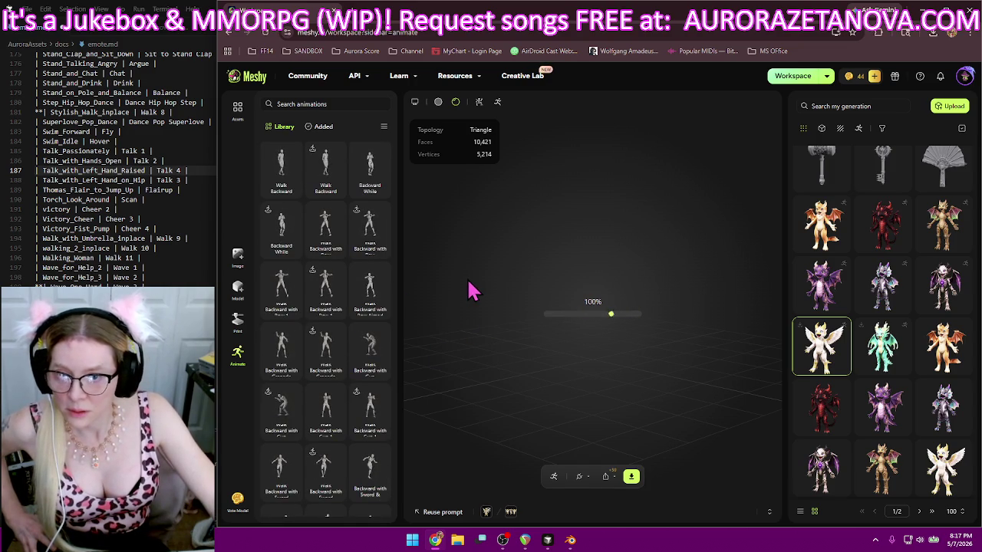
- Add Walking 2, Walking Woman, Wave for Help 2 and Wave for Help 3 from the Library
{"action": "scroll", "coordinate": [373, 326], "scroll_direction": "up", "scroll_amount": 1}
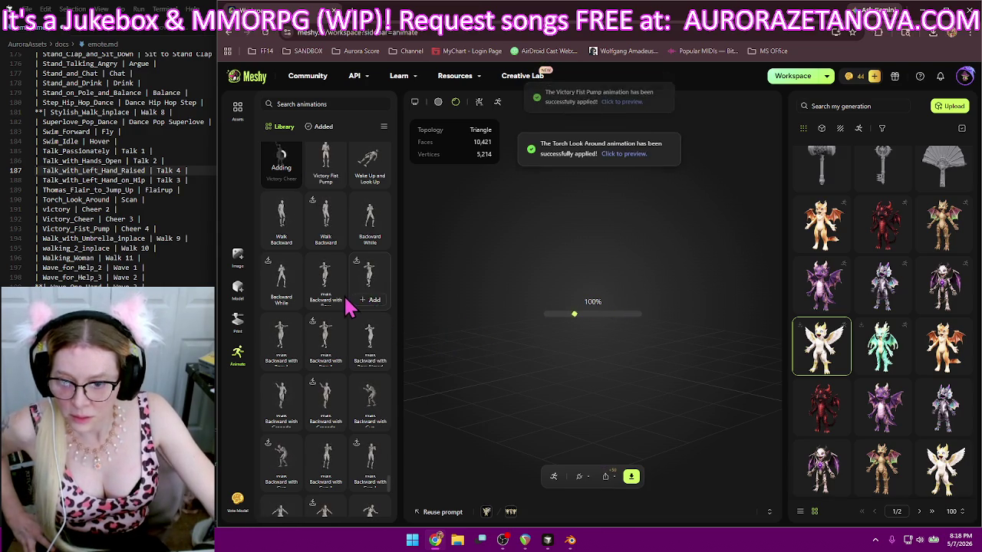
{"action": "scroll", "coordinate": [346, 307], "scroll_direction": "down", "scroll_amount": 5}
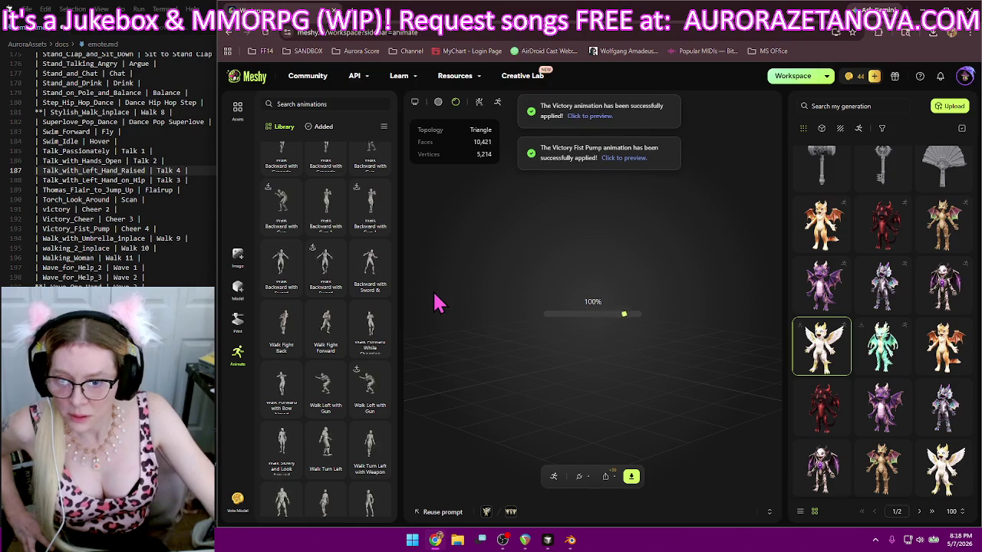
{"action": "scroll", "coordinate": [366, 303], "scroll_direction": "down", "scroll_amount": 5}
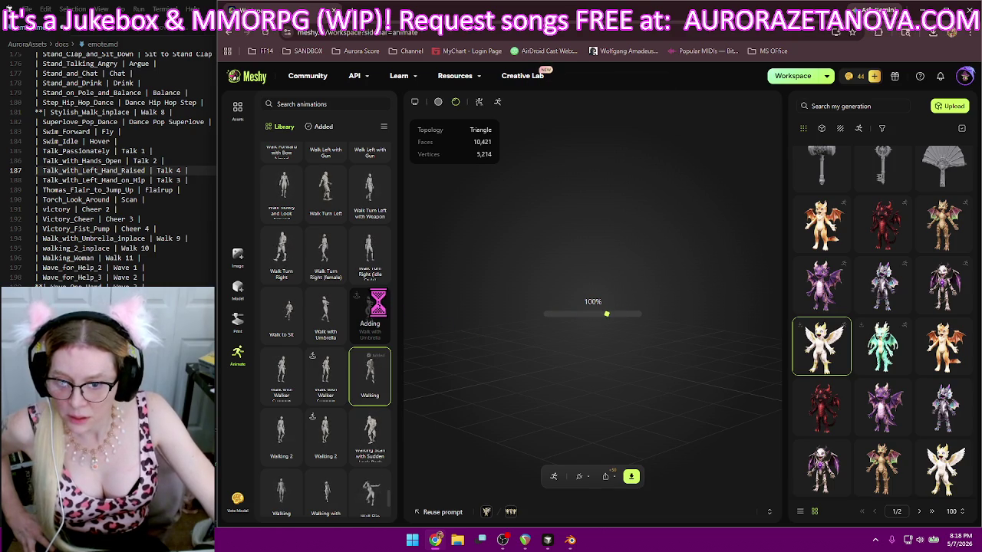
{"action": "scroll", "coordinate": [337, 460], "scroll_direction": "down", "scroll_amount": 2}
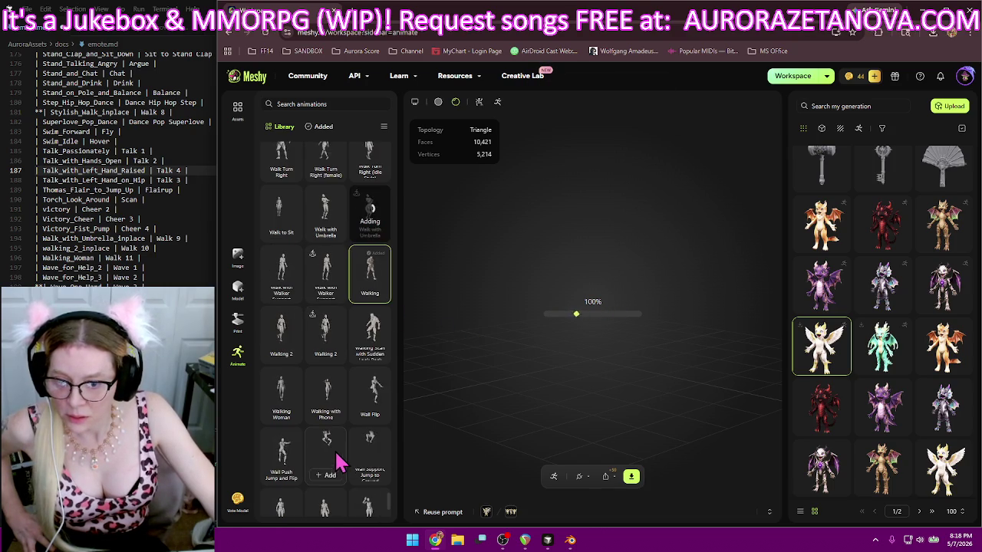
{"action": "left_click", "coordinate": [326, 356]}
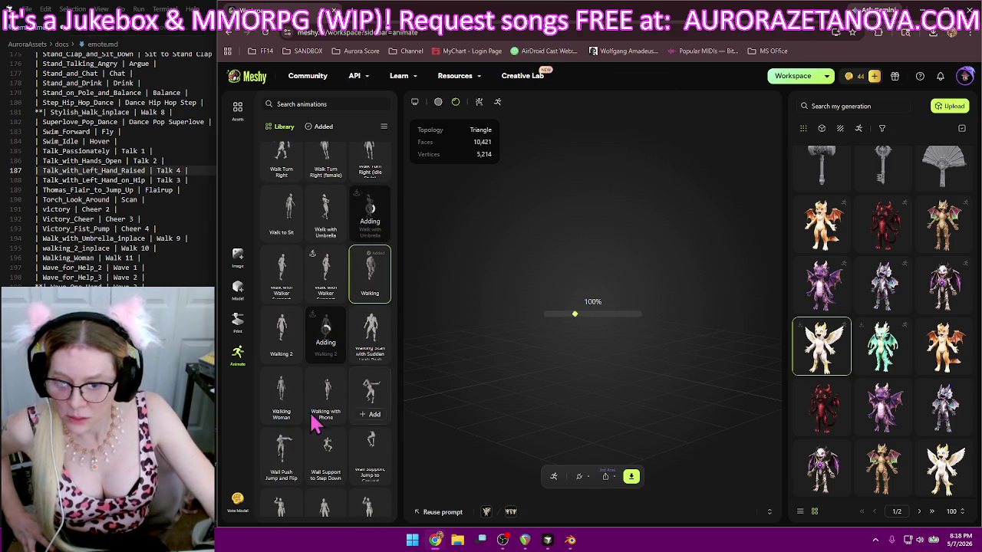
{"action": "left_click", "coordinate": [281, 414]}
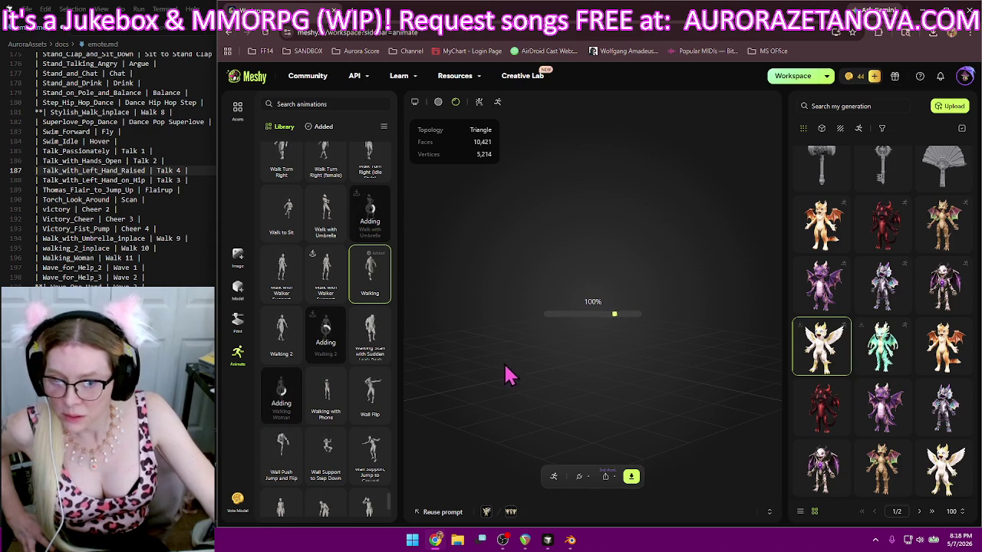
{"action": "scroll", "coordinate": [366, 335], "scroll_direction": "down", "scroll_amount": 2}
{"action": "scroll", "coordinate": [365, 335], "scroll_direction": "down", "scroll_amount": 2}
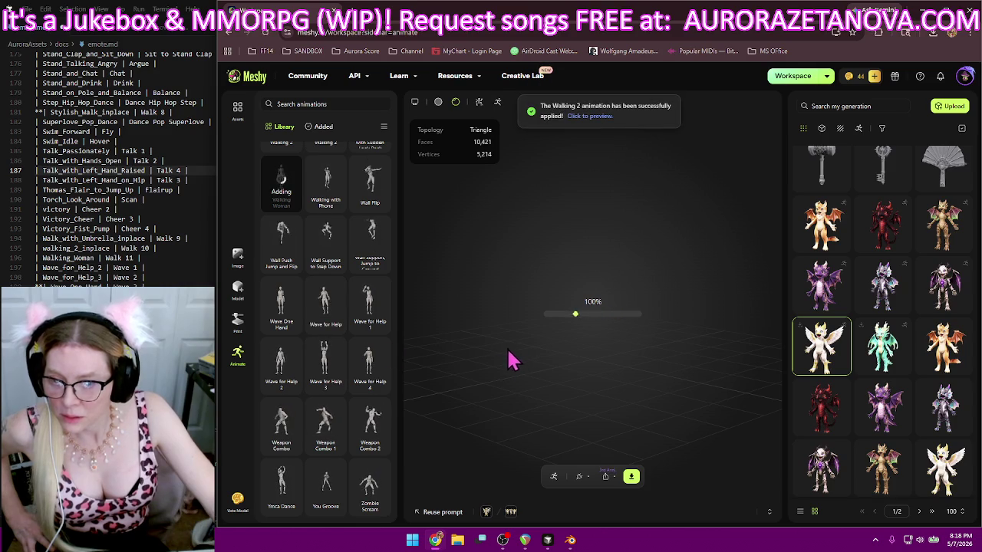
{"action": "left_click", "coordinate": [281, 385]}
{"action": "mouse_move", "coordinate": [325, 364]}
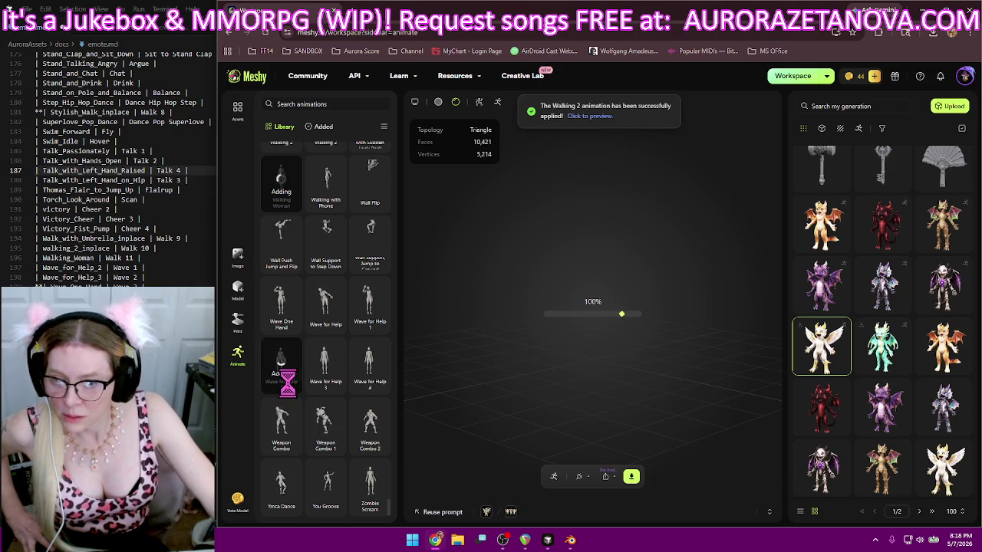
{"action": "left_click", "coordinate": [329, 385]}
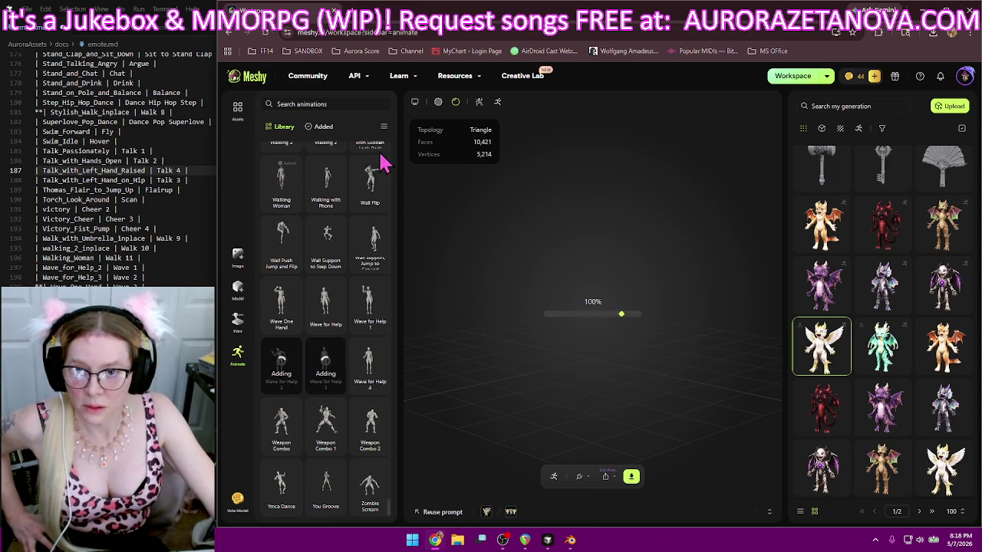
{"action": "left_click", "coordinate": [322, 129]}
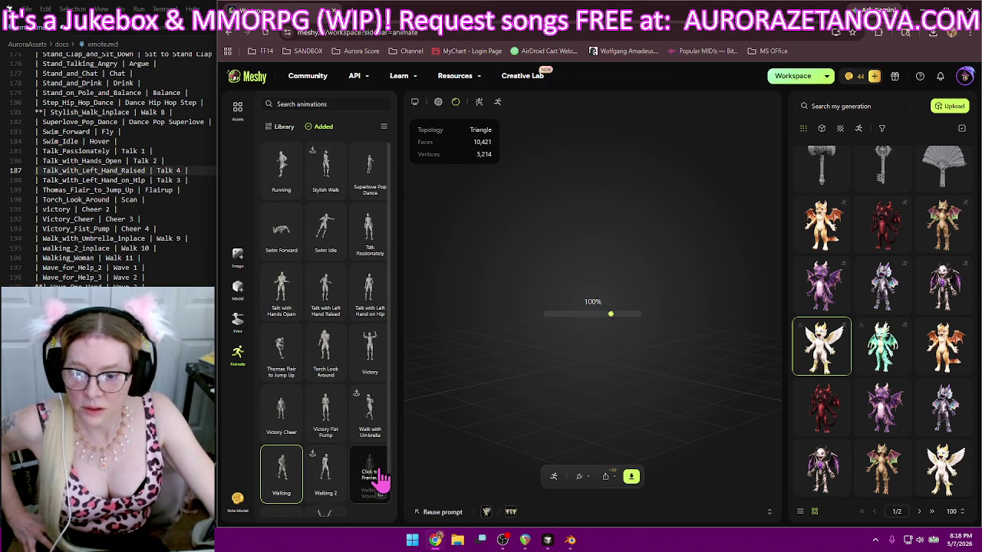
- Scroll through the added animations list, from Running and Stylish Walk down to Walking Woman
{"action": "scroll", "coordinate": [386, 470], "scroll_direction": "down", "scroll_amount": 1}
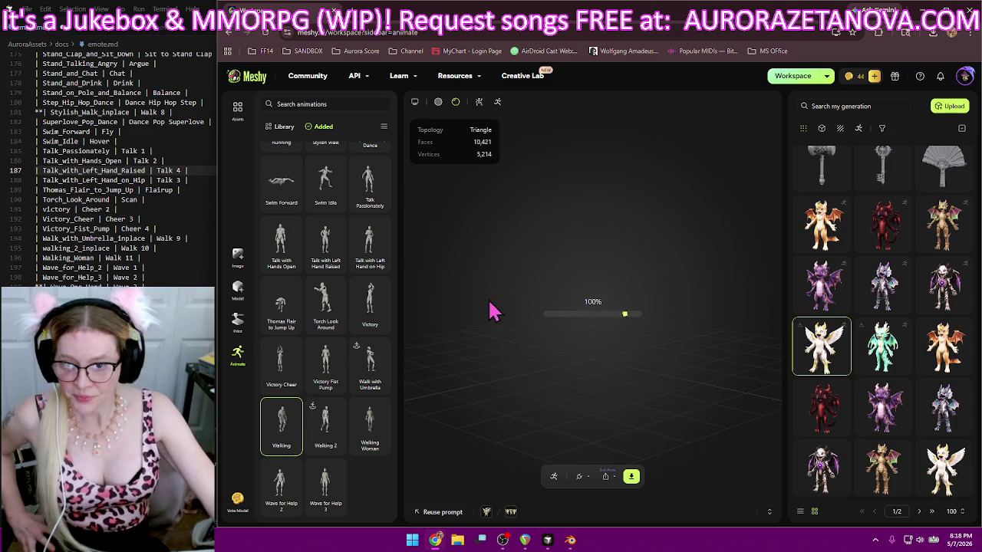
{"action": "scroll", "coordinate": [379, 327], "scroll_direction": "up", "scroll_amount": 1}
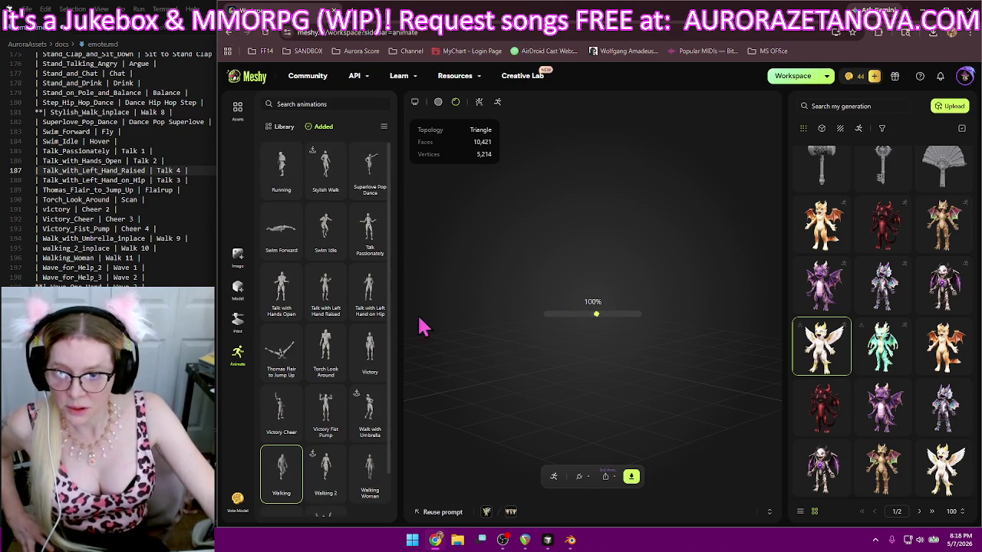
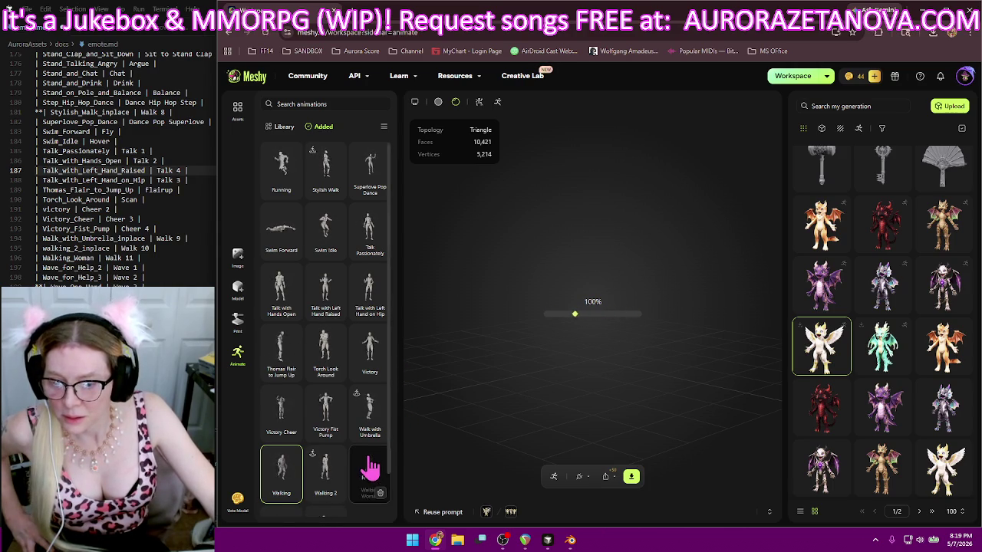
- Review the emote list notes, then download the rigged character with all its added animations
{"action": "scroll", "coordinate": [373, 467], "scroll_direction": "down", "scroll_amount": 2}
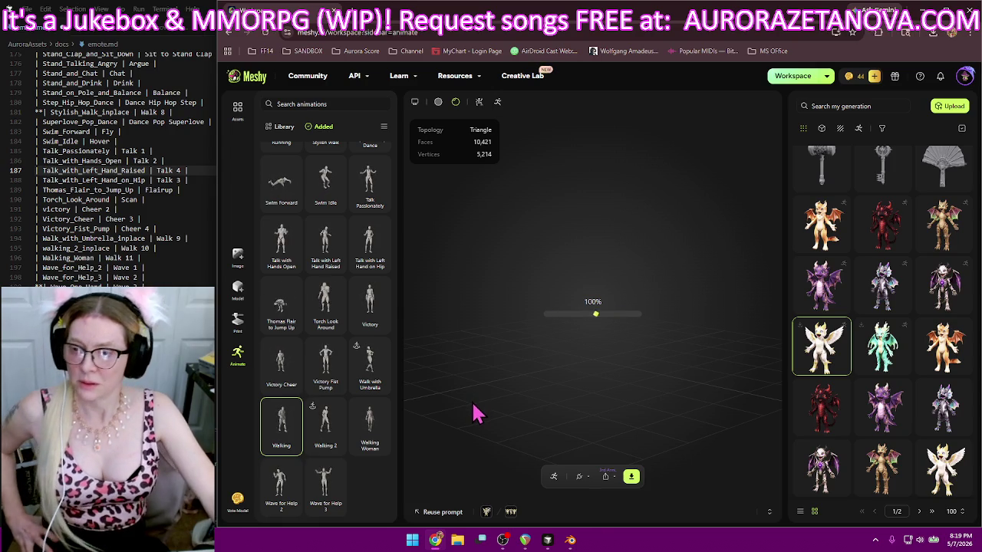
{"action": "left_click", "coordinate": [71, 112]}
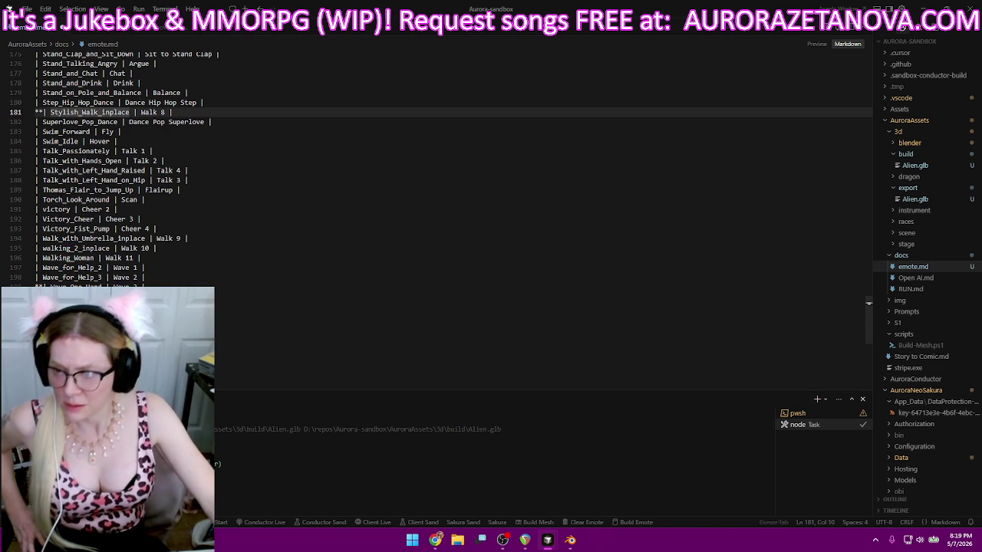
{"action": "left_click", "coordinate": [435, 541]}
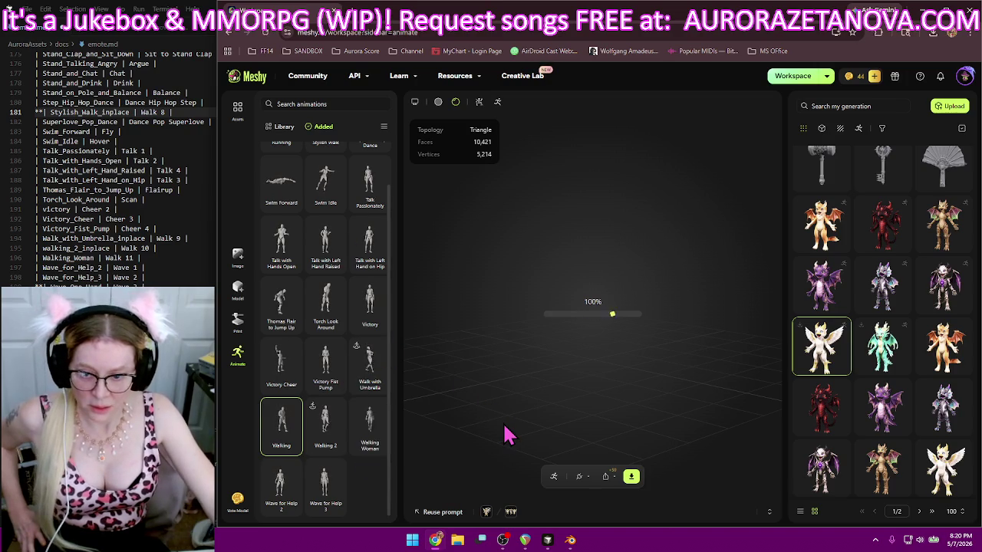
{"action": "left_click", "coordinate": [631, 476]}
{"action": "left_click", "coordinate": [646, 445]}
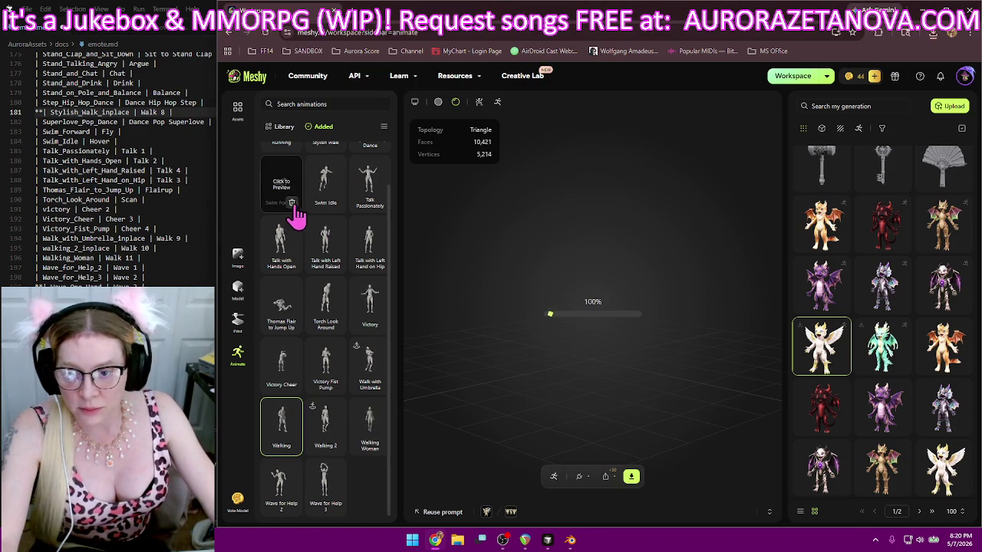
- Remove Swim Forward, Talk, Victory, Wave for Help, Walking 2 and all other clips except Running and Walking
{"action": "left_click", "coordinate": [292, 202]}
{"action": "left_click", "coordinate": [331, 202]}
{"action": "left_click", "coordinate": [380, 191]}
{"action": "left_click", "coordinate": [335, 191]}
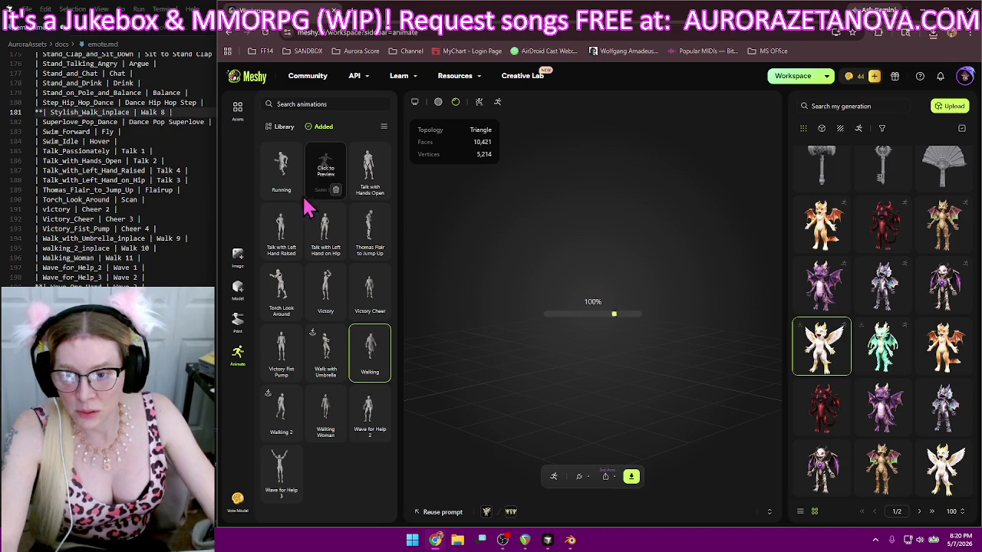
{"action": "left_click", "coordinate": [335, 190]}
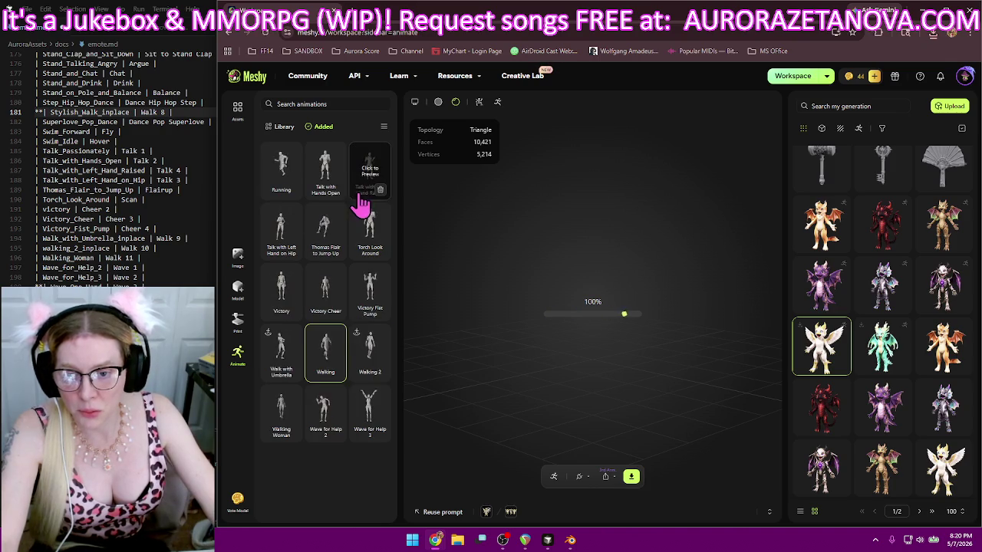
{"action": "left_click", "coordinate": [381, 190]}
{"action": "left_click", "coordinate": [335, 190]}
{"action": "left_click", "coordinate": [381, 190]}
{"action": "left_click", "coordinate": [335, 190]}
{"action": "left_click", "coordinate": [381, 190]}
{"action": "left_click", "coordinate": [336, 190]}
{"action": "left_click", "coordinate": [380, 190]}
{"action": "left_click", "coordinate": [336, 190]}
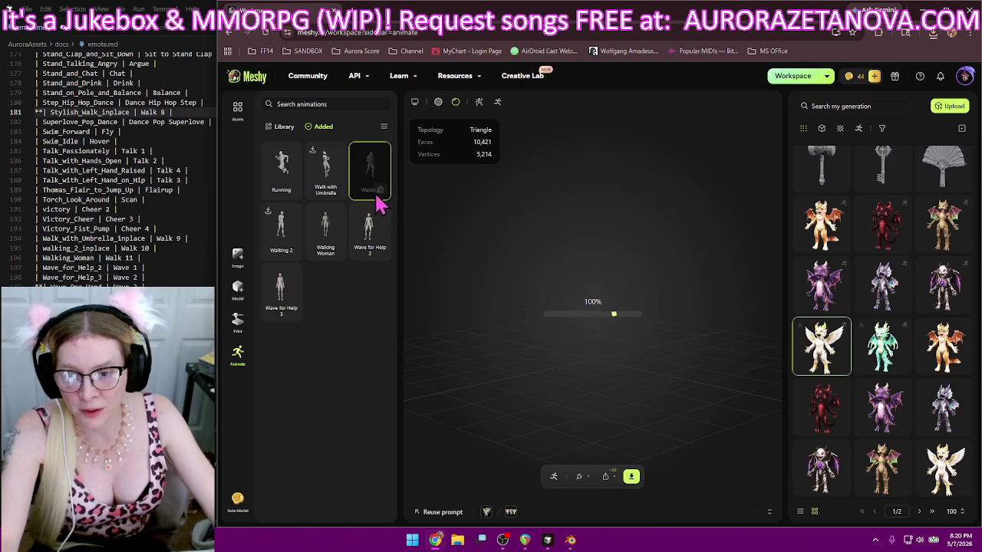
{"action": "left_click", "coordinate": [381, 252]}
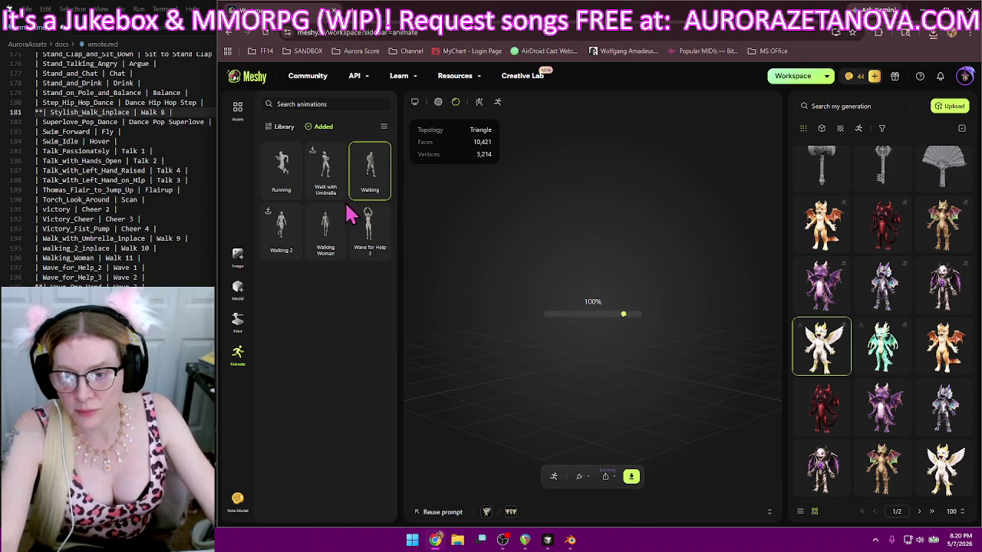
{"action": "left_click", "coordinate": [335, 191]}
{"action": "left_click", "coordinate": [335, 252]}
{"action": "left_click", "coordinate": [380, 191]}
{"action": "left_click", "coordinate": [381, 192]}
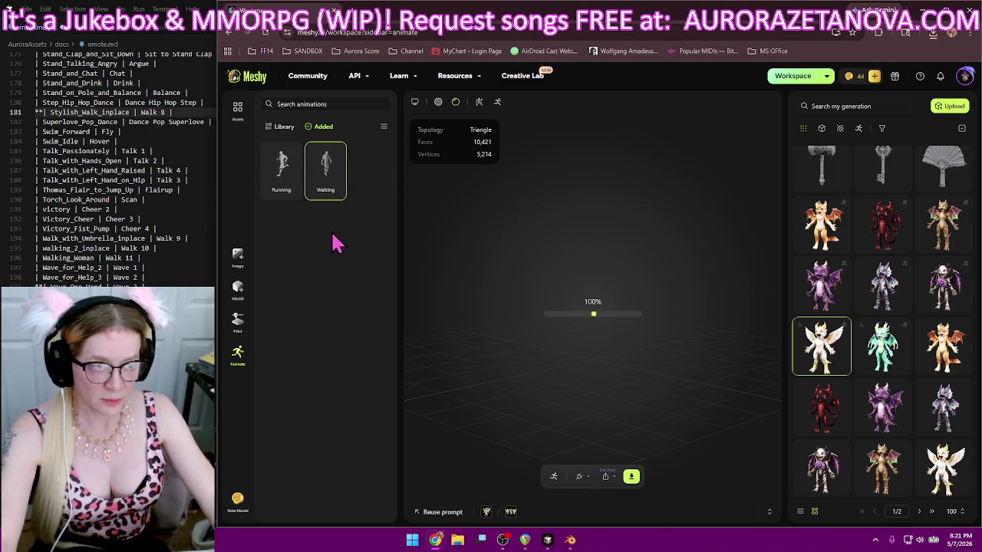
- From the bottom of the Library, add Wave One Hand, Ymca Dance, You Groove and Zombie Scream
{"action": "left_click", "coordinate": [282, 131]}
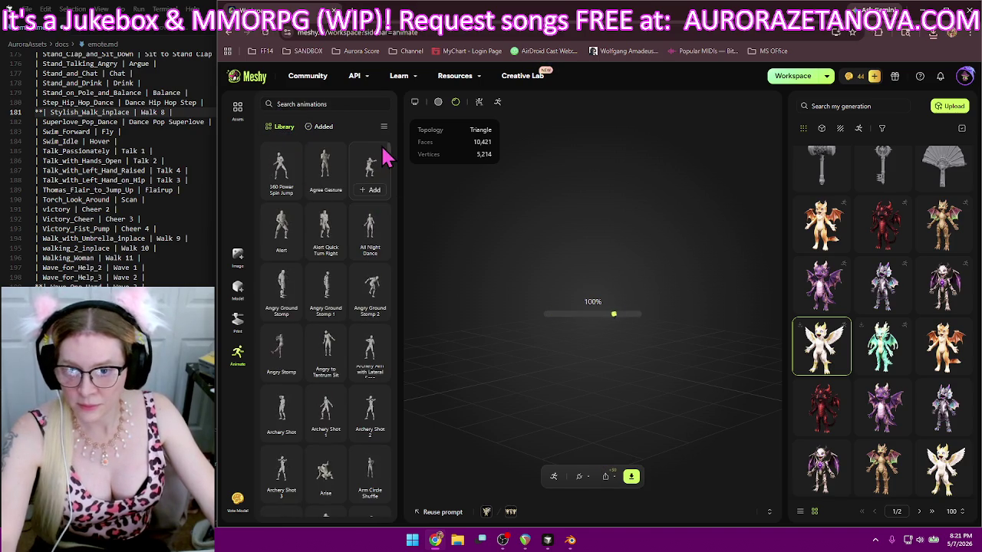
{"action": "left_click_drag", "start_coordinate": [389, 159], "coordinate": [390, 507]}
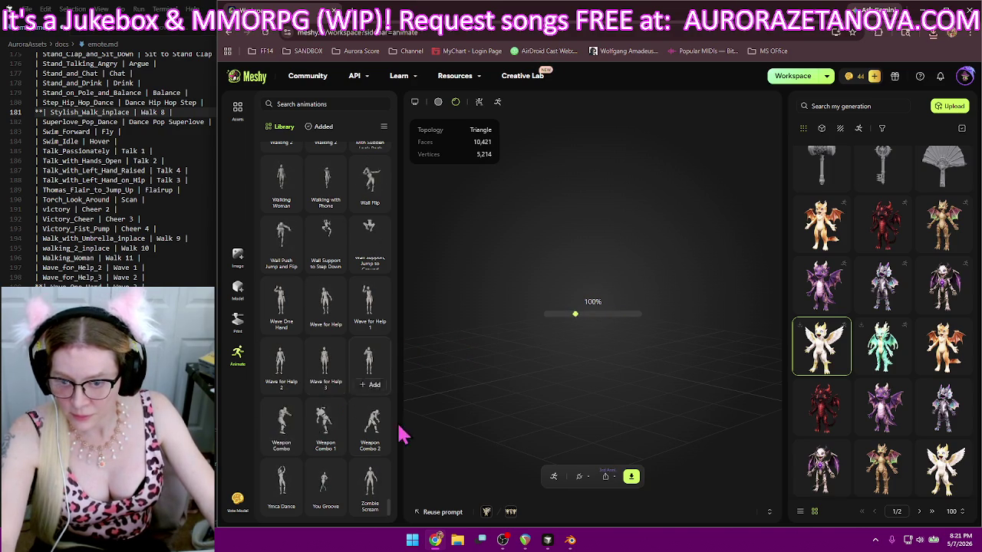
{"action": "left_click", "coordinate": [283, 336]}
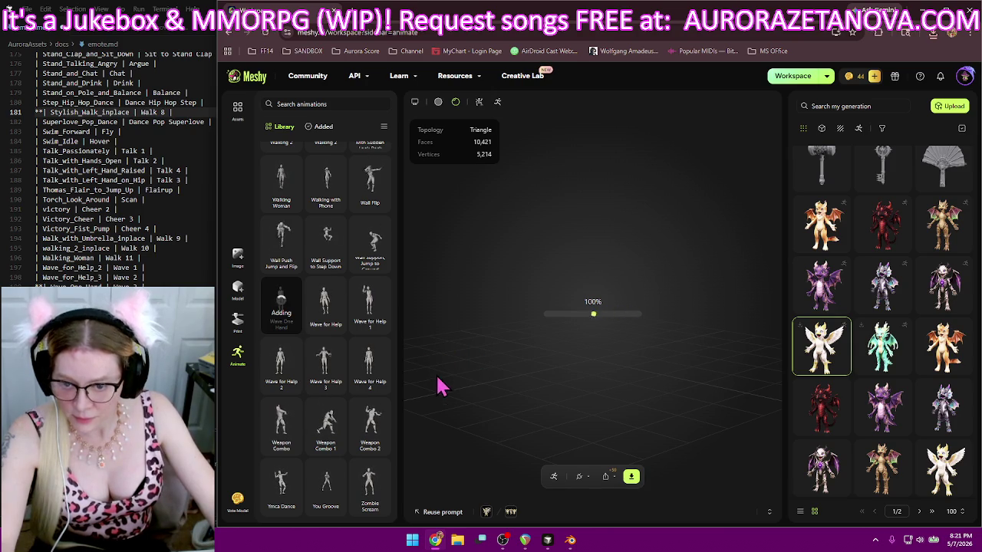
{"action": "left_click", "coordinate": [282, 506]}
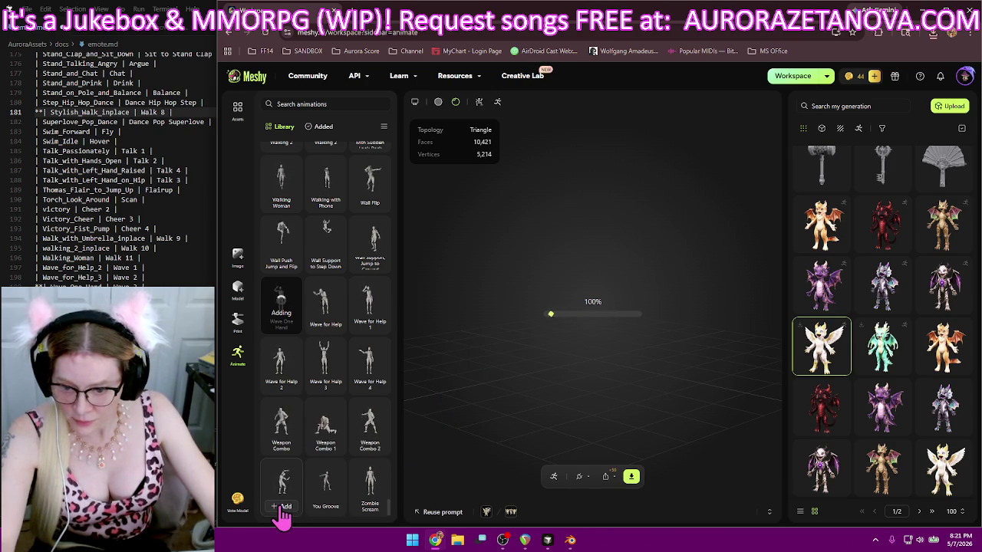
{"action": "left_click", "coordinate": [324, 507]}
{"action": "left_click", "coordinate": [370, 508]}
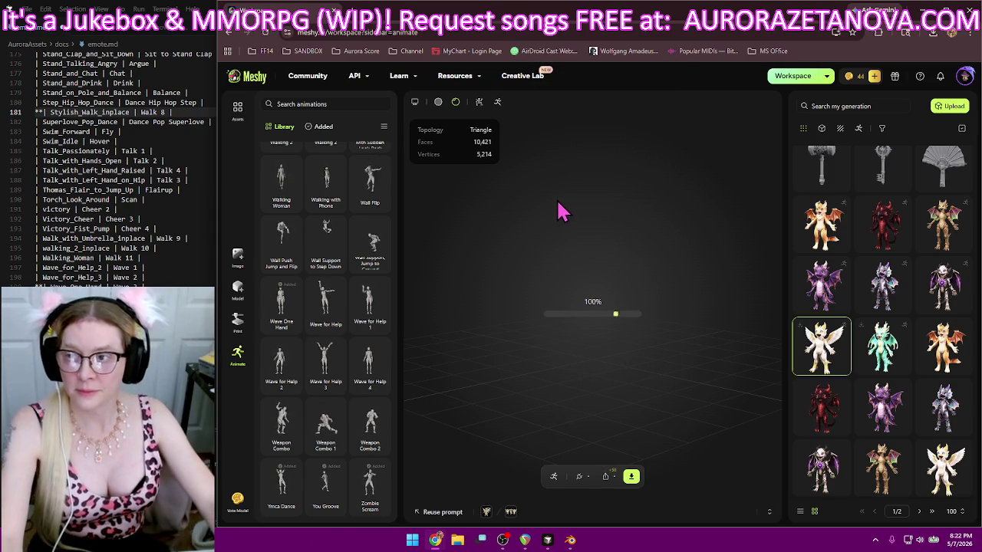
{"action": "left_click", "coordinate": [154, 198]}
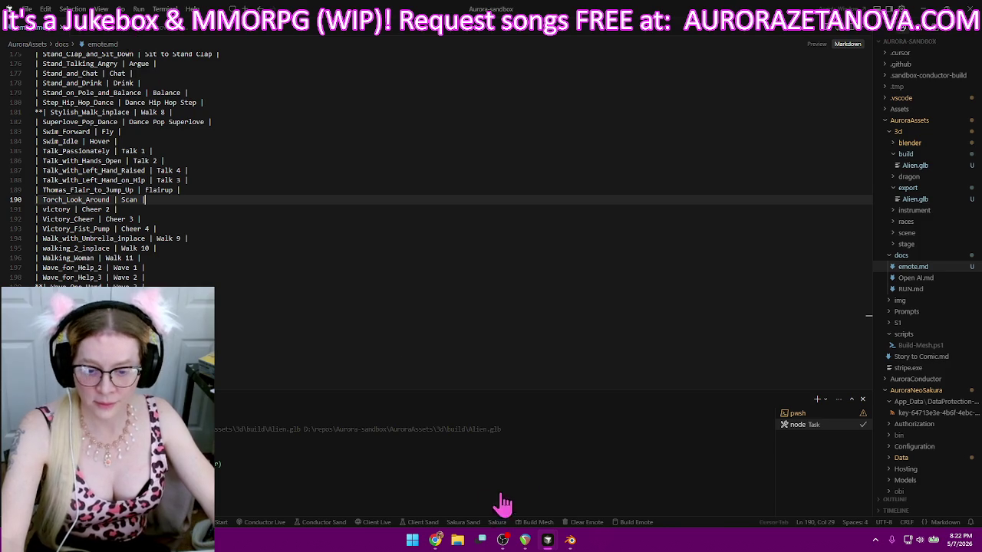
- Open the NeoSakura bookmark from the SANDBOX folder, which fails at localhost:5356, then go to Cursor
{"action": "left_click", "coordinate": [434, 540]}
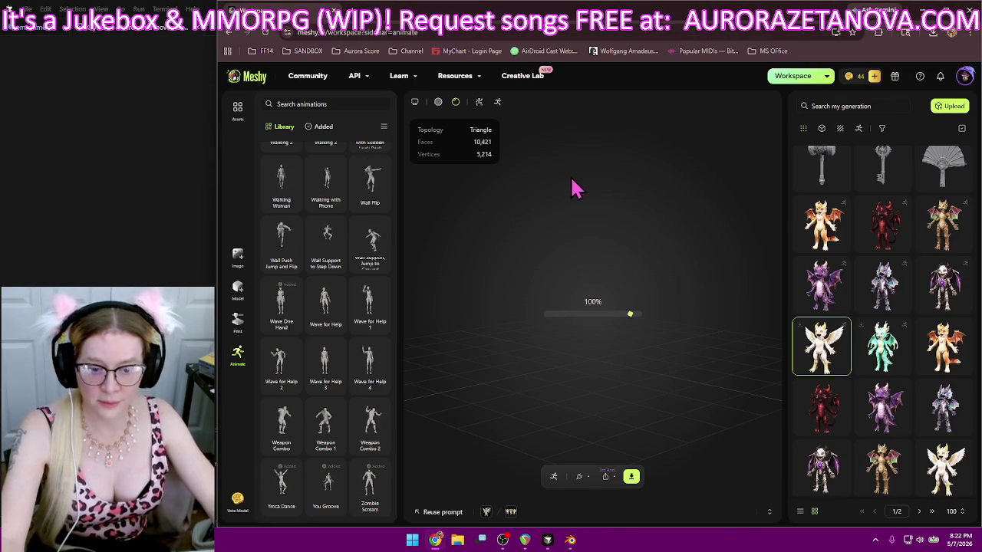
{"action": "left_click", "coordinate": [308, 51]}
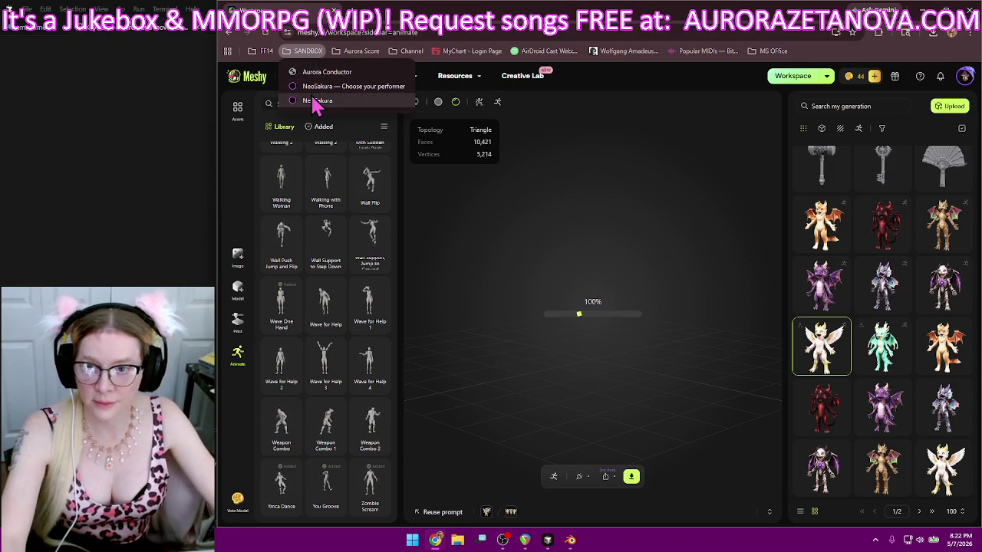
{"action": "left_click", "coordinate": [315, 101]}
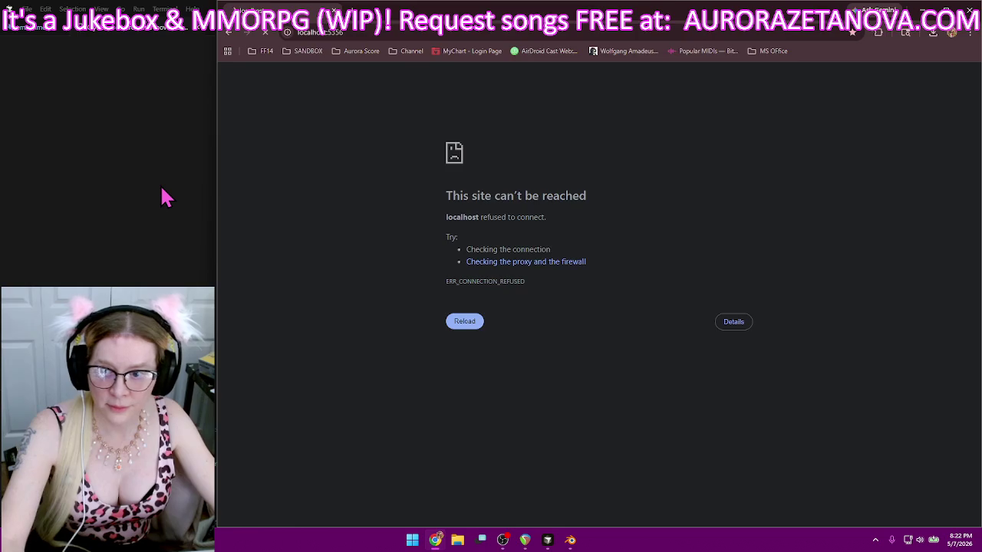
{"action": "left_click", "coordinate": [162, 189]}
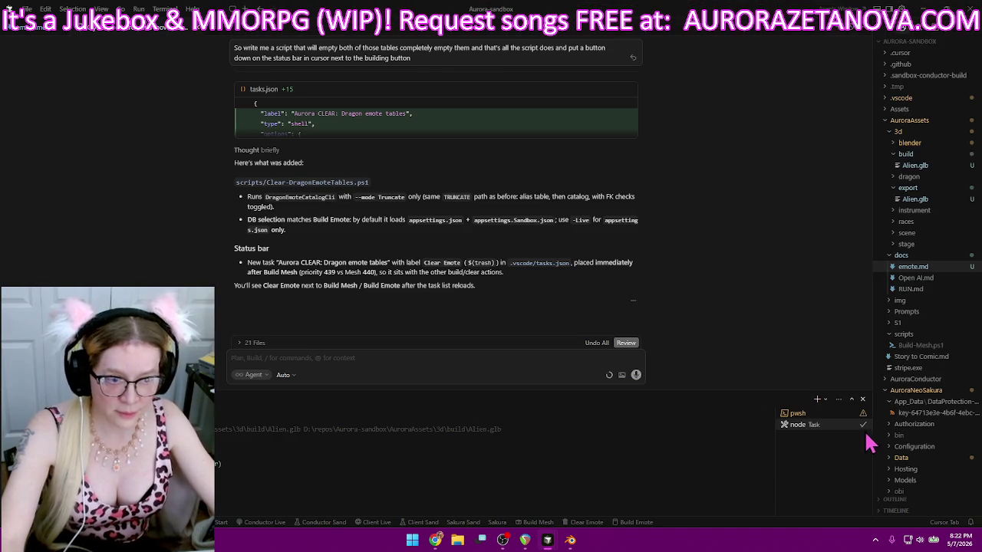
{"action": "mouse_move", "coordinate": [797, 424]}
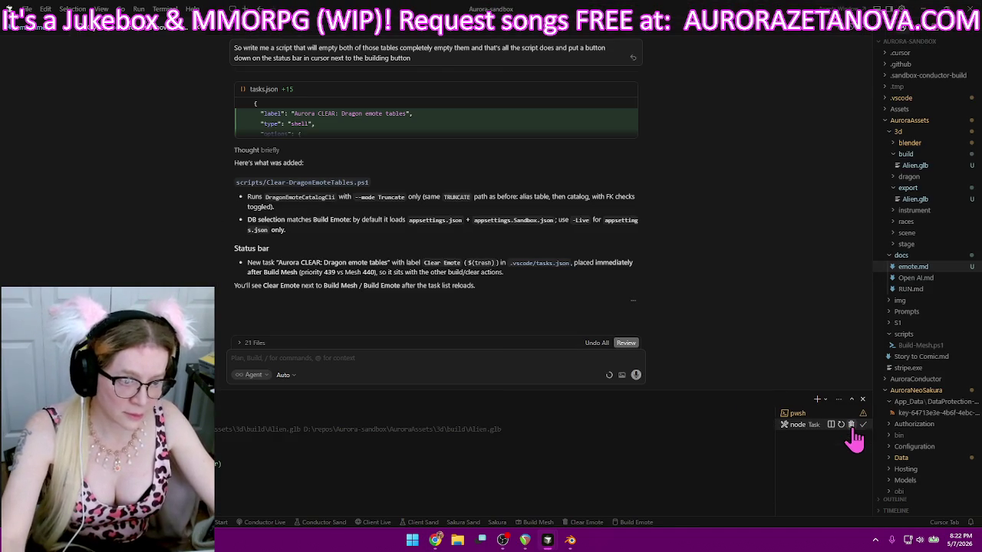
- Kill the node Task terminal and reveal the AuroraAssets 3d folder in File Explorer
{"action": "left_click", "coordinate": [852, 427]}
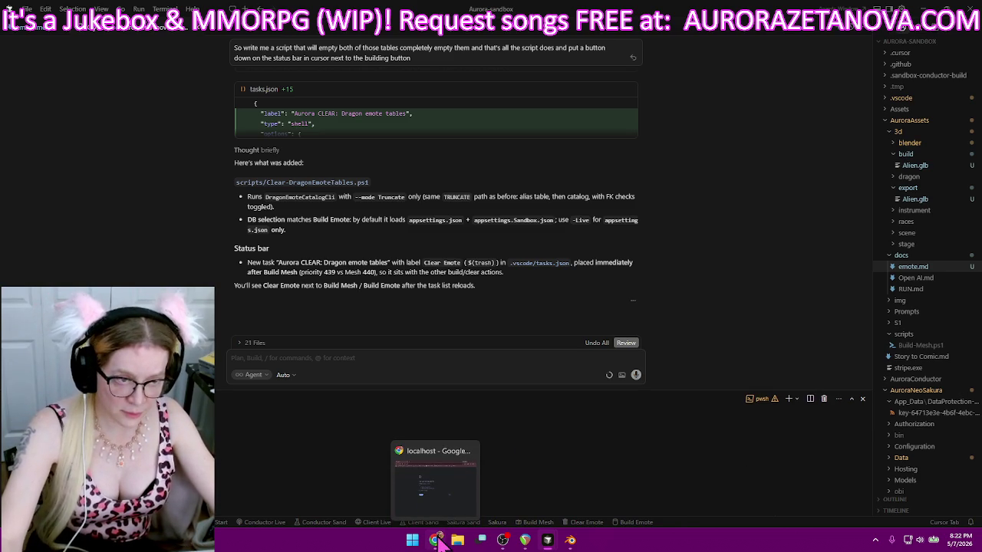
{"action": "right_click", "coordinate": [903, 239]}
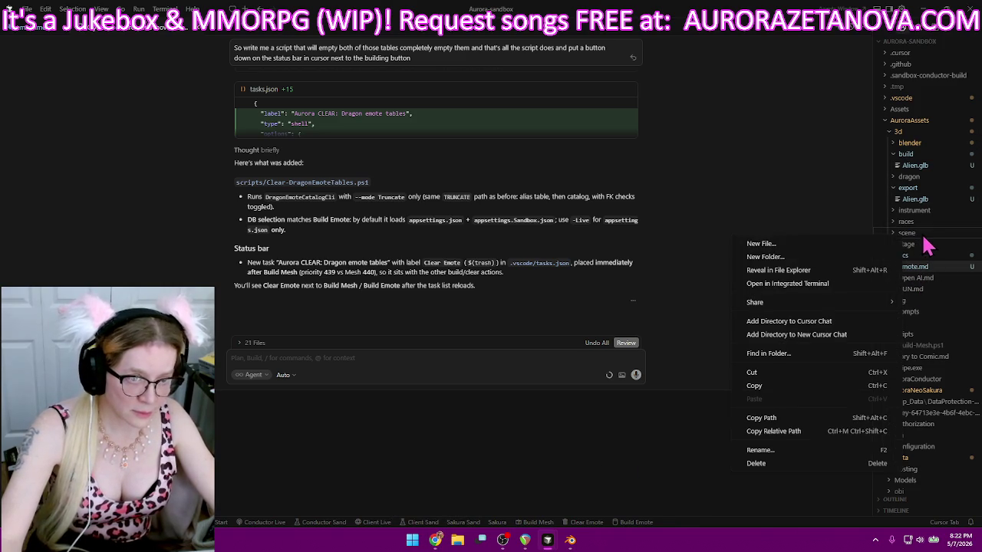
{"action": "left_click", "coordinate": [779, 270]}
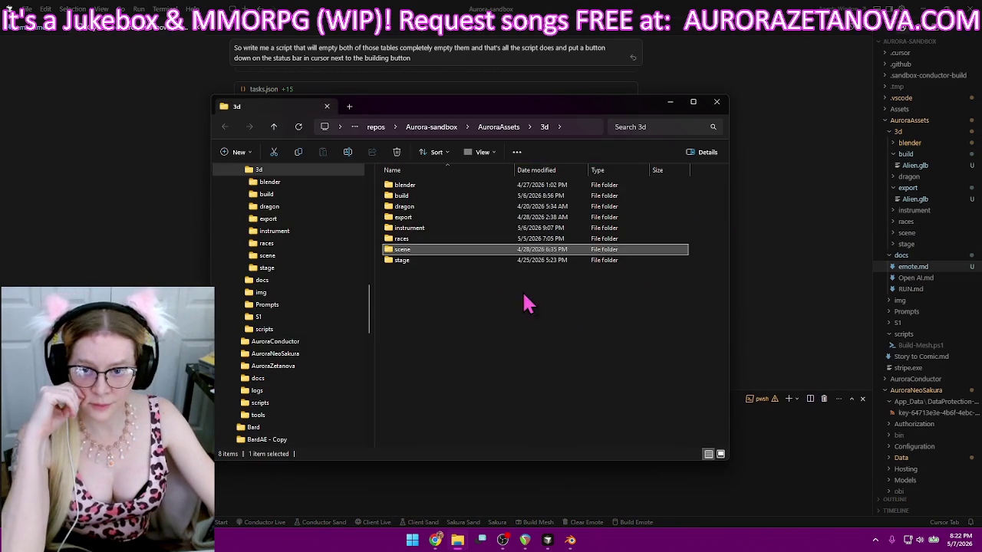
- Browse the GLB files in scene's terrain and lightwood folders, then close File Explorer
{"action": "double_click", "coordinate": [431, 253]}
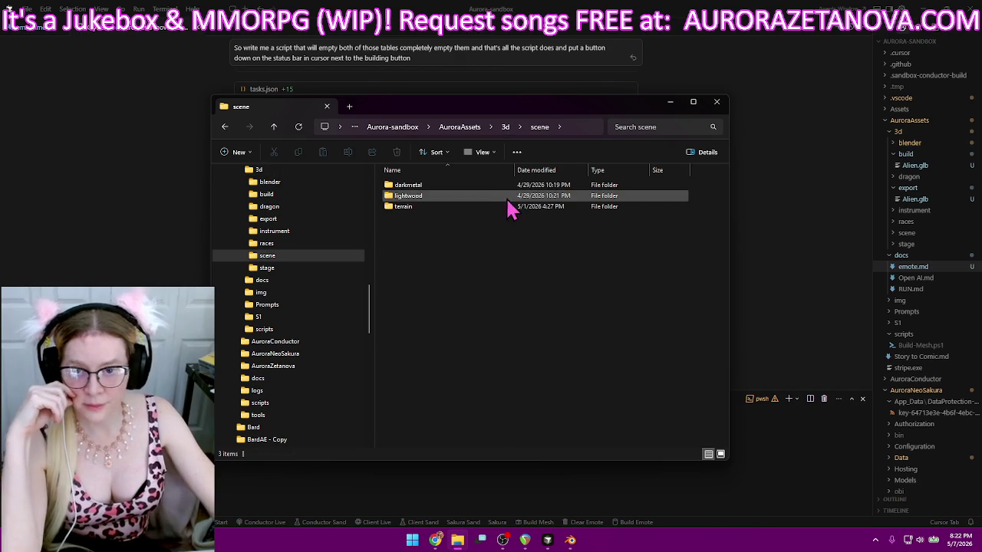
{"action": "double_click", "coordinate": [465, 208]}
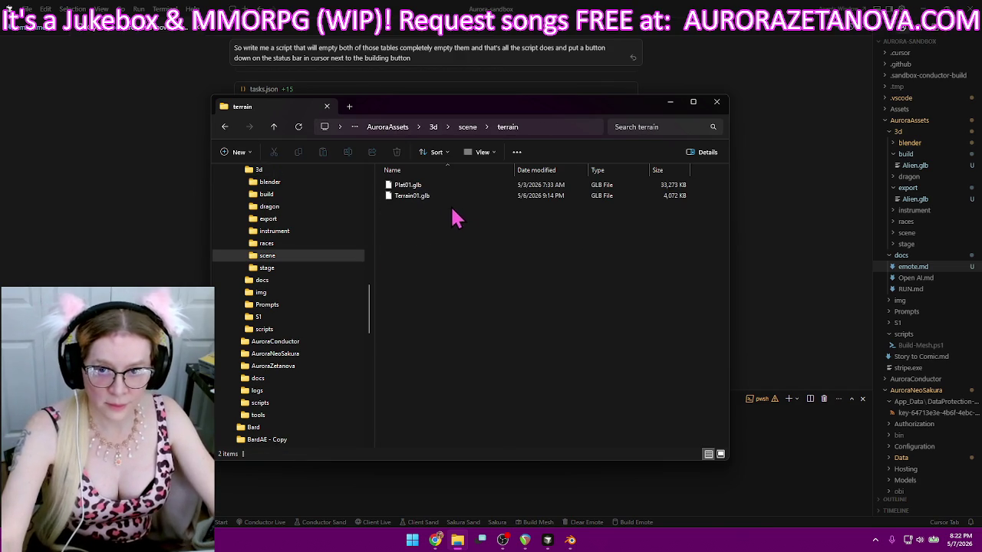
{"action": "left_click", "coordinate": [273, 127]}
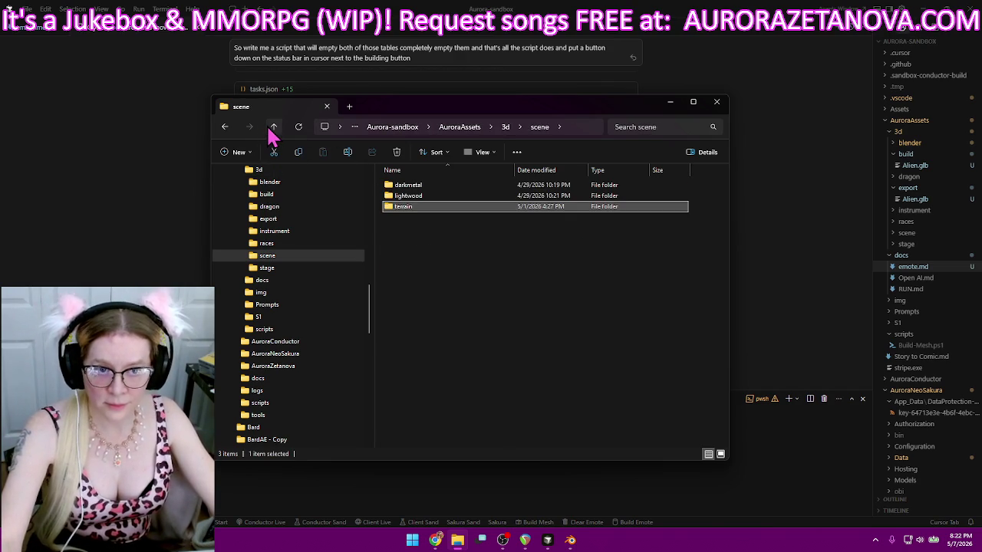
{"action": "double_click", "coordinate": [411, 197]}
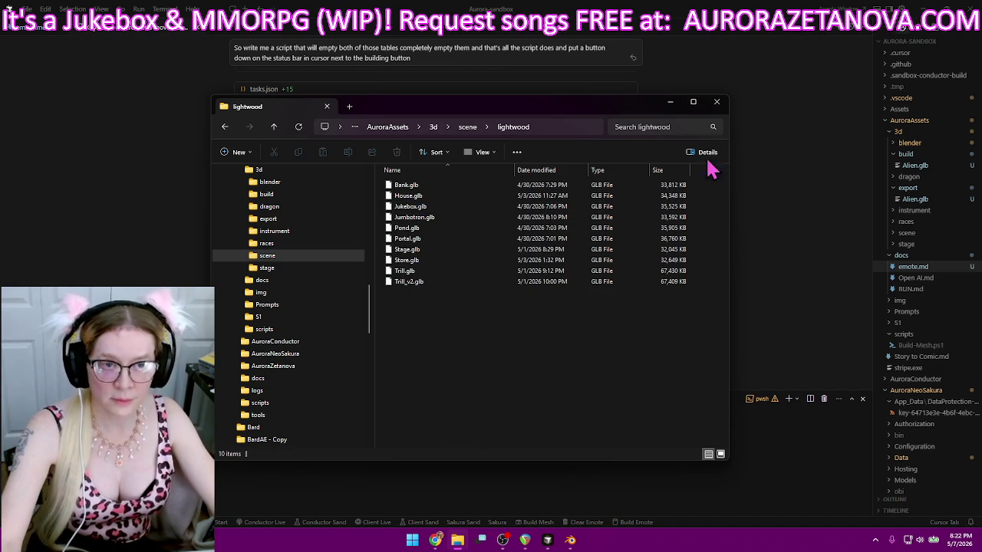
{"action": "left_click", "coordinate": [716, 102]}
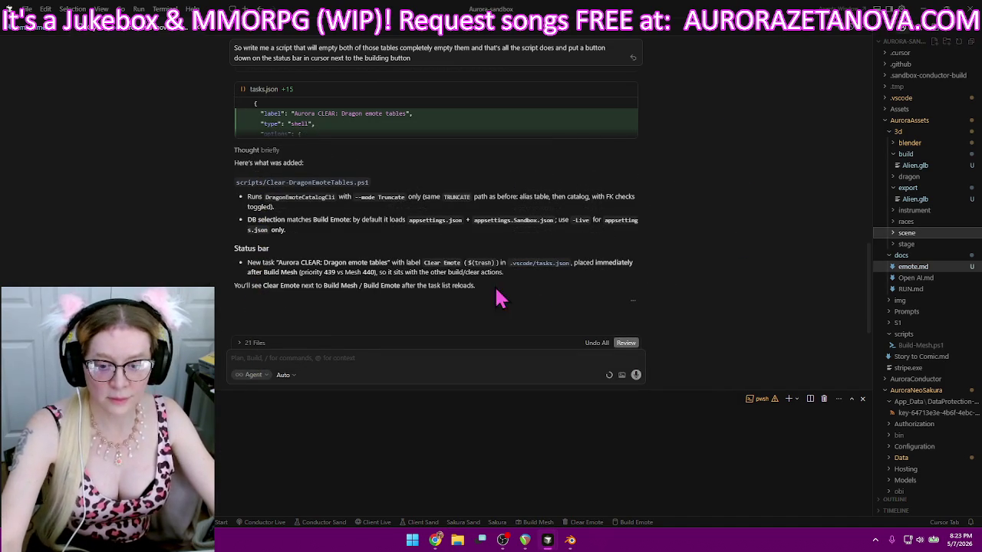
- Open the Meshy workspace bookmark in Chrome in place of the localhost error page
{"action": "left_click", "coordinate": [437, 541]}
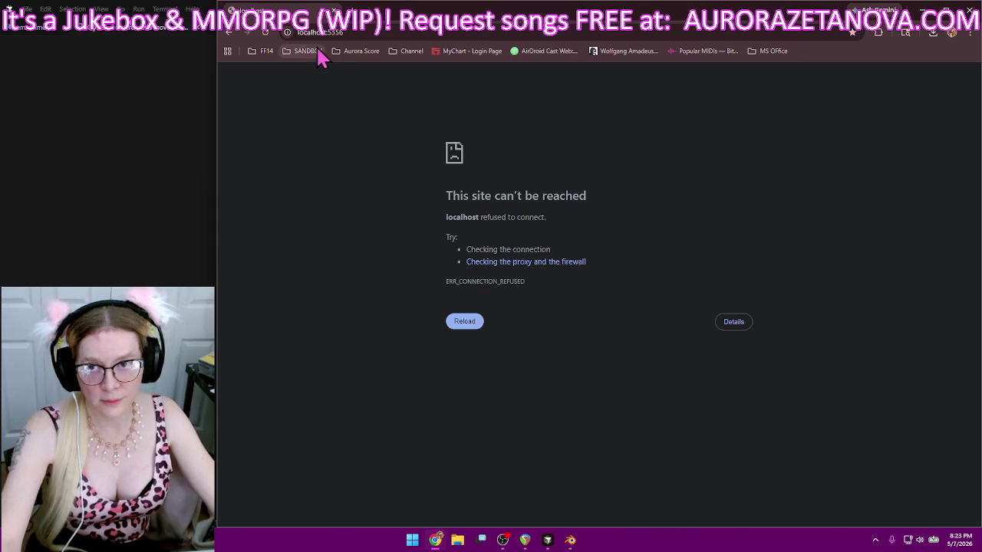
{"action": "left_click", "coordinate": [296, 51]}
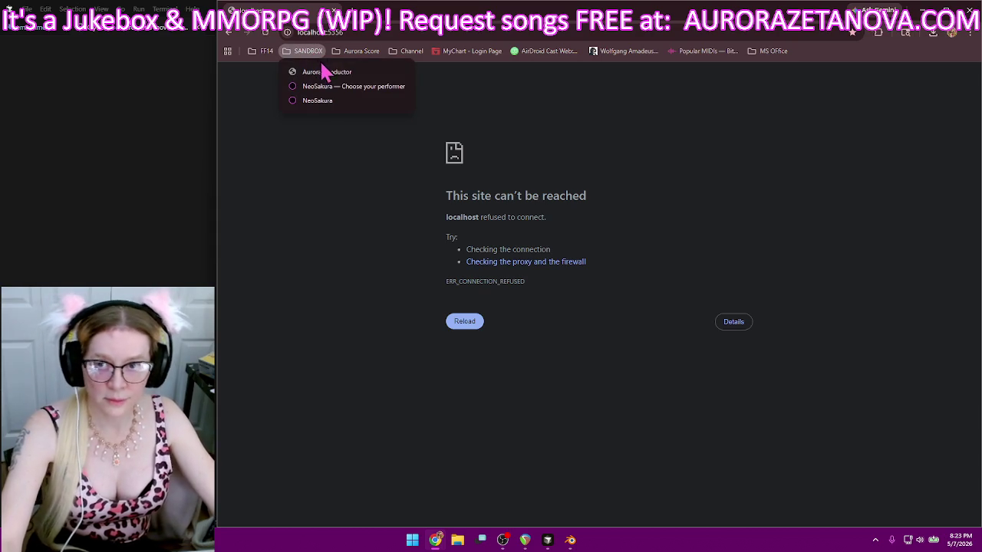
{"action": "left_click", "coordinate": [362, 51]}
{"action": "left_click", "coordinate": [361, 51]}
{"action": "left_click", "coordinate": [397, 107]}
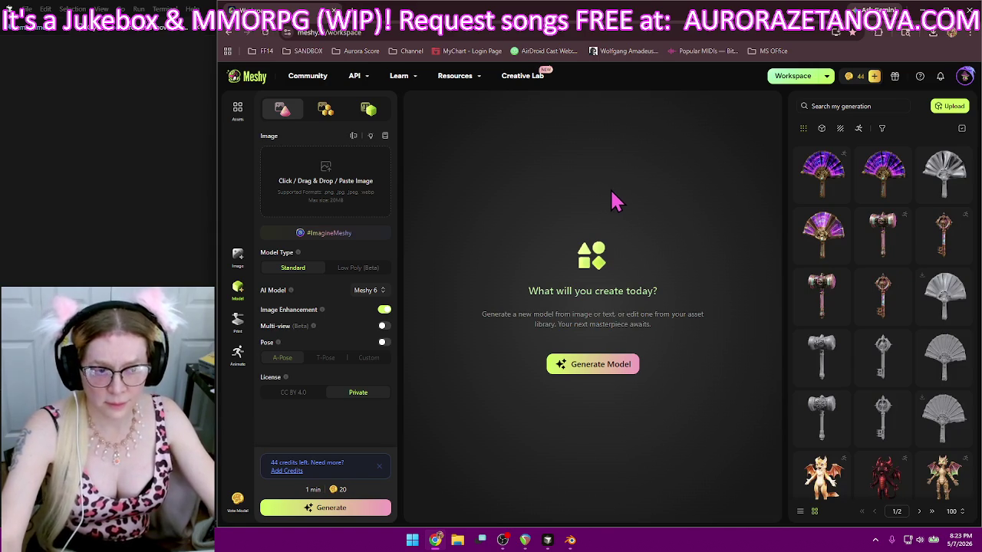
- Scroll the 'My generation' gallery and load two purple tower models into the viewer
{"action": "scroll", "coordinate": [887, 230], "scroll_direction": "down", "scroll_amount": 5}
{"action": "scroll", "coordinate": [913, 238], "scroll_direction": "down", "scroll_amount": 3}
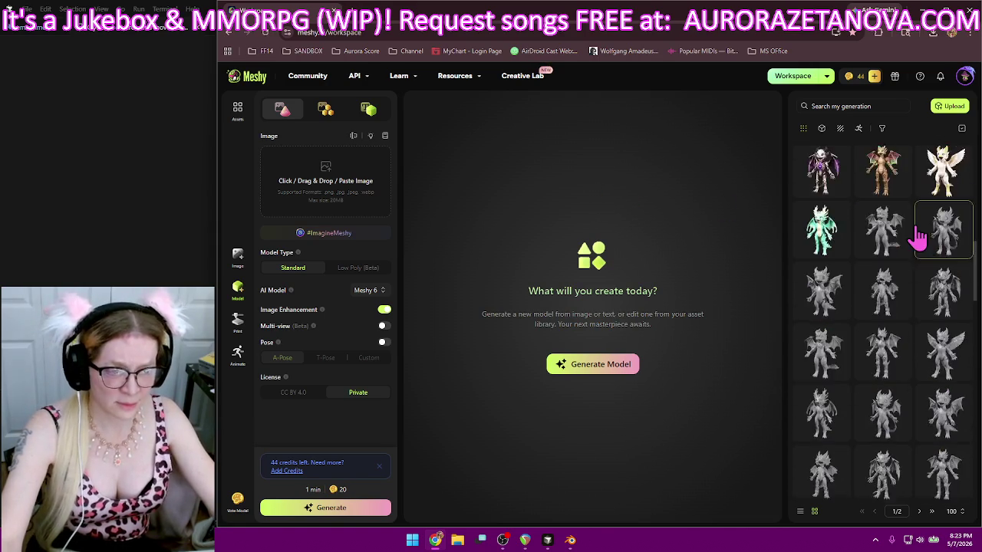
{"action": "scroll", "coordinate": [919, 239], "scroll_direction": "down", "scroll_amount": 2}
{"action": "scroll", "coordinate": [918, 234], "scroll_direction": "down", "scroll_amount": 2}
{"action": "scroll", "coordinate": [920, 230], "scroll_direction": "down", "scroll_amount": 2}
{"action": "scroll", "coordinate": [920, 224], "scroll_direction": "down", "scroll_amount": 2}
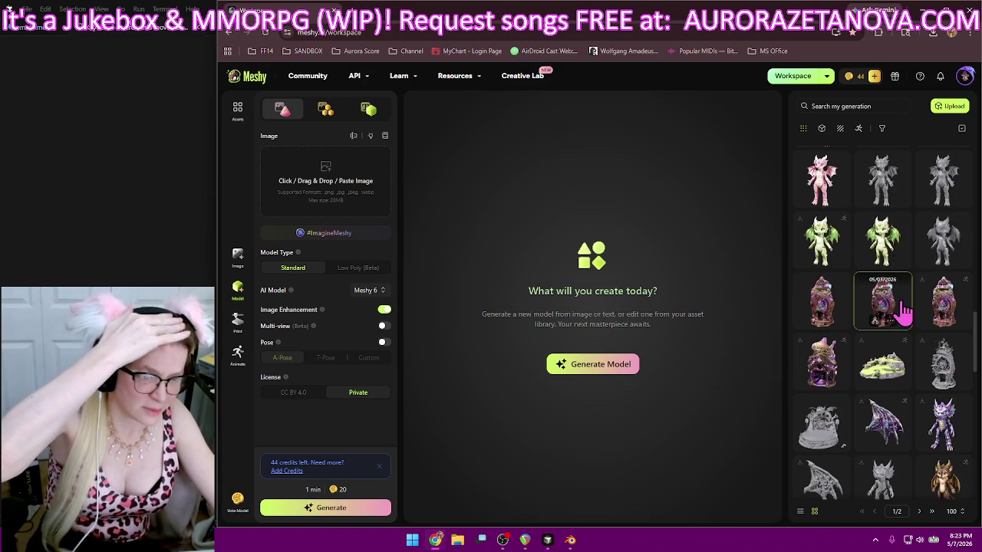
{"action": "left_click", "coordinate": [905, 312]}
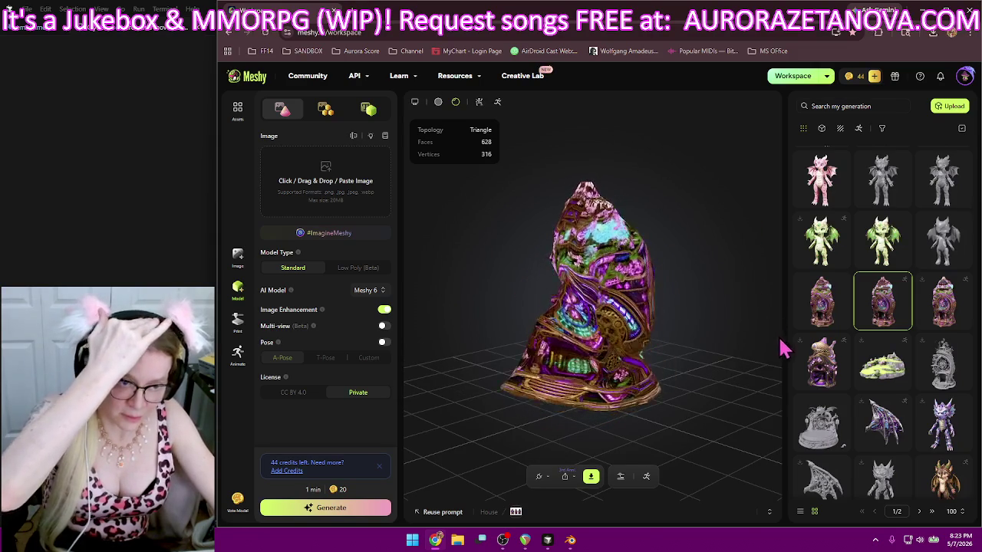
{"action": "left_click", "coordinate": [826, 366]}
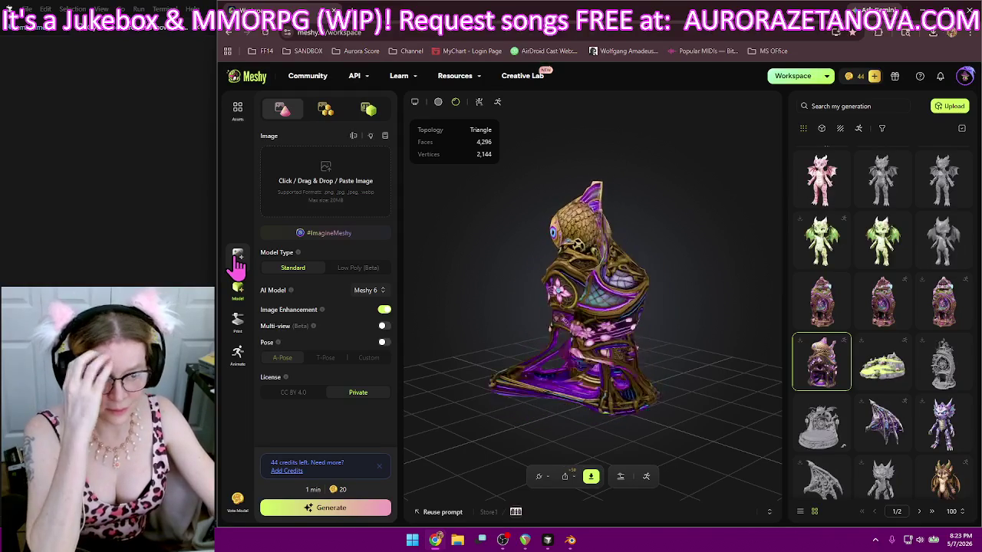
- Look further through the generation history, then bring Blender to the front
{"action": "scroll", "coordinate": [877, 322], "scroll_direction": "down", "scroll_amount": 3}
{"action": "scroll", "coordinate": [897, 335], "scroll_direction": "down", "scroll_amount": 5}
{"action": "scroll", "coordinate": [897, 335], "scroll_direction": "up", "scroll_amount": 3}
{"action": "scroll", "coordinate": [898, 341], "scroll_direction": "up", "scroll_amount": 3}
{"action": "scroll", "coordinate": [899, 345], "scroll_direction": "up", "scroll_amount": 3}
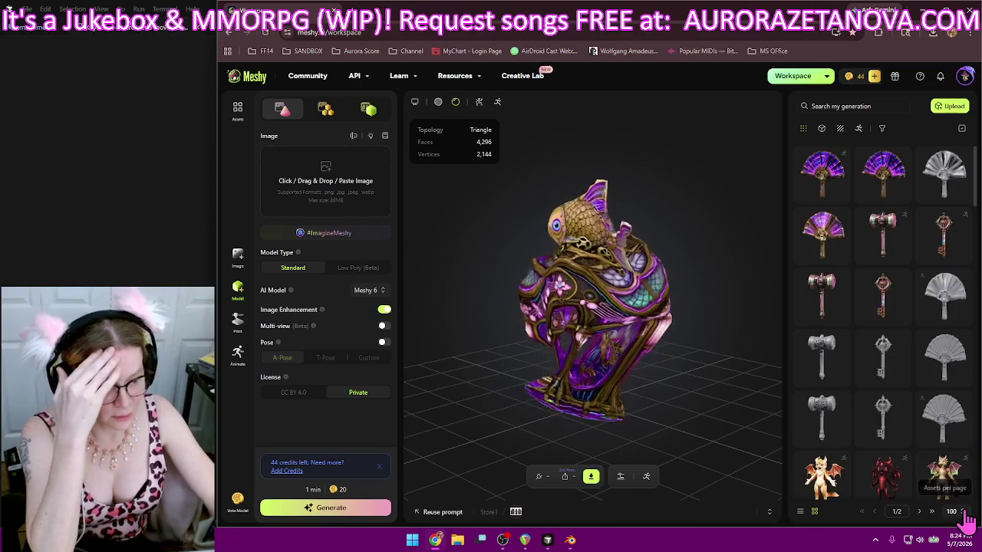
{"action": "scroll", "coordinate": [956, 451], "scroll_direction": "down", "scroll_amount": 5}
{"action": "scroll", "coordinate": [952, 453], "scroll_direction": "down", "scroll_amount": 5}
{"action": "scroll", "coordinate": [955, 450], "scroll_direction": "down", "scroll_amount": 5}
{"action": "scroll", "coordinate": [953, 444], "scroll_direction": "down", "scroll_amount": 5}
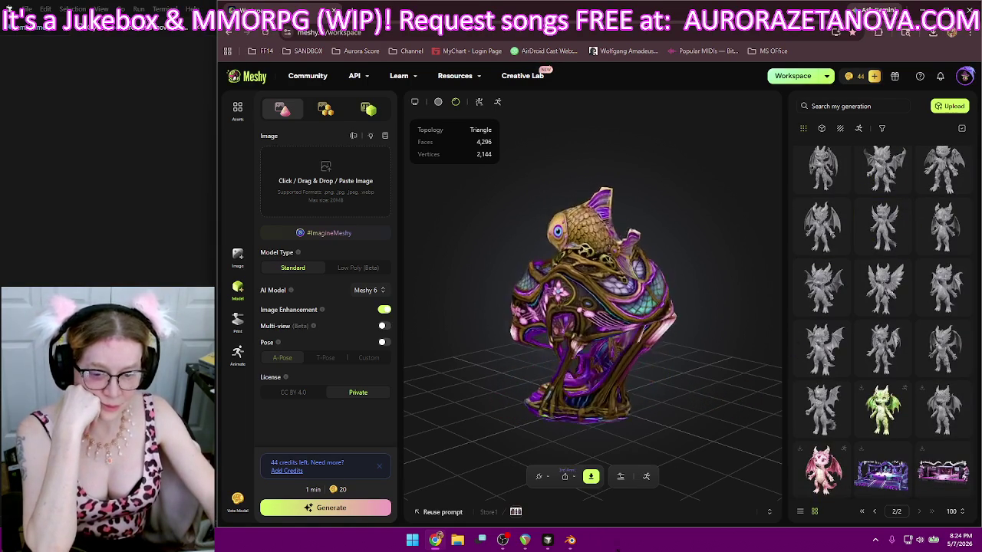
{"action": "left_click", "coordinate": [570, 540]}
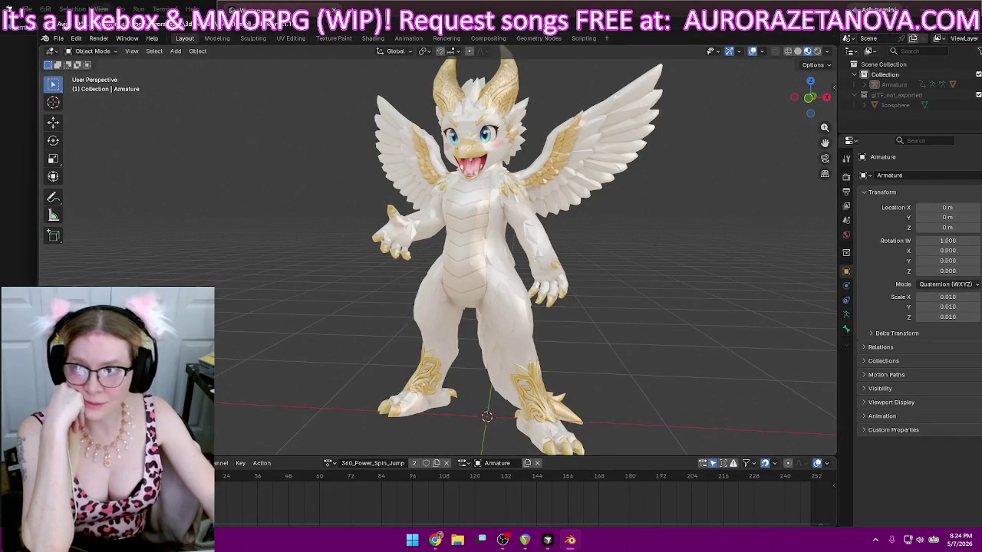
- Start a new General scene and delete its light and camera, leaving only the cube
{"action": "left_click", "coordinate": [57, 39]}
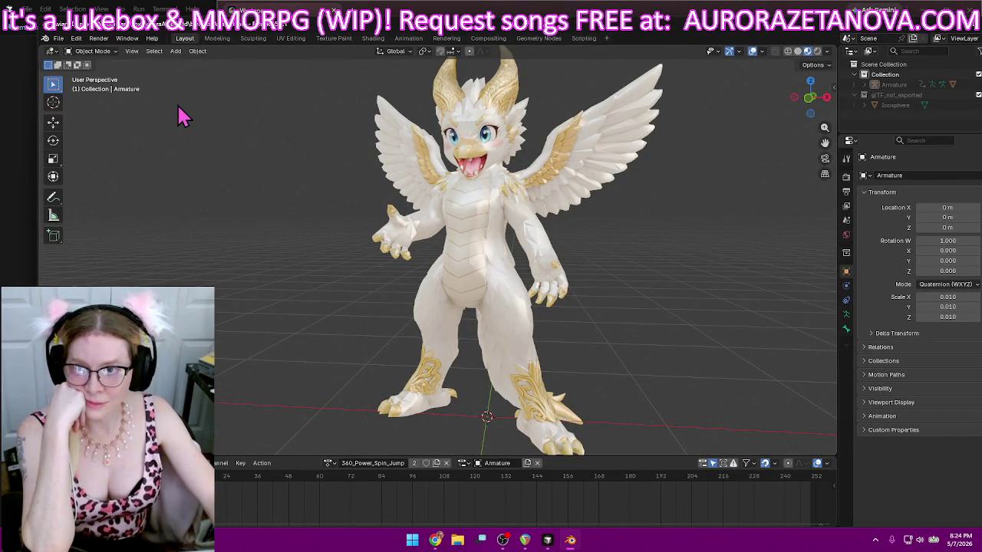
{"action": "left_click", "coordinate": [57, 39]}
{"action": "mouse_move", "coordinate": [73, 50]}
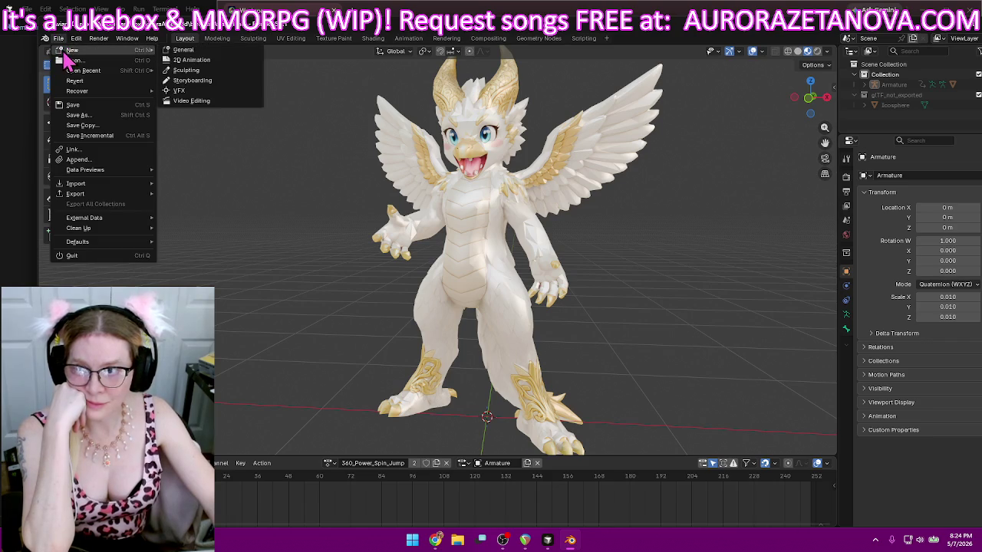
{"action": "left_click", "coordinate": [183, 50]}
{"action": "mouse_move", "coordinate": [138, 376]}
{"action": "left_mouse_down"}
{"action": "mouse_move", "coordinate": [479, 276]}
{"action": "mouse_move", "coordinate": [583, 99]}
{"action": "left_mouse_up"}
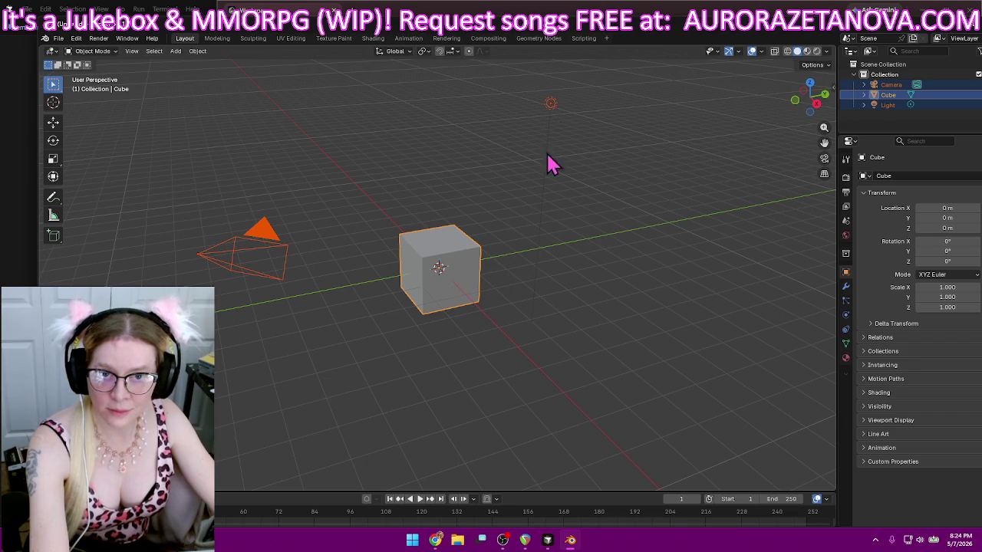
{"action": "left_click", "coordinate": [620, 169]}
{"action": "left_click_drag", "start_coordinate": [602, 75], "coordinate": [483, 137]}
{"action": "key", "text": "Delete"}
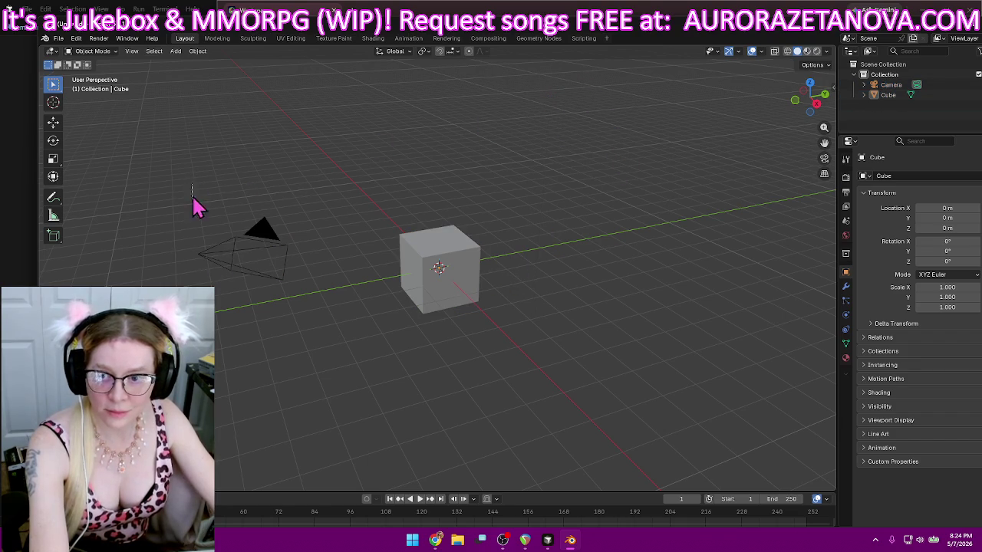
{"action": "left_click_drag", "start_coordinate": [192, 184], "coordinate": [286, 313]}
{"action": "key", "text": "Delete"}
{"action": "left_click", "coordinate": [476, 253]}
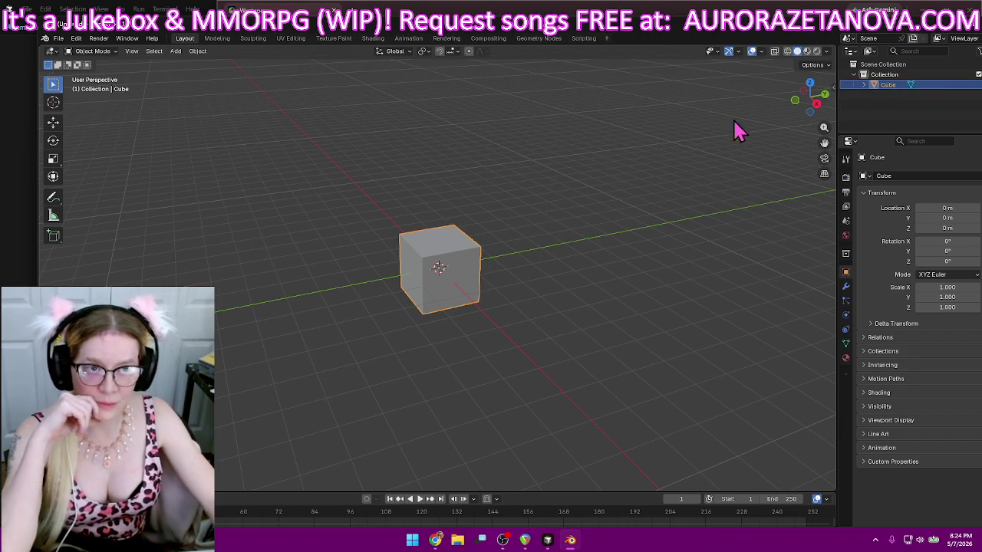
- Show the cube in wireframe from the Right ortho view and enter Edit Mode
{"action": "left_click", "coordinate": [787, 52]}
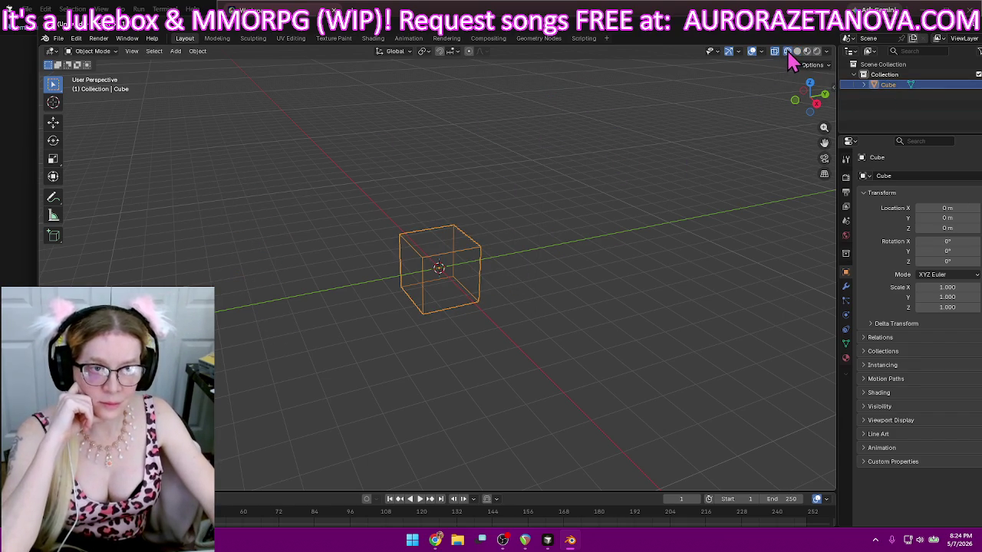
{"action": "left_click", "coordinate": [818, 103]}
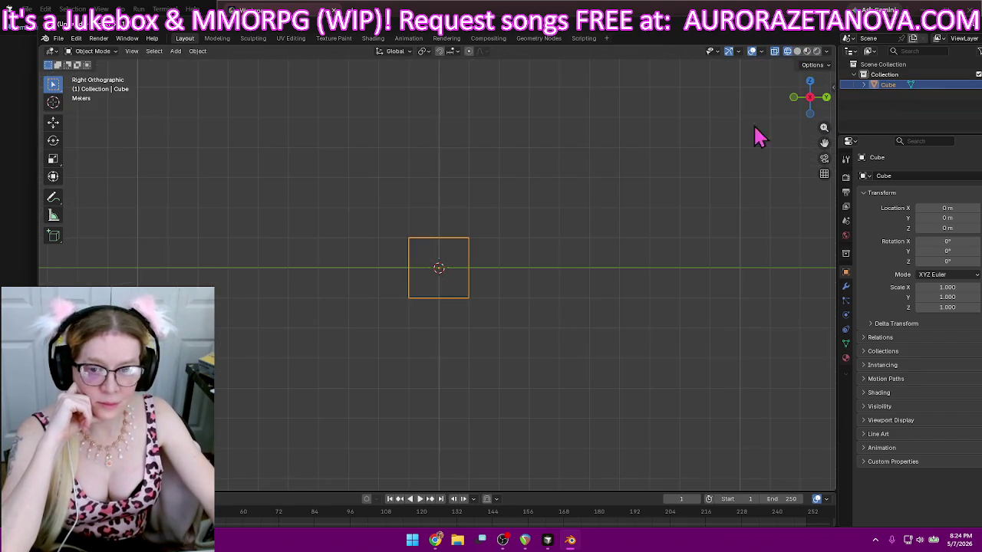
{"action": "left_click", "coordinate": [96, 51]}
{"action": "left_click", "coordinate": [100, 75]}
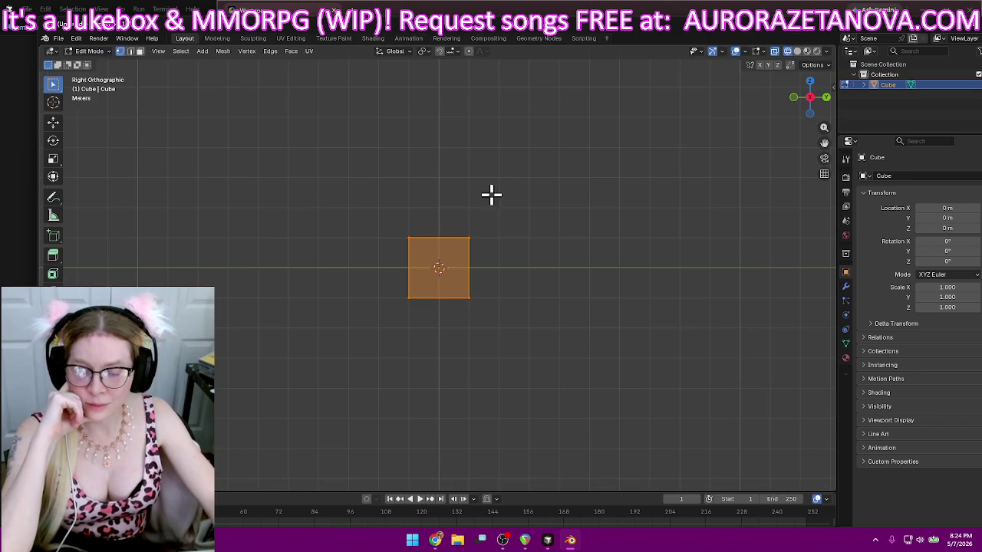
{"action": "middle_click_drag", "start_coordinate": [514, 191], "coordinate": [515, 252], "text": "shift"}
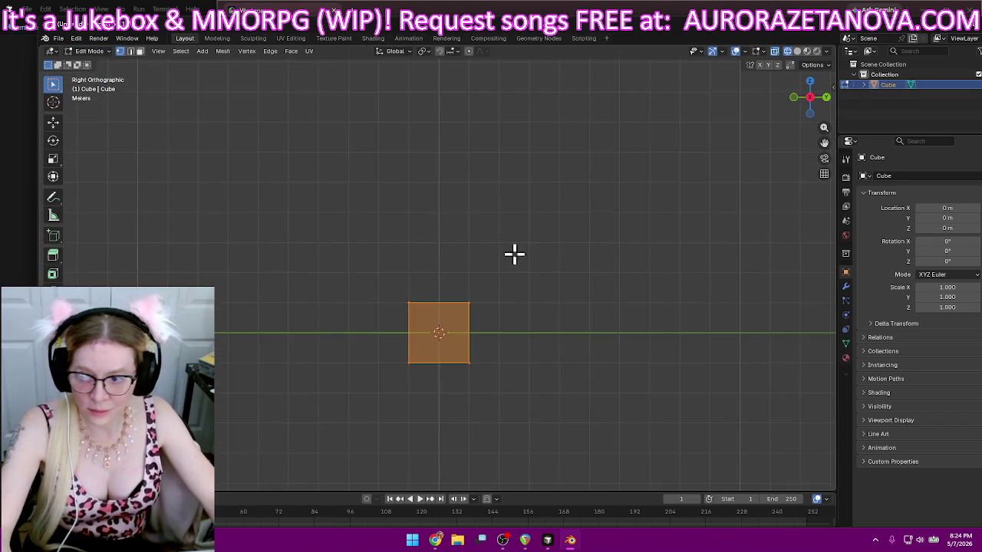
{"action": "scroll", "coordinate": [493, 270], "scroll_direction": "up", "scroll_amount": 2}
- Box-select the cube's top vertices and raise them on Z into a tall shaft, then return to Meshy
{"action": "left_click_drag", "start_coordinate": [372, 307], "coordinate": [546, 335]}
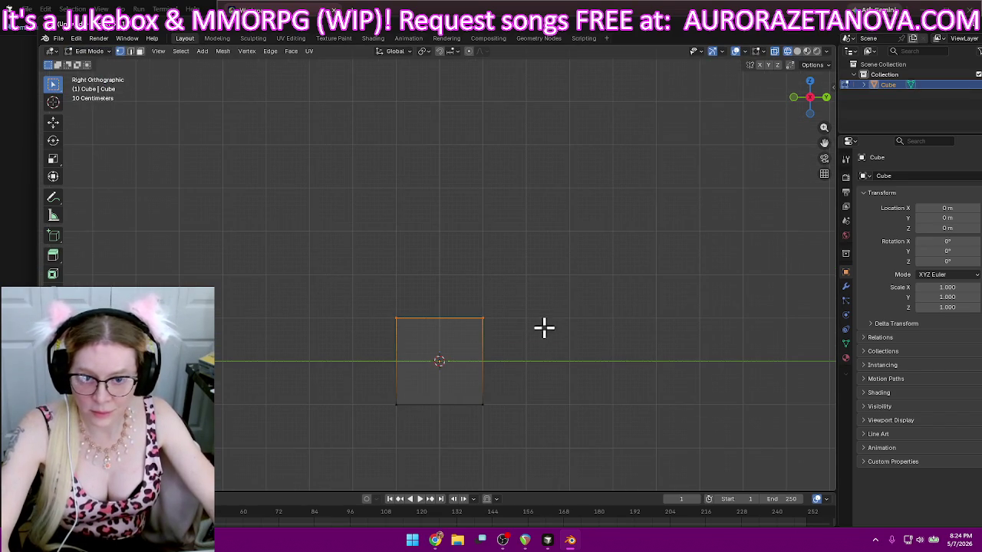
{"action": "left_click", "coordinate": [54, 124]}
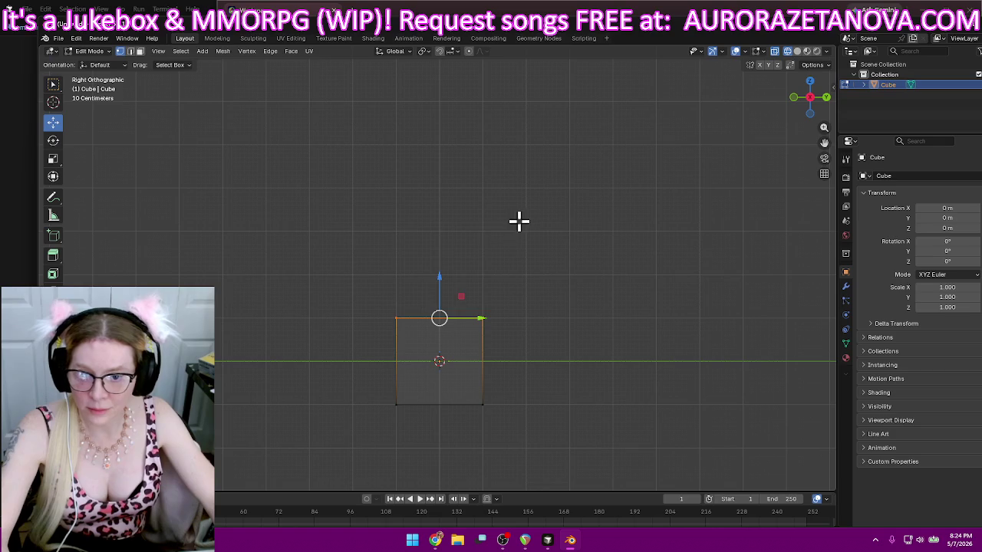
{"action": "left_click_drag", "start_coordinate": [438, 274], "coordinate": [448, 62]}
{"action": "scroll", "coordinate": [565, 164], "scroll_direction": "down", "scroll_amount": 3}
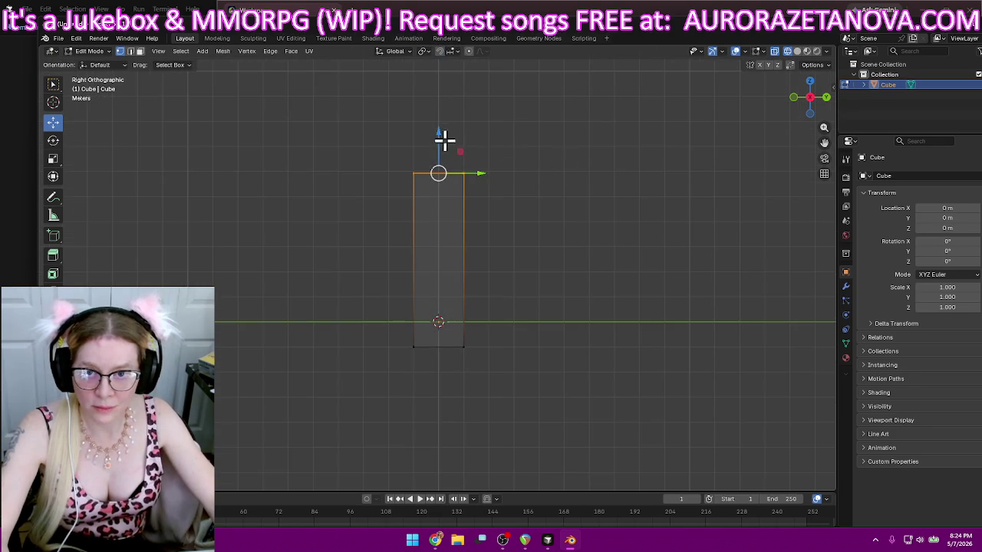
{"action": "left_click_drag", "start_coordinate": [436, 136], "coordinate": [437, 56]}
{"action": "middle_click_drag", "start_coordinate": [535, 128], "coordinate": [526, 282], "text": "shift"}
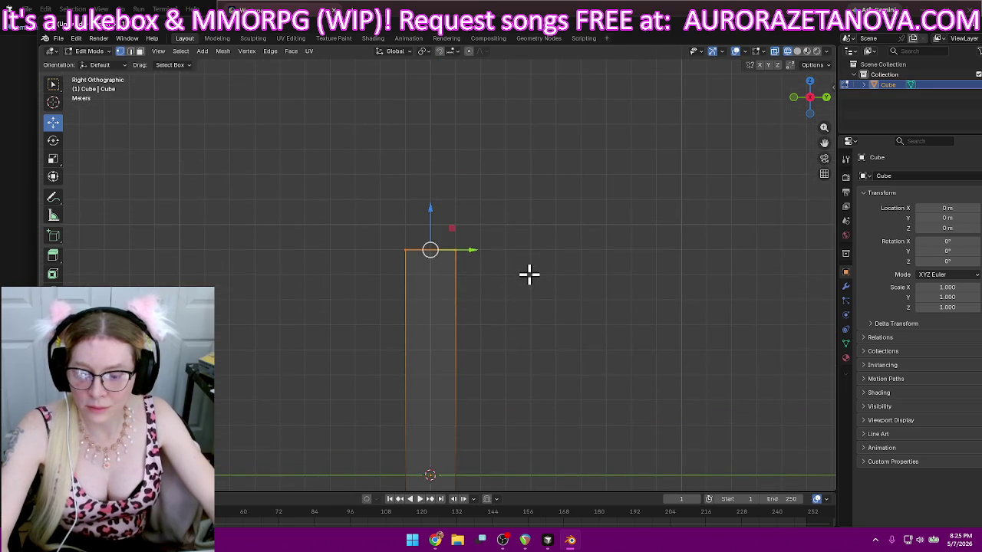
{"action": "middle_click_drag", "start_coordinate": [535, 340], "coordinate": [535, 281], "text": "shift"}
{"action": "left_click", "coordinate": [537, 280]}
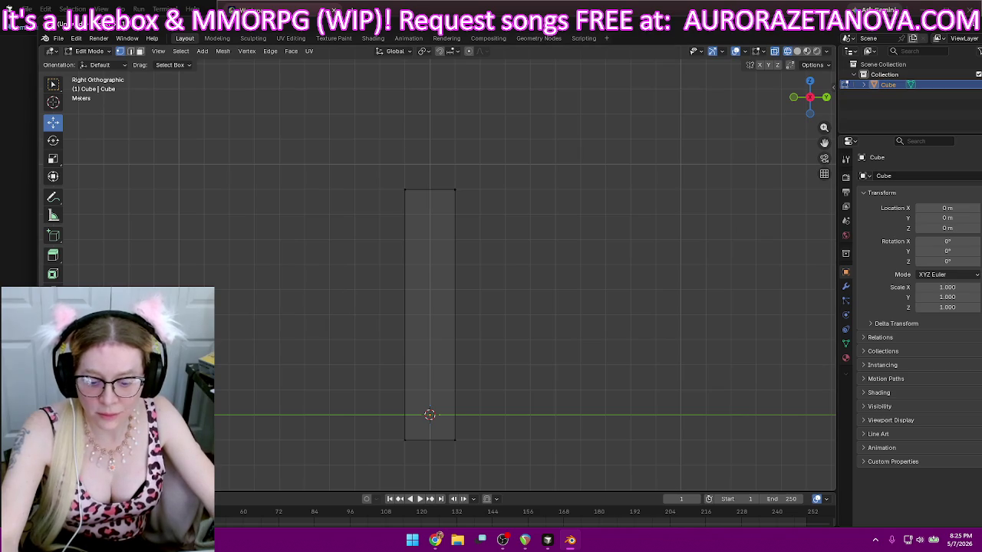
{"action": "key", "text": "alt+Tab"}
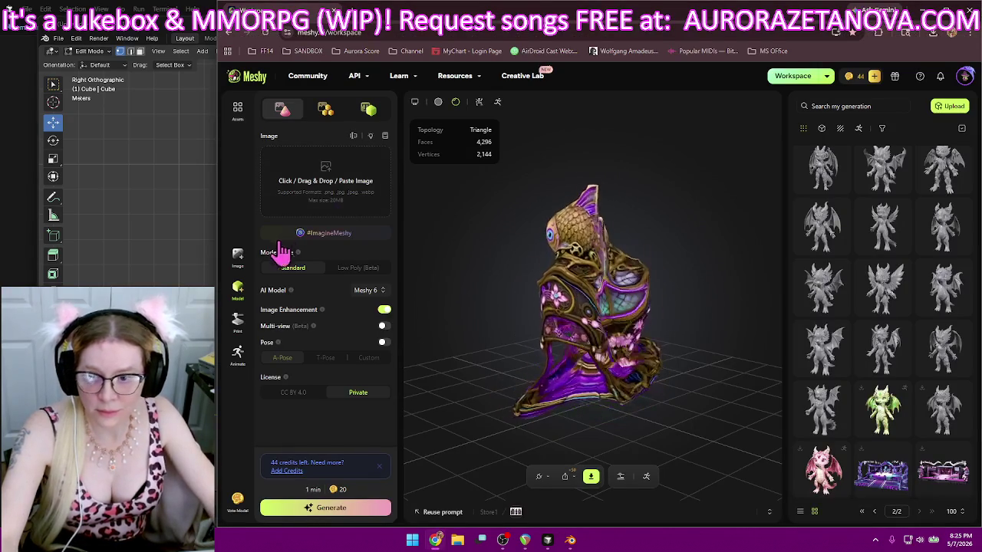
- Scroll through Meshy's image generation history to find the tall tower concept
{"action": "left_click", "coordinate": [237, 258]}
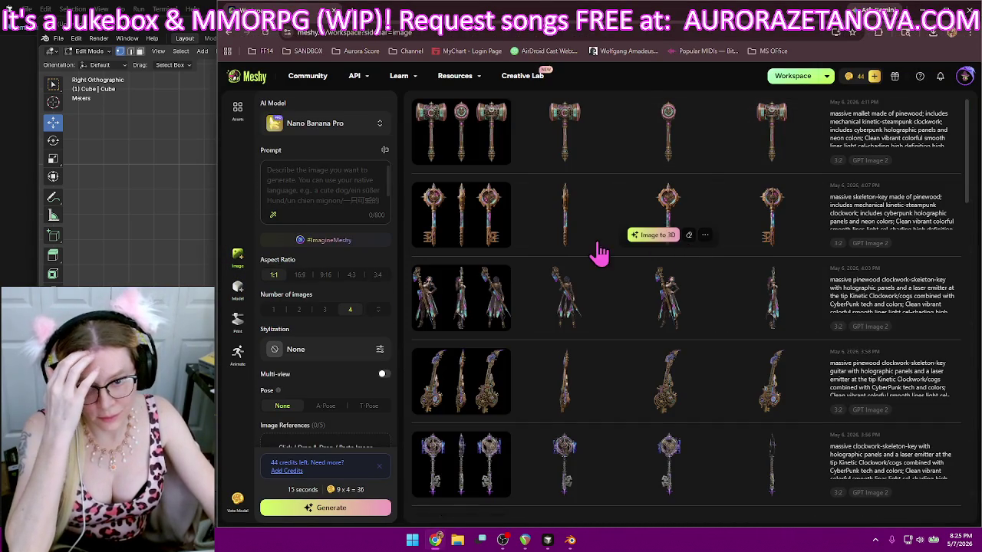
{"action": "scroll", "coordinate": [603, 249], "scroll_direction": "down", "scroll_amount": 5}
{"action": "scroll", "coordinate": [602, 253], "scroll_direction": "down", "scroll_amount": 3}
{"action": "scroll", "coordinate": [603, 253], "scroll_direction": "down", "scroll_amount": 3}
{"action": "scroll", "coordinate": [603, 253], "scroll_direction": "down", "scroll_amount": 3}
{"action": "scroll", "coordinate": [605, 261], "scroll_direction": "down", "scroll_amount": 3}
{"action": "scroll", "coordinate": [604, 259], "scroll_direction": "down", "scroll_amount": 2}
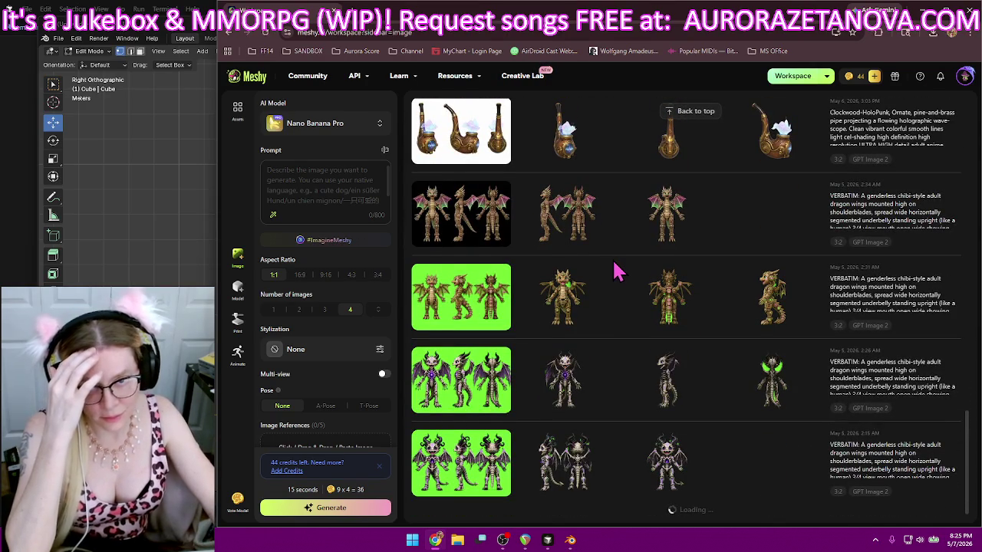
{"action": "scroll", "coordinate": [625, 268], "scroll_direction": "down", "scroll_amount": 4}
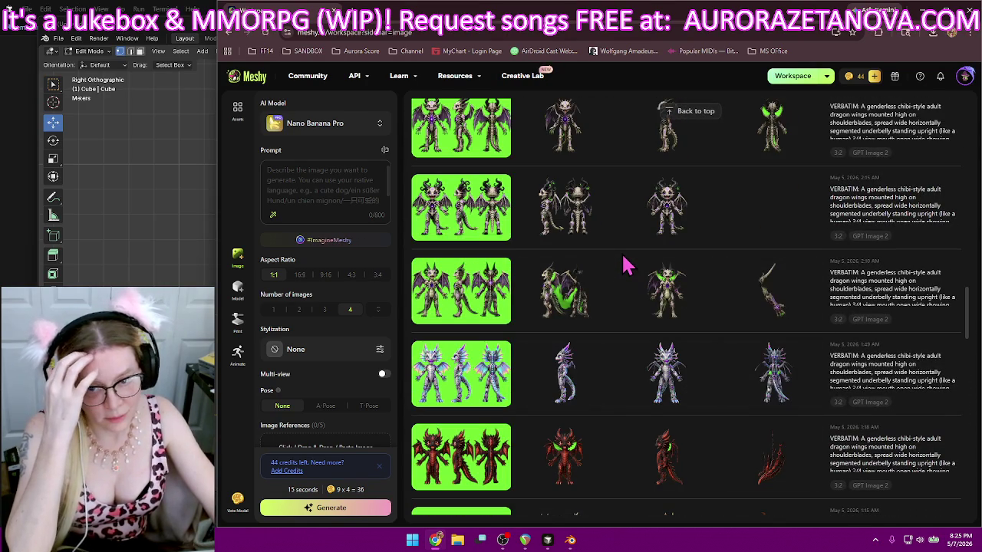
{"action": "scroll", "coordinate": [625, 265], "scroll_direction": "down", "scroll_amount": 5}
{"action": "scroll", "coordinate": [629, 263], "scroll_direction": "down", "scroll_amount": 5}
{"action": "scroll", "coordinate": [635, 259], "scroll_direction": "down", "scroll_amount": 5}
{"action": "scroll", "coordinate": [642, 256], "scroll_direction": "down", "scroll_amount": 5}
{"action": "scroll", "coordinate": [640, 265], "scroll_direction": "down", "scroll_amount": 3}
{"action": "scroll", "coordinate": [647, 265], "scroll_direction": "down", "scroll_amount": 1}
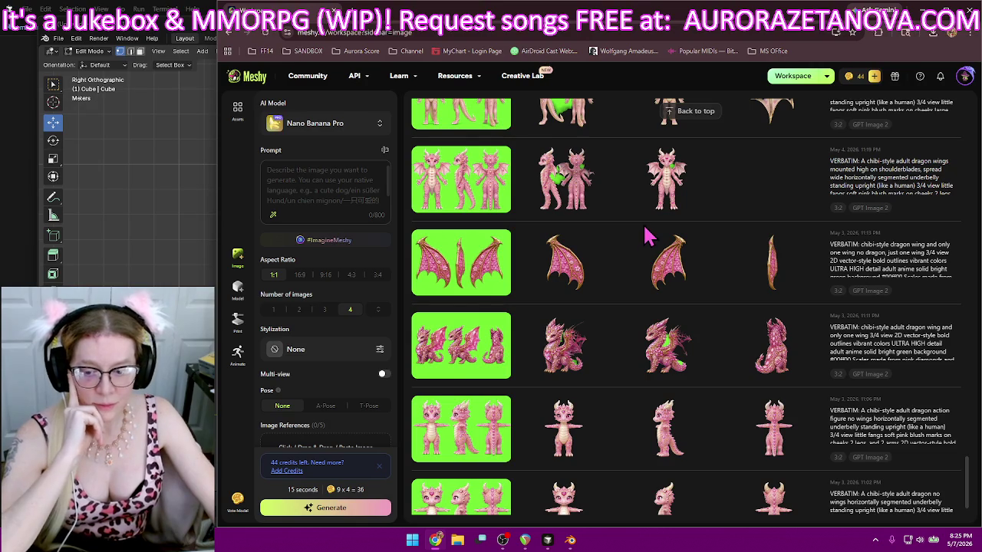
{"action": "scroll", "coordinate": [623, 210], "scroll_direction": "down", "scroll_amount": 3}
{"action": "scroll", "coordinate": [625, 219], "scroll_direction": "down", "scroll_amount": 3}
{"action": "scroll", "coordinate": [638, 226], "scroll_direction": "down", "scroll_amount": 3}
{"action": "scroll", "coordinate": [632, 233], "scroll_direction": "down", "scroll_amount": 3}
{"action": "scroll", "coordinate": [633, 234], "scroll_direction": "down", "scroll_amount": 3}
{"action": "scroll", "coordinate": [635, 230], "scroll_direction": "down", "scroll_amount": 3}
{"action": "scroll", "coordinate": [629, 232], "scroll_direction": "down", "scroll_amount": 3}
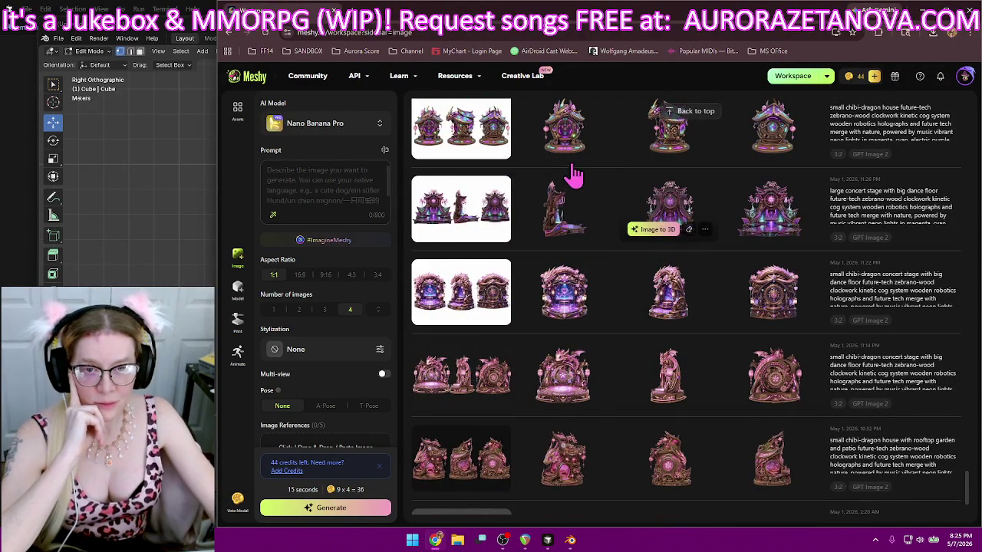
{"action": "scroll", "coordinate": [606, 184], "scroll_direction": "down", "scroll_amount": 1}
{"action": "scroll", "coordinate": [606, 203], "scroll_direction": "down", "scroll_amount": 3}
{"action": "scroll", "coordinate": [607, 202], "scroll_direction": "down", "scroll_amount": 1}
{"action": "scroll", "coordinate": [609, 206], "scroll_direction": "down", "scroll_amount": 1}
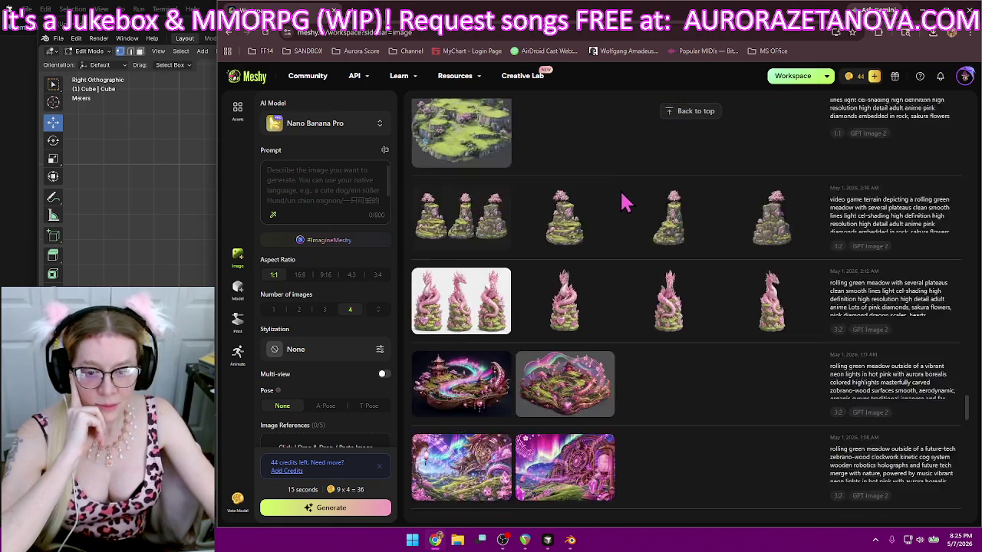
{"action": "scroll", "coordinate": [624, 204], "scroll_direction": "down", "scroll_amount": 2}
{"action": "scroll", "coordinate": [639, 201], "scroll_direction": "down", "scroll_amount": 2}
{"action": "scroll", "coordinate": [640, 201], "scroll_direction": "down", "scroll_amount": 2}
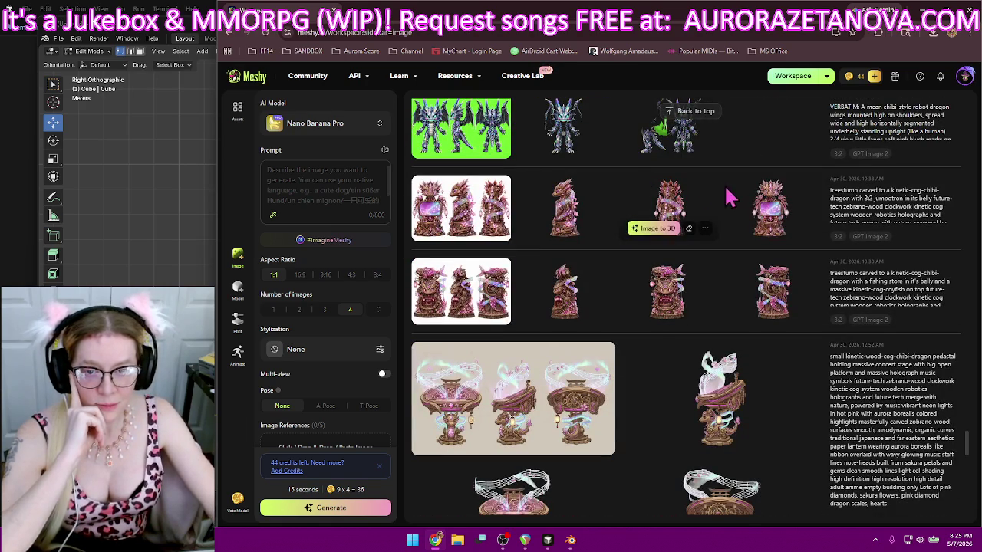
{"action": "scroll", "coordinate": [713, 265], "scroll_direction": "down", "scroll_amount": 2}
{"action": "scroll", "coordinate": [690, 270], "scroll_direction": "down", "scroll_amount": 2}
{"action": "scroll", "coordinate": [652, 252], "scroll_direction": "down", "scroll_amount": 4}
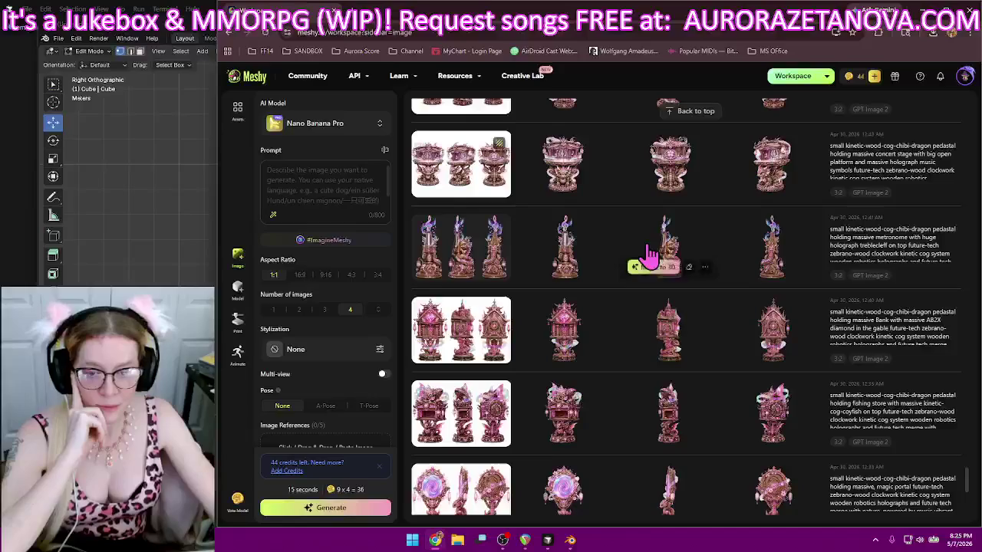
{"action": "mouse_move", "coordinate": [564, 247]}
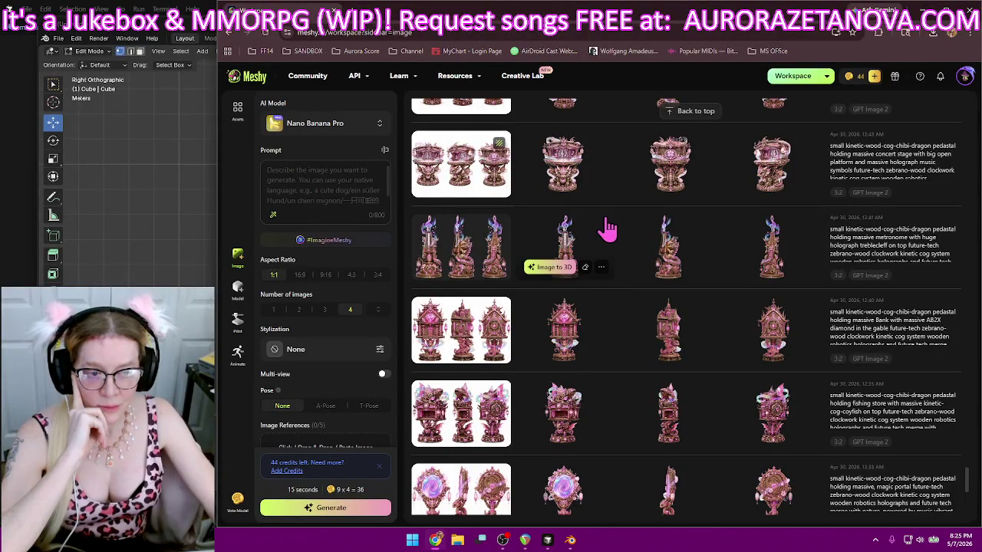
{"action": "scroll", "coordinate": [607, 228], "scroll_direction": "down", "scroll_amount": 3}
{"action": "scroll", "coordinate": [609, 226], "scroll_direction": "down", "scroll_amount": 3}
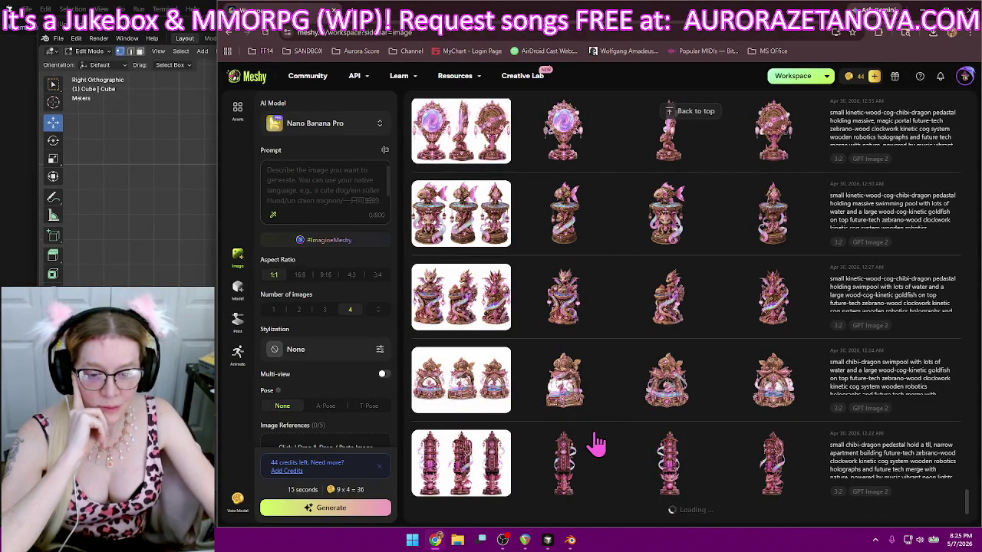
{"action": "scroll", "coordinate": [636, 280], "scroll_direction": "down", "scroll_amount": 2}
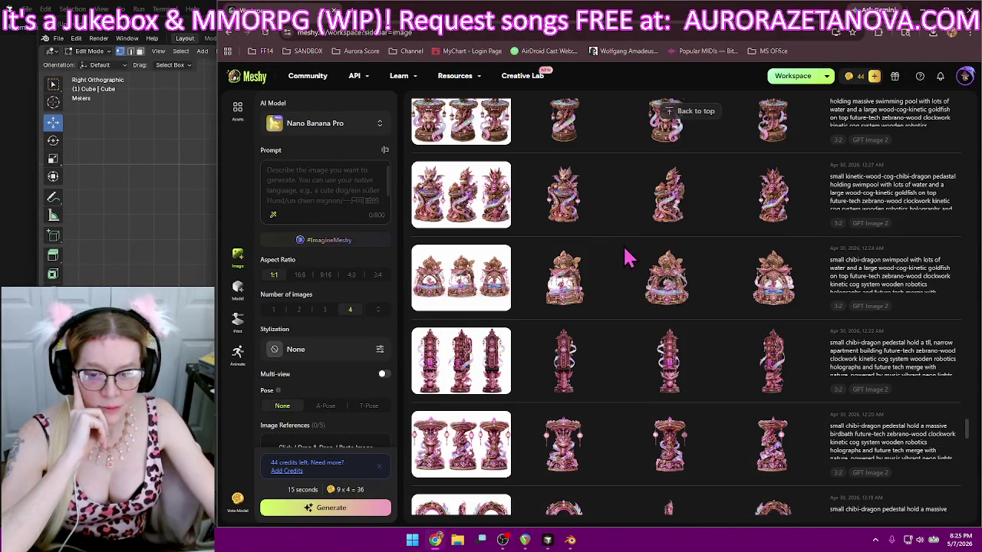
{"action": "scroll", "coordinate": [630, 268], "scroll_direction": "down", "scroll_amount": 2}
{"action": "scroll", "coordinate": [624, 260], "scroll_direction": "down", "scroll_amount": 2}
{"action": "scroll", "coordinate": [621, 259], "scroll_direction": "down", "scroll_amount": 1}
{"action": "scroll", "coordinate": [621, 258], "scroll_direction": "down", "scroll_amount": 1}
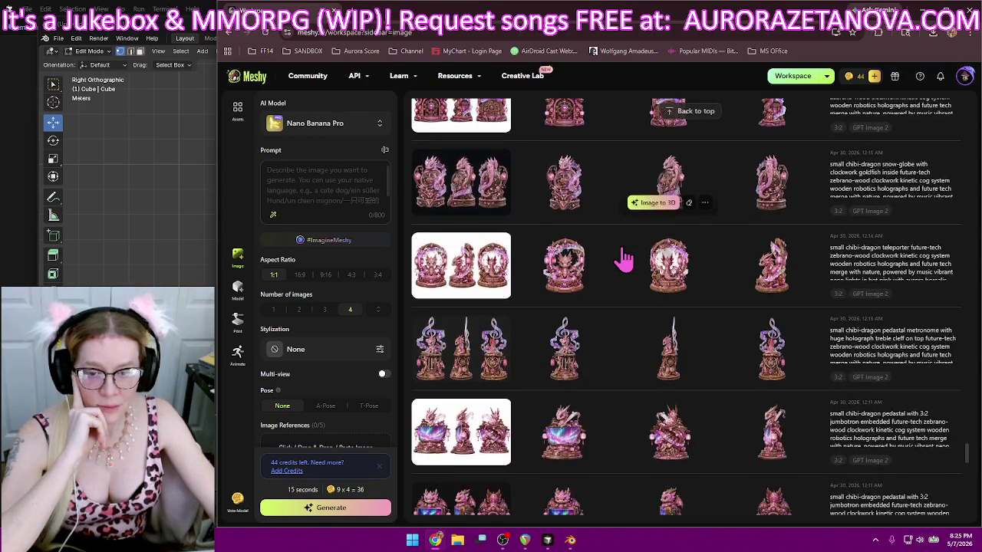
{"action": "scroll", "coordinate": [622, 259], "scroll_direction": "down", "scroll_amount": 2}
{"action": "scroll", "coordinate": [621, 257], "scroll_direction": "down", "scroll_amount": 1}
{"action": "scroll", "coordinate": [622, 257], "scroll_direction": "down", "scroll_amount": 2}
{"action": "scroll", "coordinate": [622, 256], "scroll_direction": "down", "scroll_amount": 1}
{"action": "scroll", "coordinate": [622, 256], "scroll_direction": "down", "scroll_amount": 1}
{"action": "scroll", "coordinate": [622, 256], "scroll_direction": "down", "scroll_amount": 2}
{"action": "scroll", "coordinate": [622, 256], "scroll_direction": "down", "scroll_amount": 2}
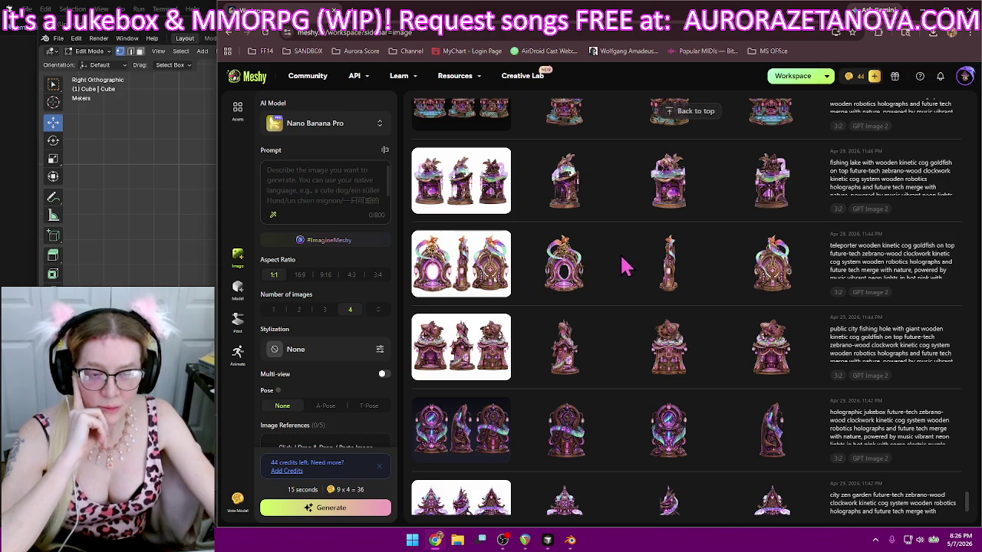
{"action": "scroll", "coordinate": [614, 311], "scroll_direction": "down", "scroll_amount": 1}
{"action": "scroll", "coordinate": [611, 311], "scroll_direction": "down", "scroll_amount": 1}
{"action": "scroll", "coordinate": [611, 310], "scroll_direction": "down", "scroll_amount": 1}
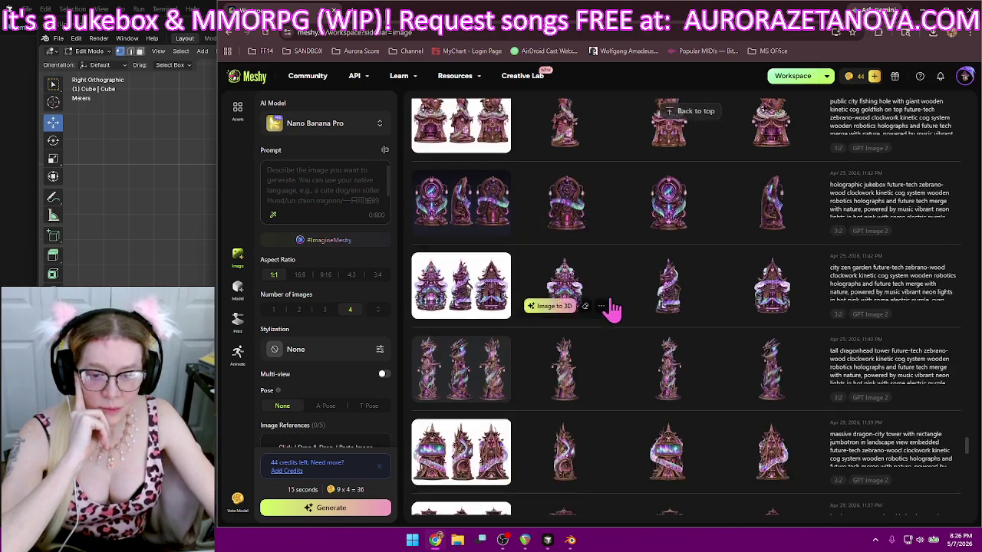
{"action": "scroll", "coordinate": [610, 301], "scroll_direction": "down", "scroll_amount": 1}
{"action": "scroll", "coordinate": [613, 295], "scroll_direction": "down", "scroll_amount": 1}
{"action": "scroll", "coordinate": [613, 296], "scroll_direction": "down", "scroll_amount": 1}
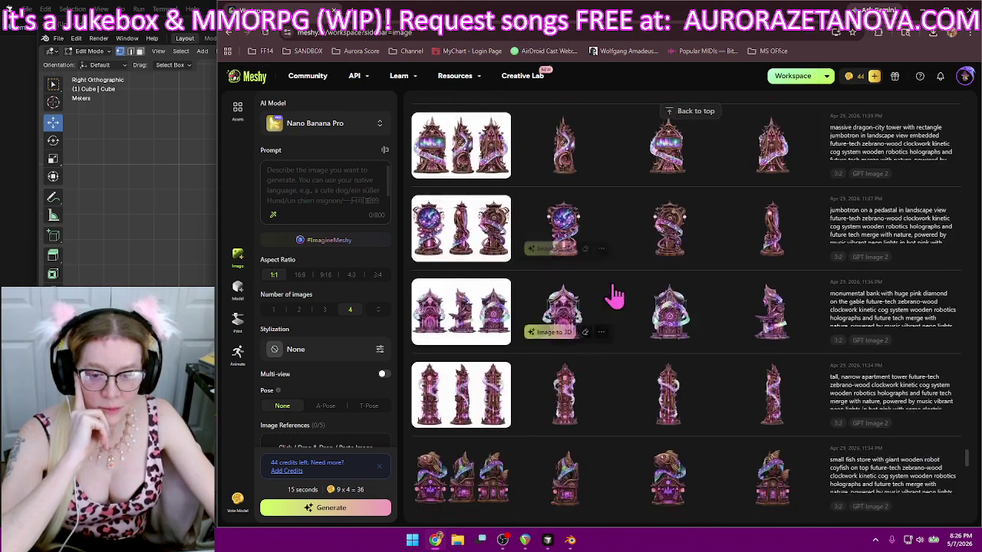
{"action": "scroll", "coordinate": [622, 290], "scroll_direction": "down", "scroll_amount": 1}
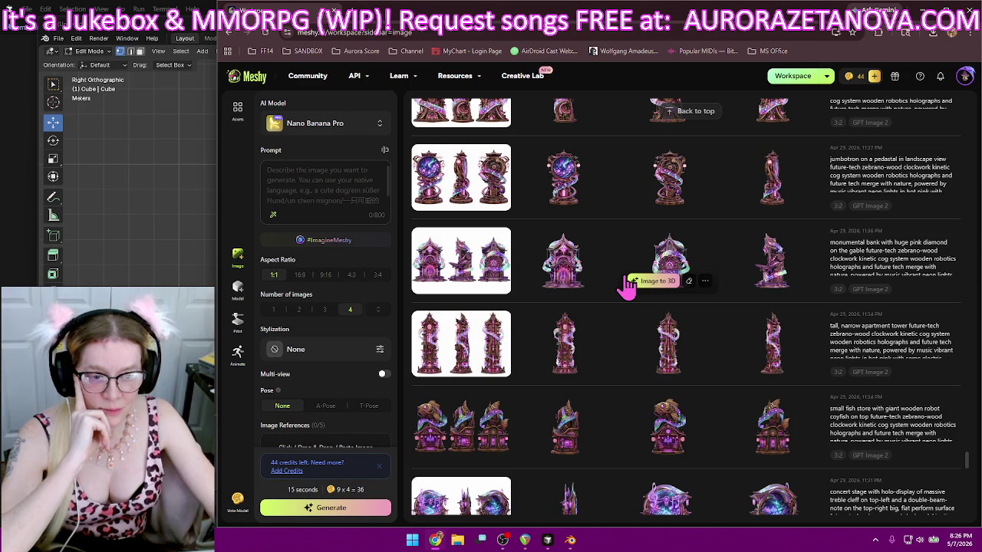
{"action": "scroll", "coordinate": [617, 296], "scroll_direction": "down", "scroll_amount": 1}
{"action": "scroll", "coordinate": [615, 276], "scroll_direction": "down", "scroll_amount": 1}
{"action": "scroll", "coordinate": [617, 245], "scroll_direction": "down", "scroll_amount": 1}
{"action": "mouse_move", "coordinate": [668, 187]}
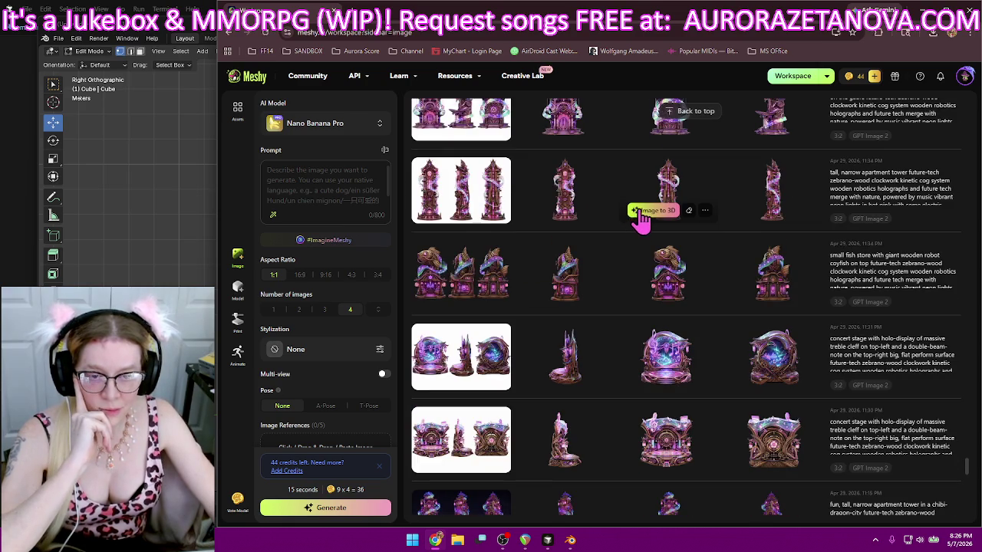
{"action": "scroll", "coordinate": [607, 213], "scroll_direction": "up", "scroll_amount": 1}
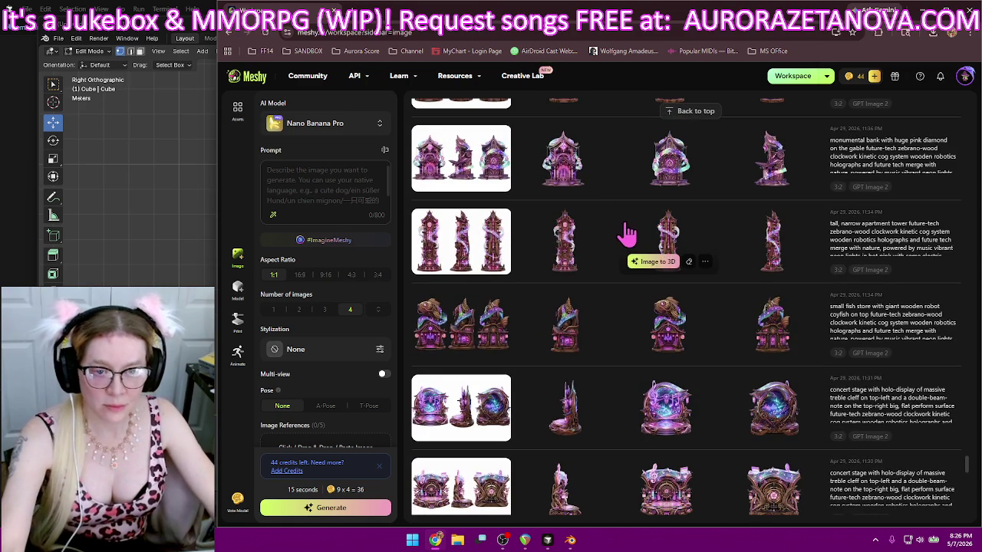
{"action": "mouse_move", "coordinate": [565, 191]}
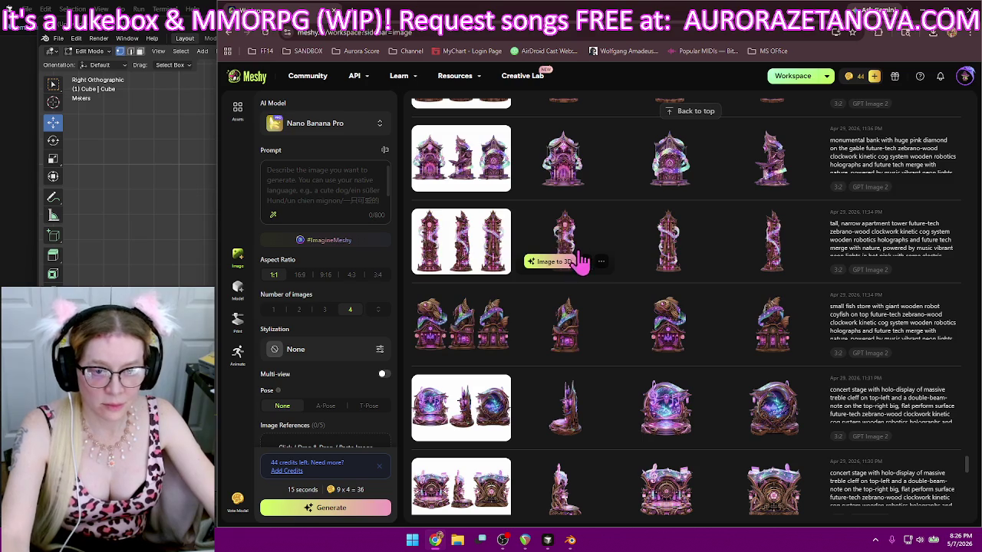
- View the tall tower image enlarged in the lightbox, then return to Blender
{"action": "left_click", "coordinate": [601, 263]}
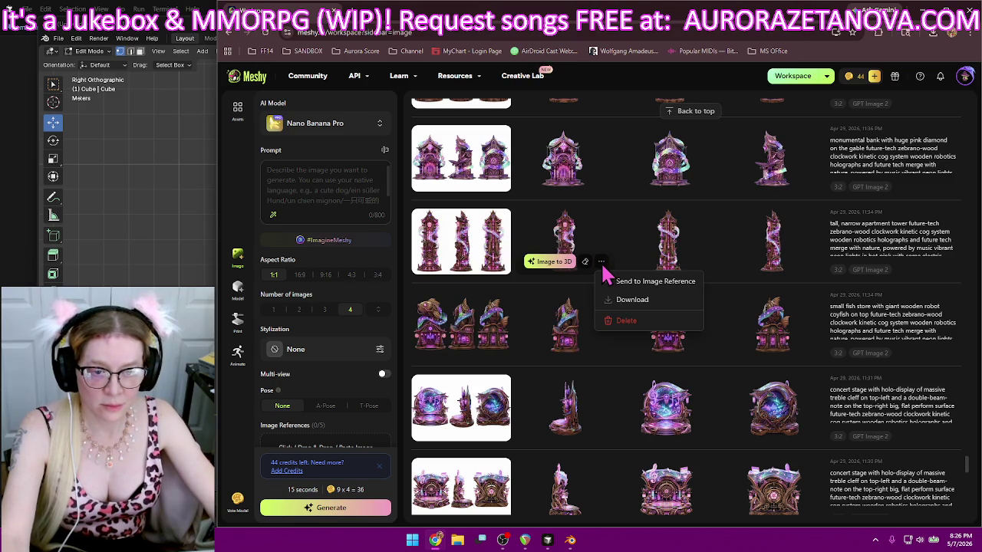
{"action": "left_click", "coordinate": [627, 302]}
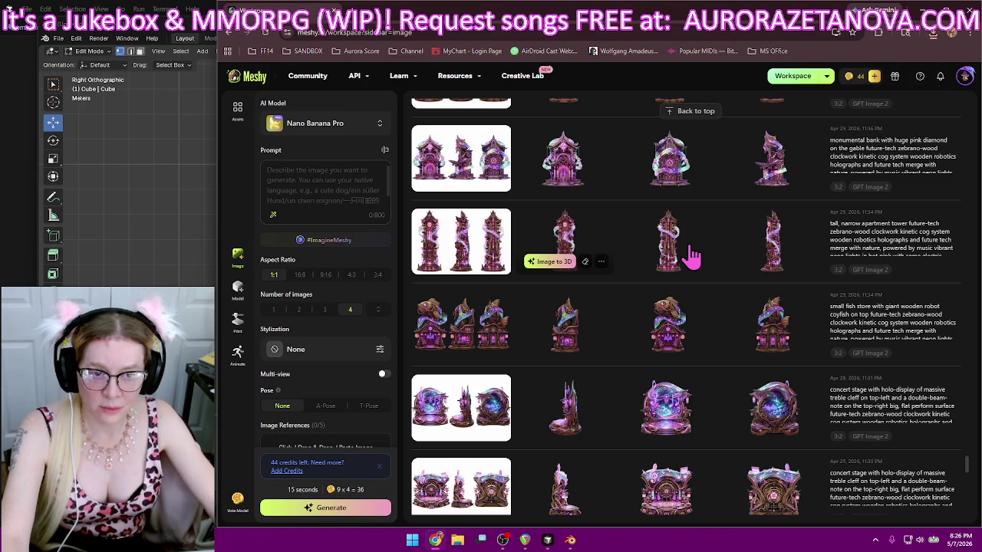
{"action": "left_click", "coordinate": [612, 244]}
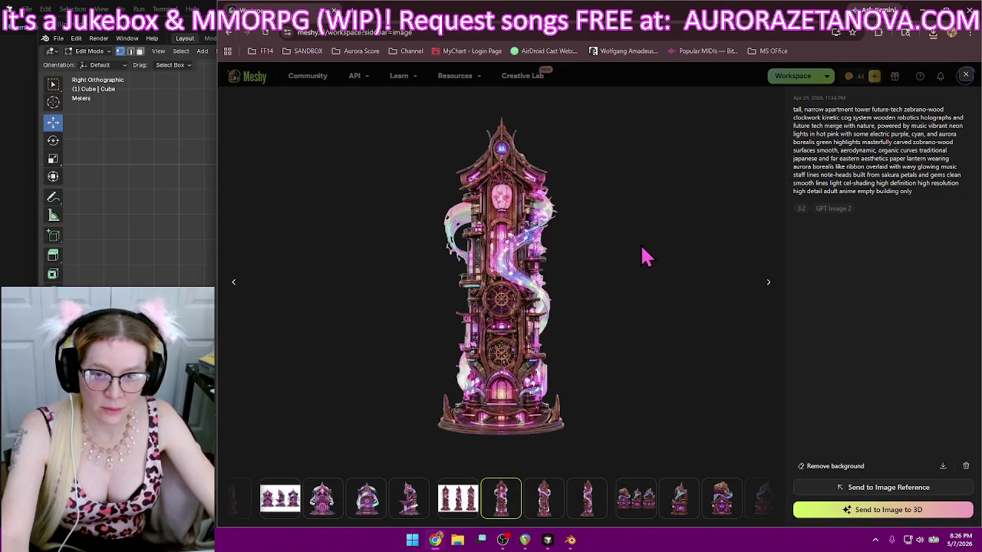
{"action": "left_click", "coordinate": [149, 251]}
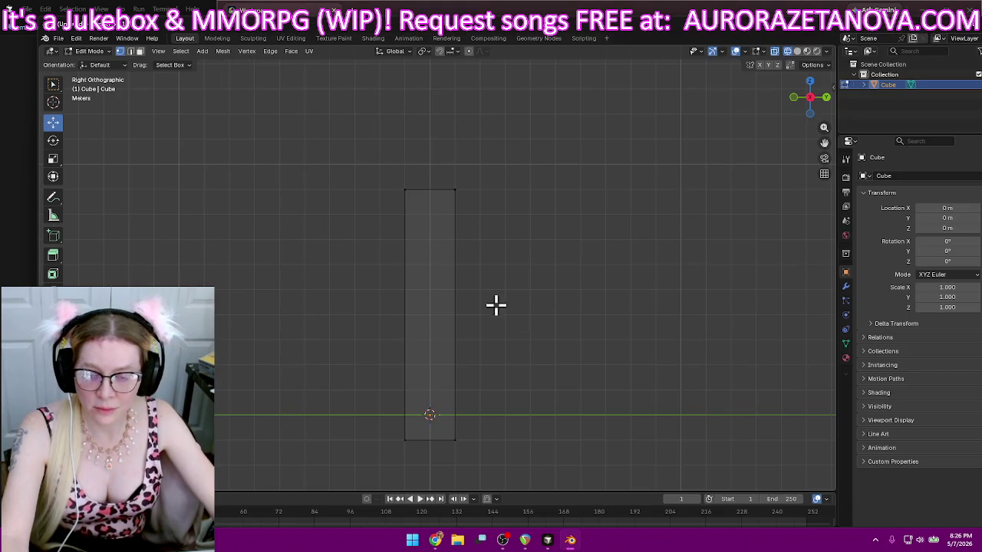
- Shorten the column by lowering its top edge, undoing a trial extrusion and a trial bevel
{"action": "left_click_drag", "start_coordinate": [365, 159], "coordinate": [476, 217]}
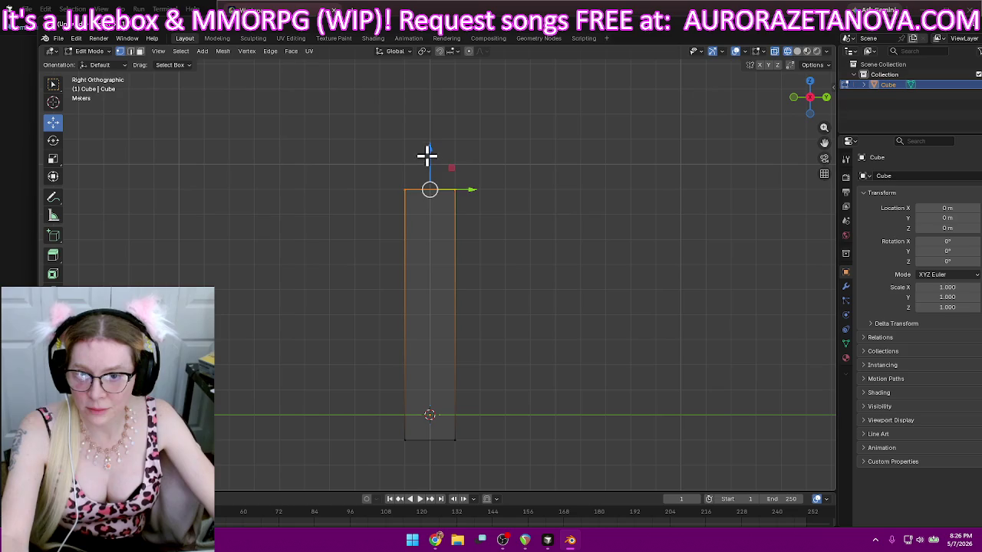
{"action": "left_click_drag", "start_coordinate": [430, 149], "coordinate": [431, 182]}
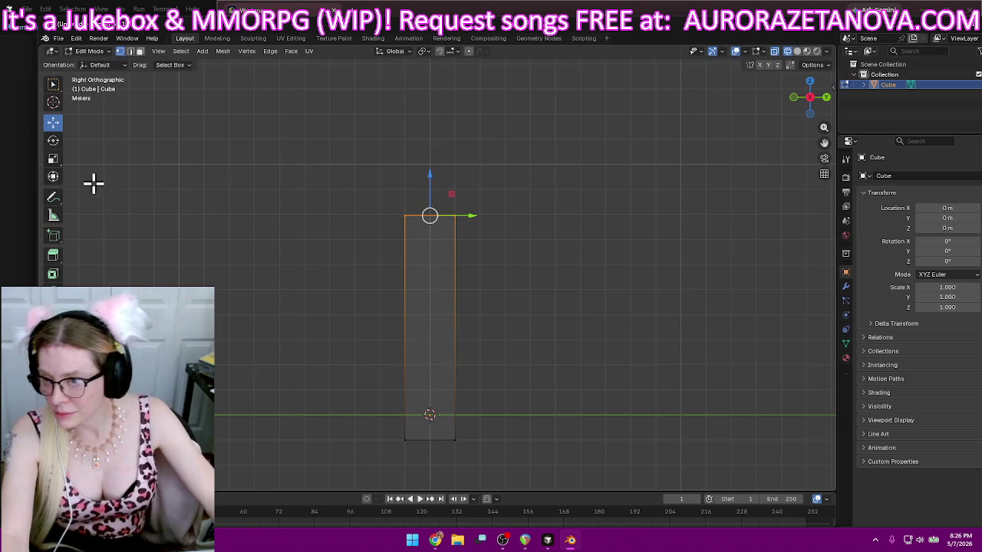
{"action": "left_click", "coordinate": [53, 256]}
{"action": "mouse_move", "coordinate": [431, 177]}
{"action": "left_mouse_down"}
{"action": "mouse_move", "coordinate": [434, 149]}
{"action": "mouse_move", "coordinate": [434, 164]}
{"action": "left_mouse_up"}
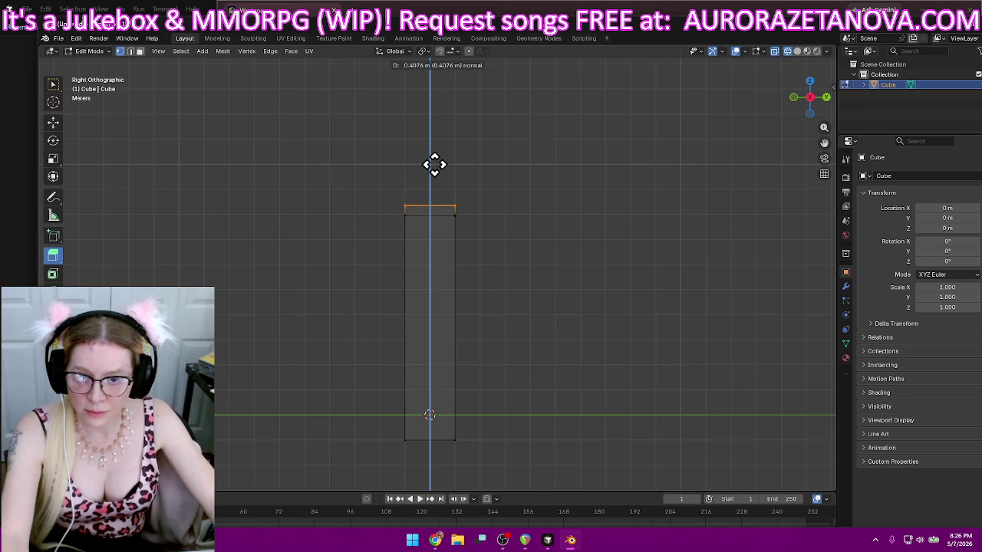
{"action": "left_click_drag", "start_coordinate": [434, 166], "coordinate": [432, 171]}
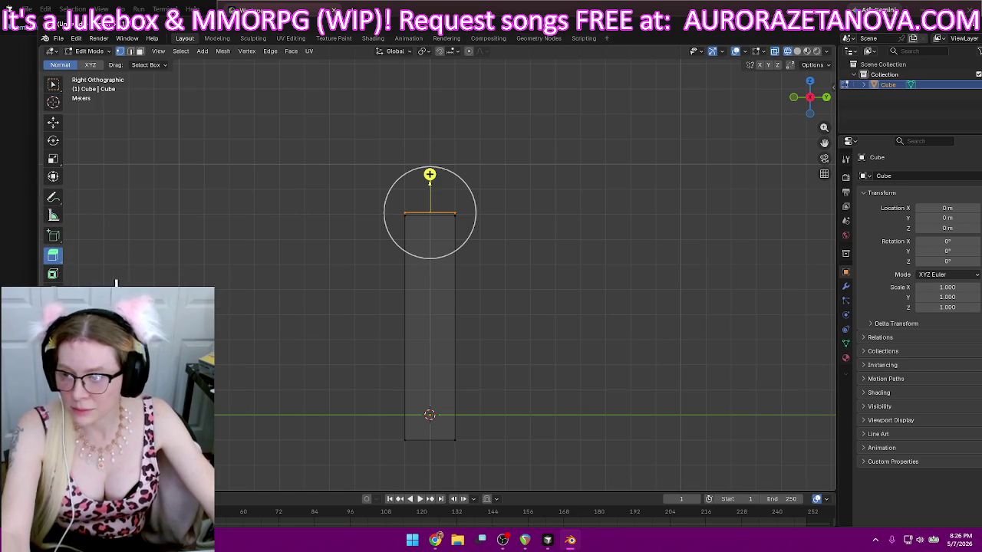
{"action": "key", "text": "ctrl+z"}
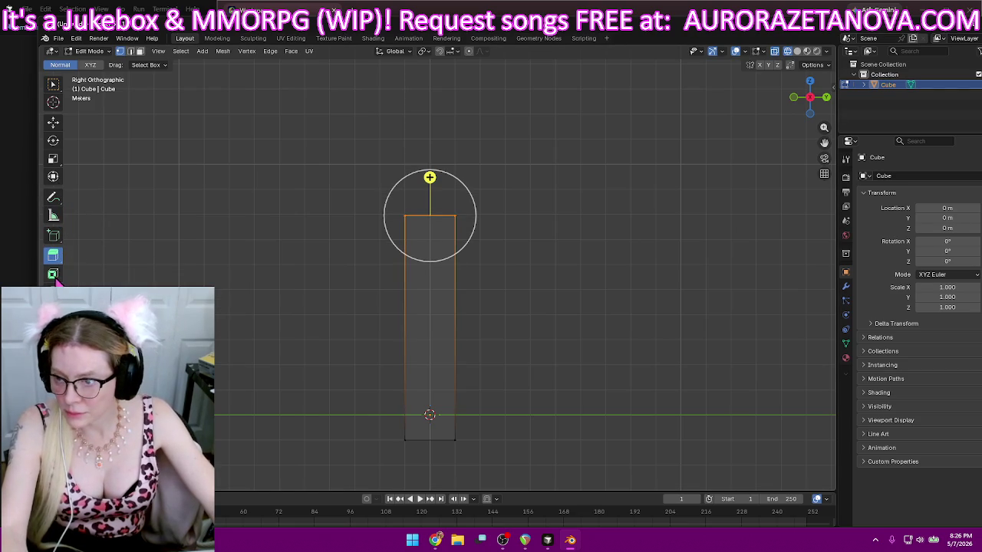
{"action": "left_click", "coordinate": [52, 292]}
{"action": "mouse_move", "coordinate": [433, 167]}
{"action": "left_mouse_down"}
{"action": "mouse_move", "coordinate": [435, 152]}
{"action": "mouse_move", "coordinate": [488, 176]}
{"action": "mouse_move", "coordinate": [393, 164]}
{"action": "left_mouse_up"}
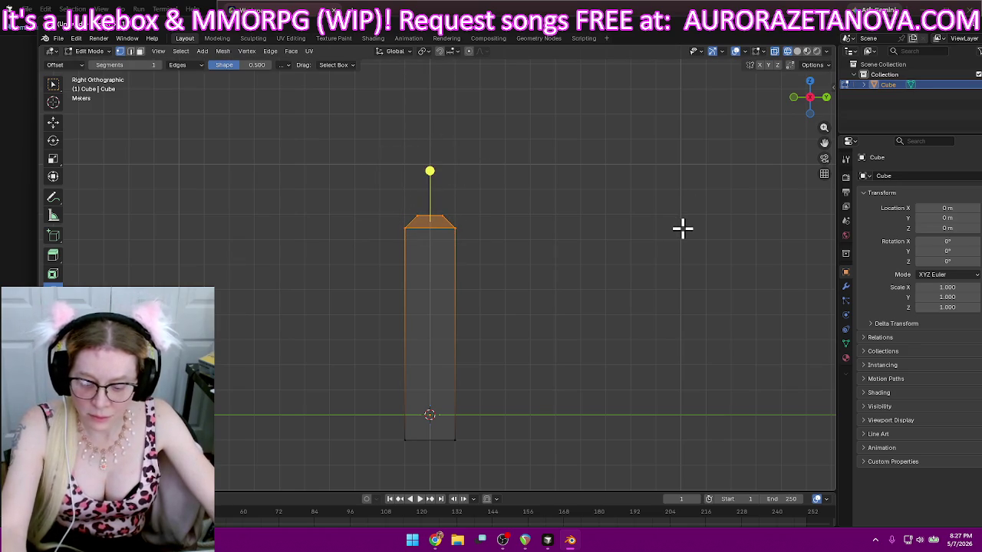
{"action": "key", "text": "ctrl+z"}
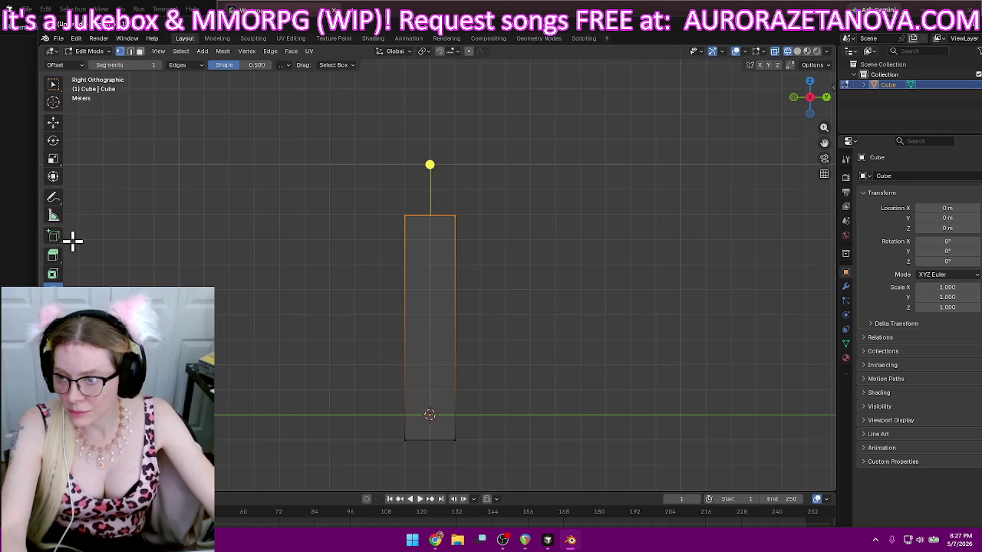
- Extrude the column top up slightly and scale that face about 1.54x into an overhanging lip
{"action": "left_click", "coordinate": [55, 255]}
{"action": "left_click_drag", "start_coordinate": [427, 177], "coordinate": [418, 165]}
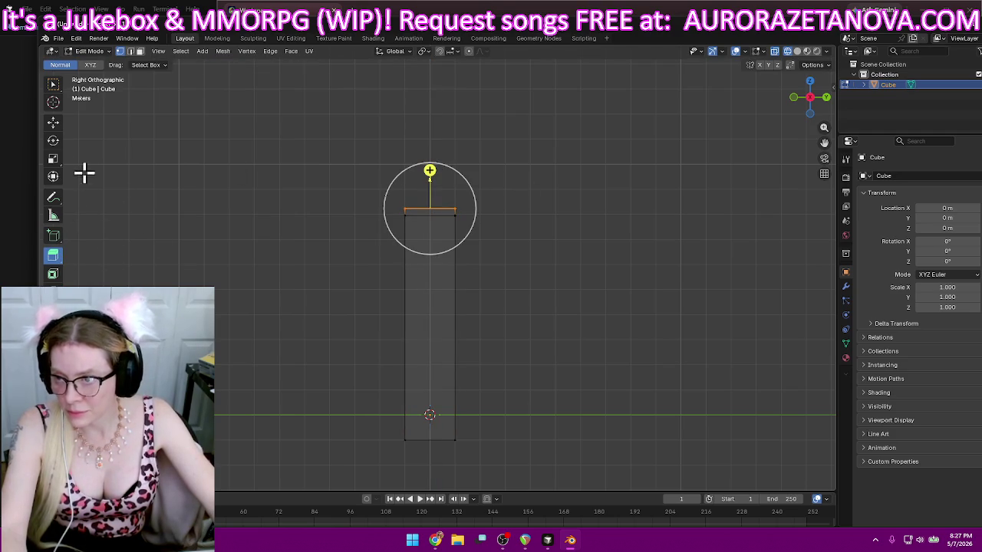
{"action": "left_click", "coordinate": [53, 161]}
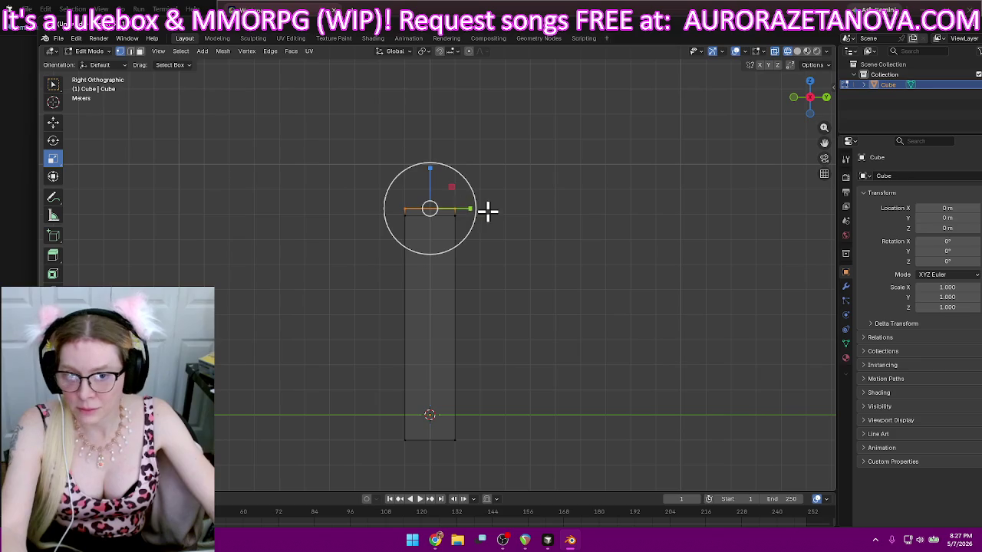
{"action": "left_click", "coordinate": [474, 209]}
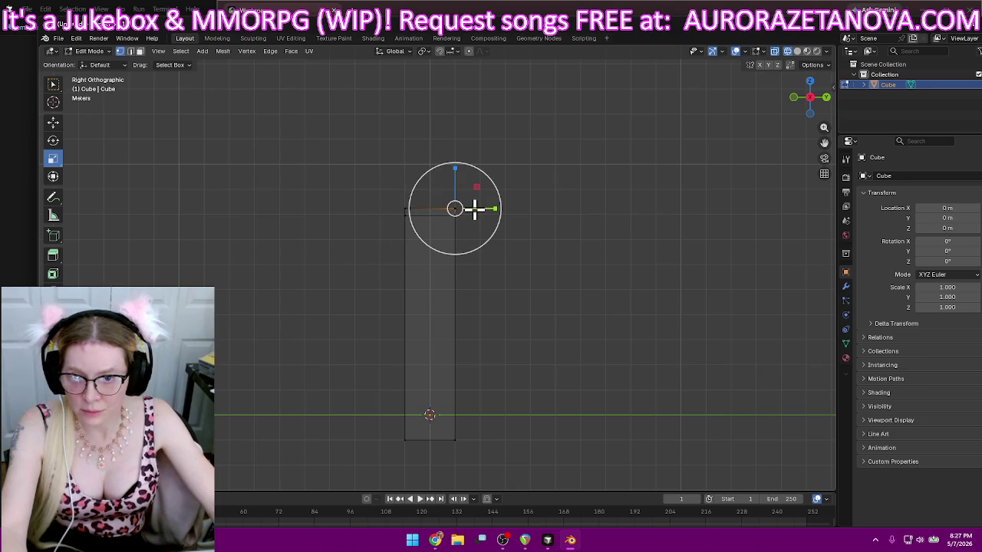
{"action": "left_click_drag", "start_coordinate": [385, 183], "coordinate": [475, 217]}
{"action": "mouse_move", "coordinate": [510, 210]}
{"action": "middle_mouse_down"}
{"action": "mouse_move", "coordinate": [547, 226]}
{"action": "mouse_move", "coordinate": [513, 285]}
{"action": "mouse_move", "coordinate": [454, 230]}
{"action": "middle_mouse_up"}
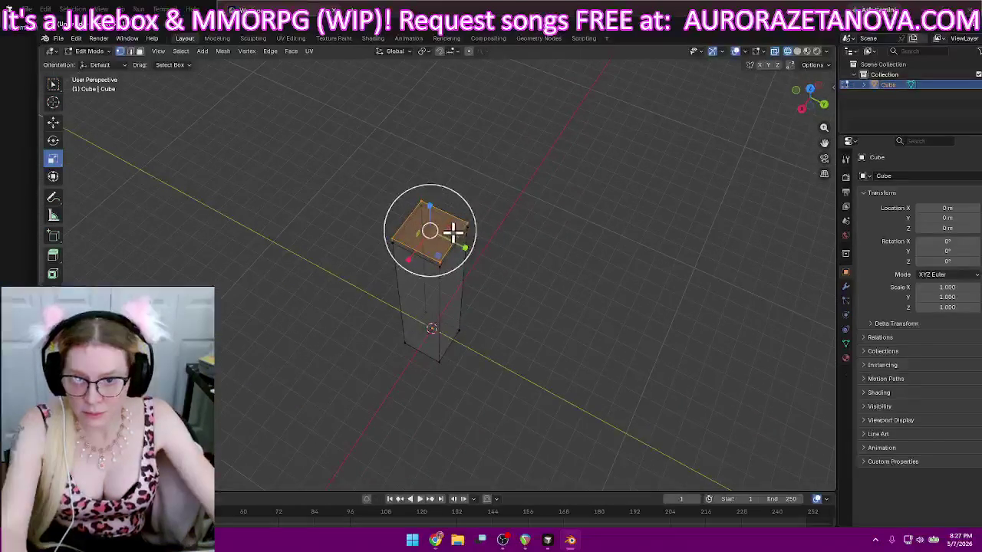
{"action": "mouse_move", "coordinate": [442, 263]}
{"action": "left_mouse_down"}
{"action": "mouse_move", "coordinate": [470, 261]}
{"action": "mouse_move", "coordinate": [474, 270]}
{"action": "left_mouse_up"}
{"action": "middle_click_drag", "start_coordinate": [474, 350], "coordinate": [517, 282]}
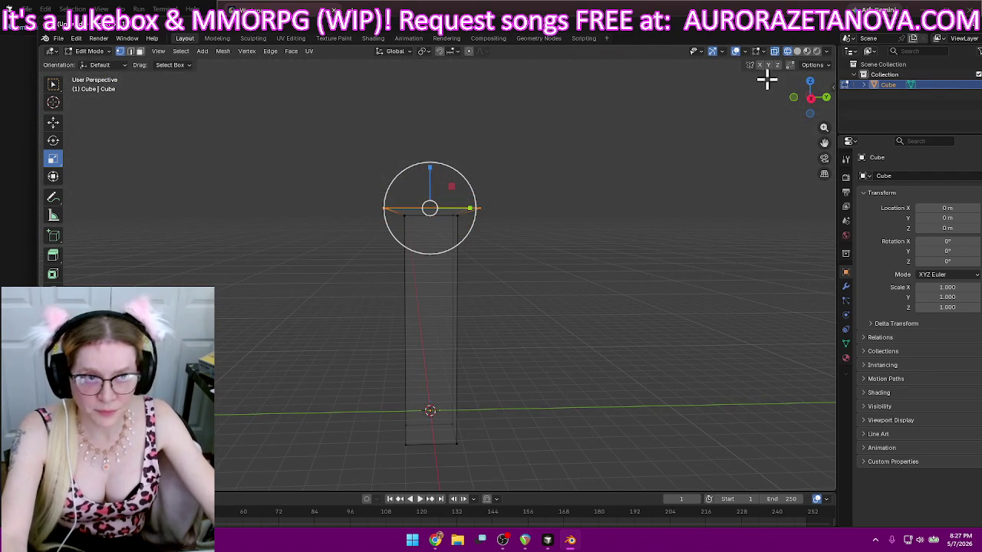
{"action": "left_click", "coordinate": [811, 100]}
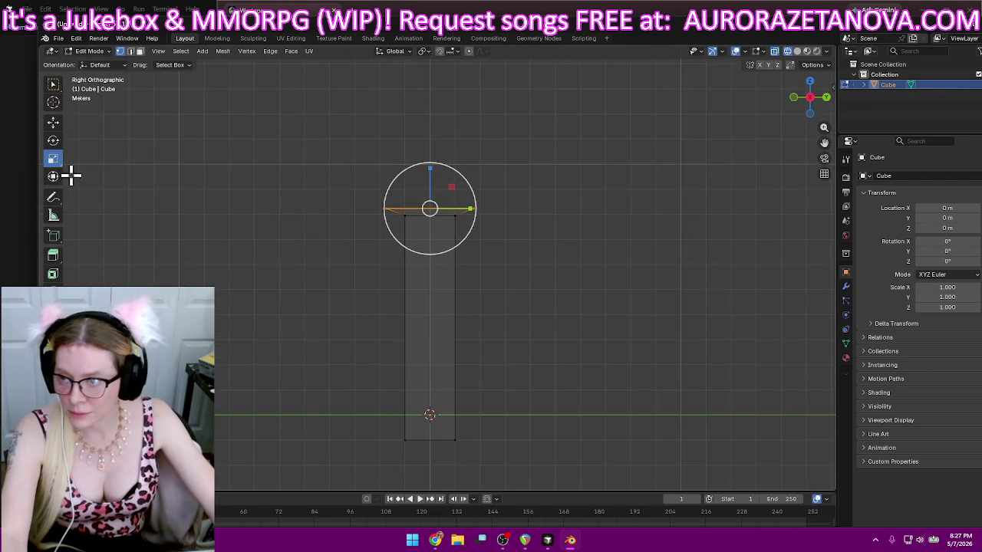
{"action": "left_click", "coordinate": [53, 293]}
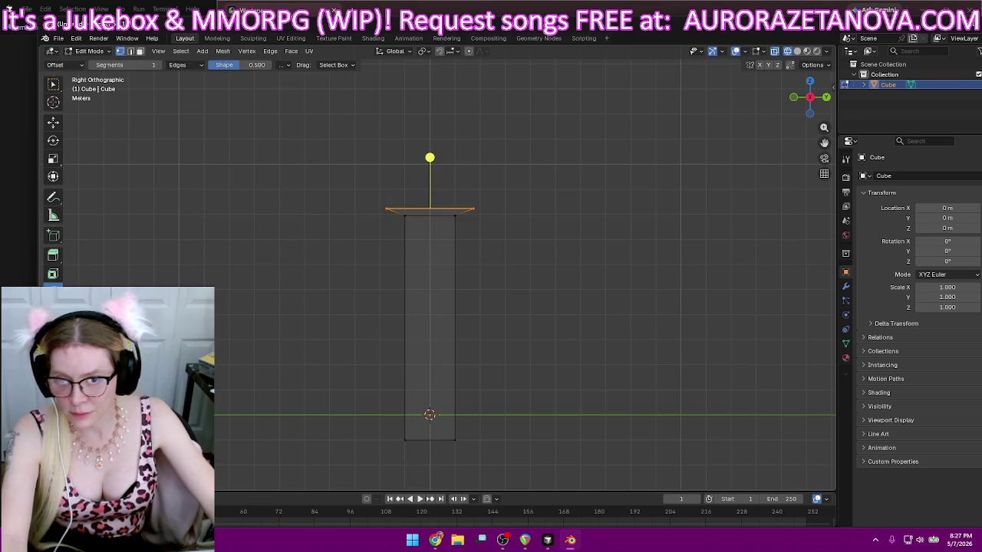
- Undo a trial bevel and extrude the widened top face up into a tall cap
{"action": "left_click_drag", "start_coordinate": [434, 158], "coordinate": [419, 186]}
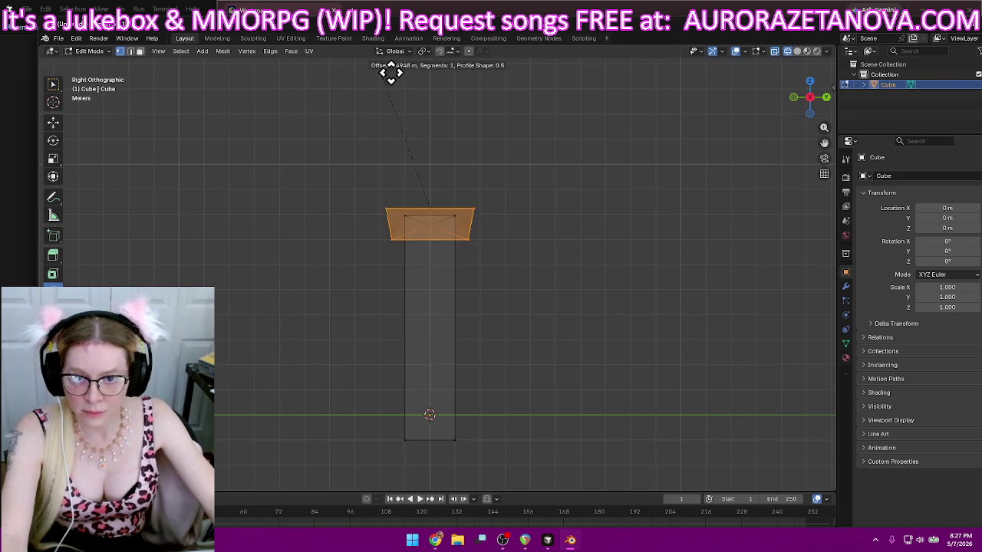
{"action": "left_click_drag", "start_coordinate": [408, 230], "coordinate": [519, 280]}
{"action": "key", "text": "ctrl+z"}
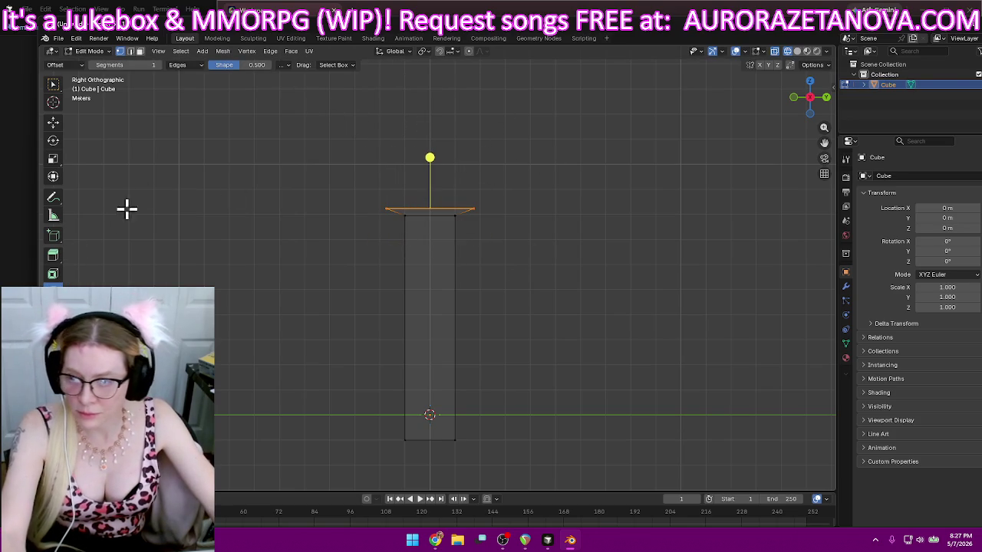
{"action": "left_click", "coordinate": [54, 257]}
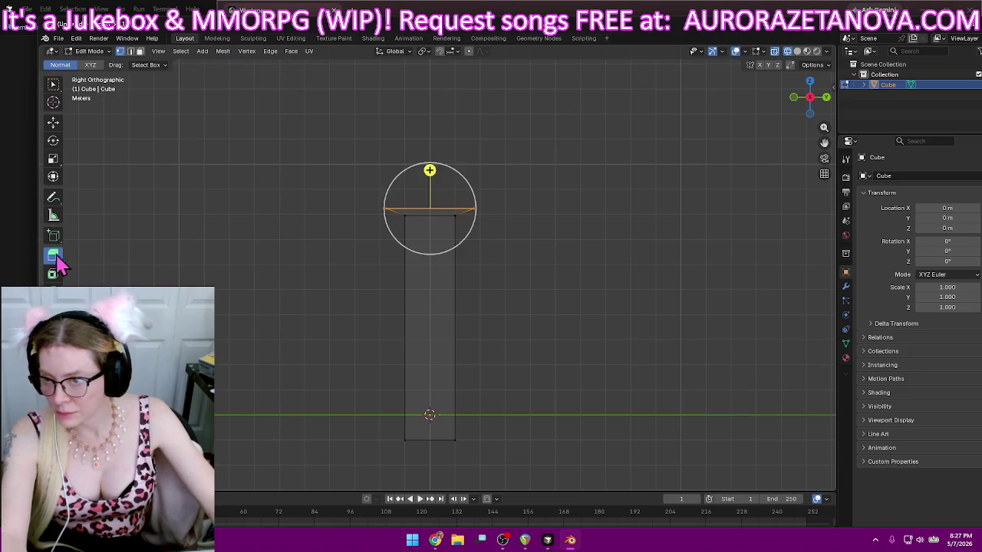
{"action": "left_click_drag", "start_coordinate": [429, 165], "coordinate": [440, 99]}
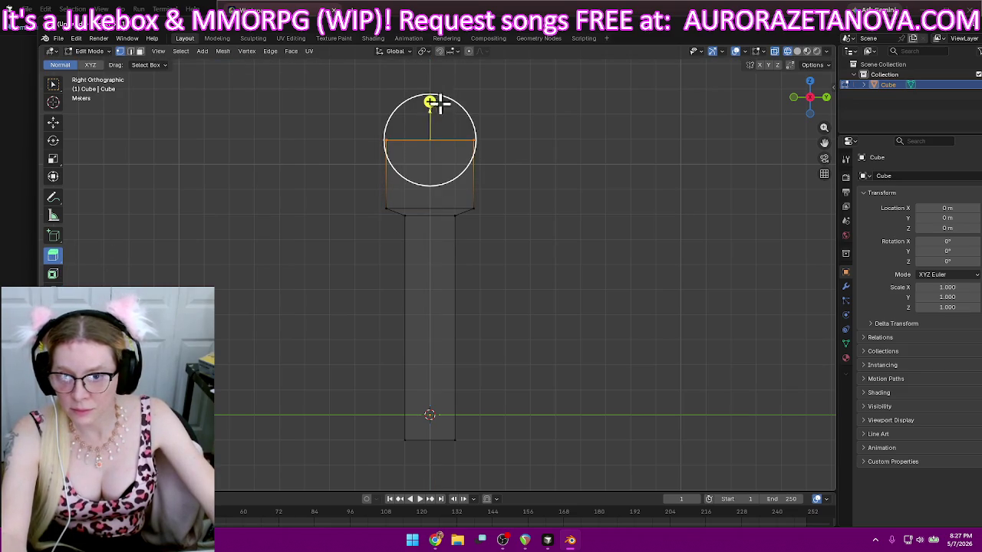
- Bevel the cap's top edges into a one-segment chamfer about 1 m deep
{"action": "left_click", "coordinate": [53, 293]}
{"action": "mouse_move", "coordinate": [432, 88]}
{"action": "left_mouse_down"}
{"action": "mouse_move", "coordinate": [429, 99]}
{"action": "mouse_move", "coordinate": [358, 98]}
{"action": "mouse_move", "coordinate": [366, 97]}
{"action": "left_mouse_up"}
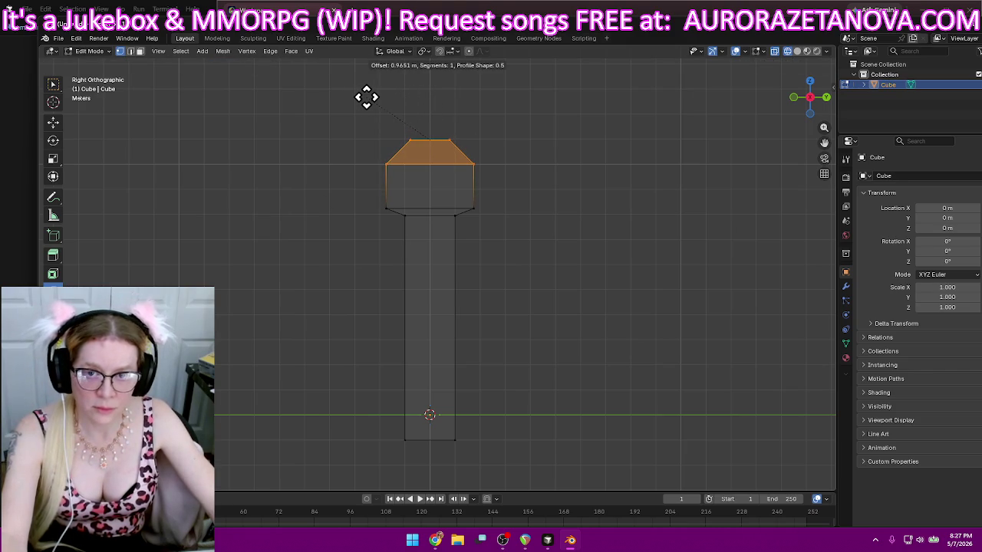
{"action": "left_click_drag", "start_coordinate": [366, 97], "coordinate": [359, 95]}
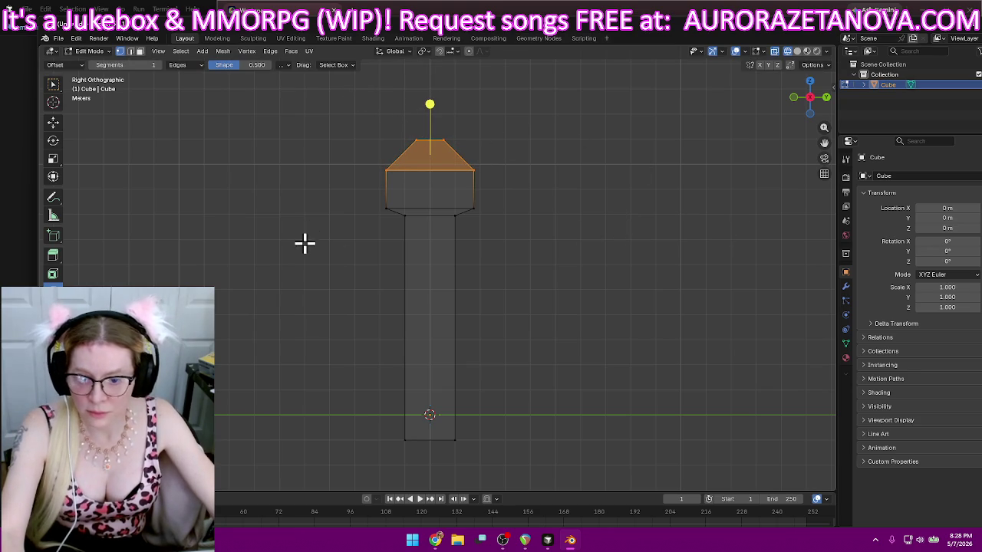
{"action": "left_click_drag", "start_coordinate": [378, 429], "coordinate": [513, 473]}
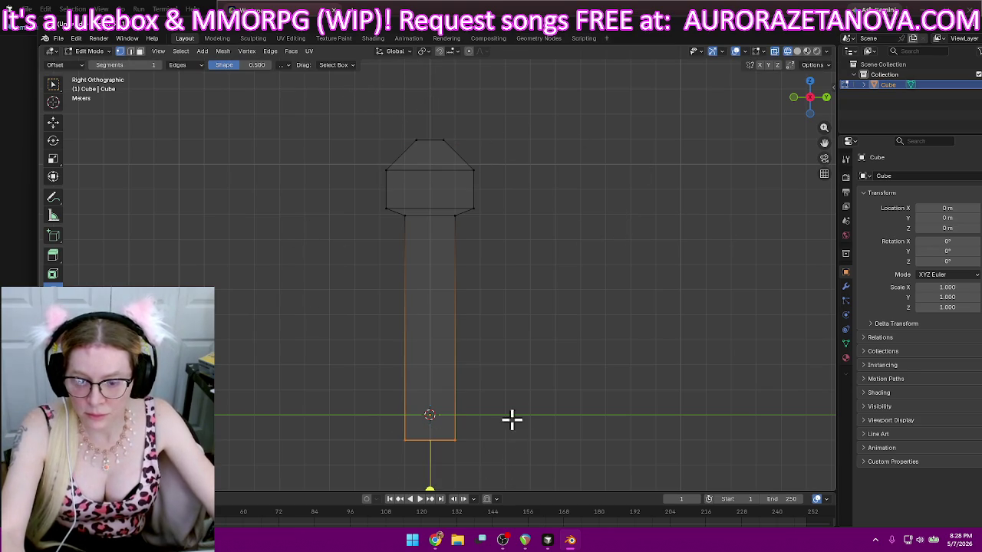
- Apply a small bevel to the shaft's bottom edge
{"action": "key", "text": "alt+Home"}
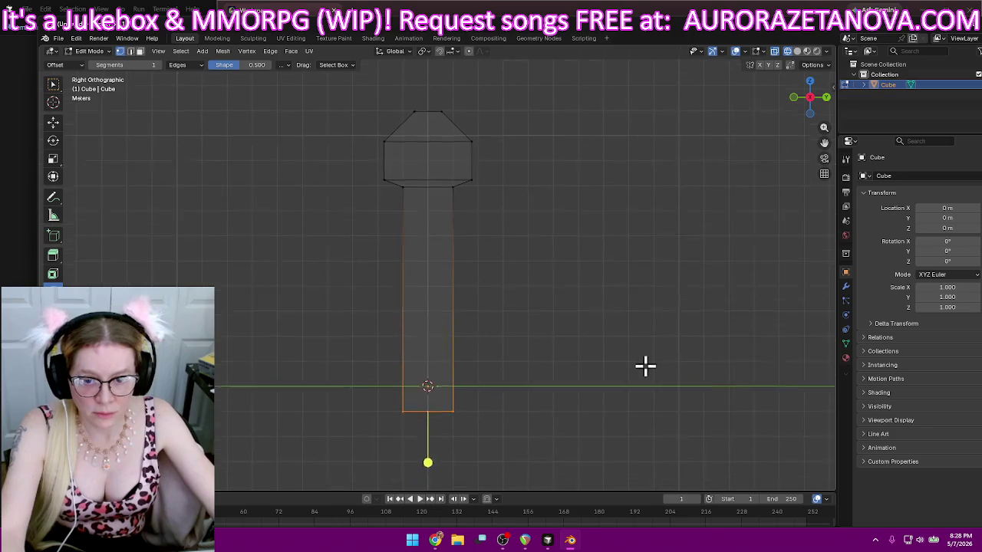
{"action": "left_click_drag", "start_coordinate": [448, 357], "coordinate": [438, 376]}
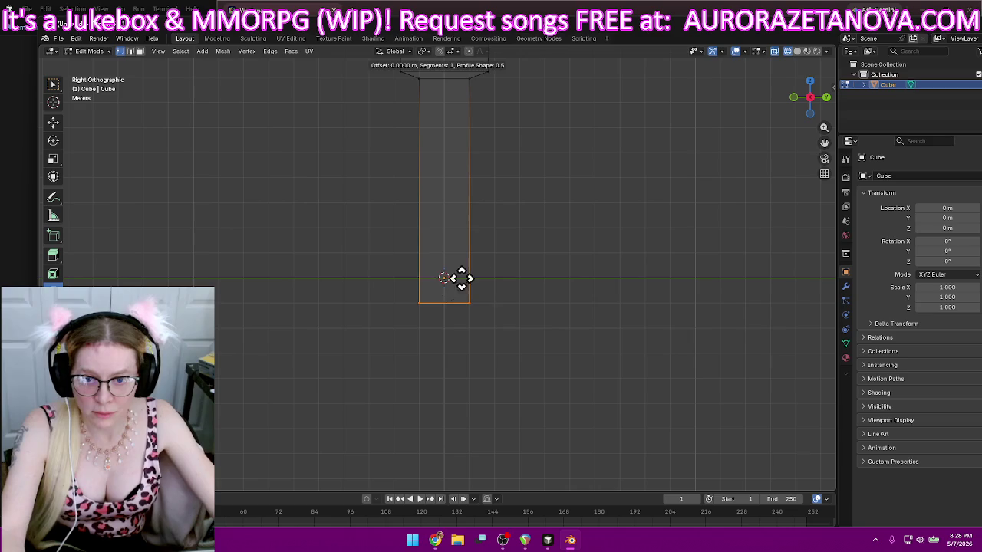
{"action": "left_click", "coordinate": [414, 268]}
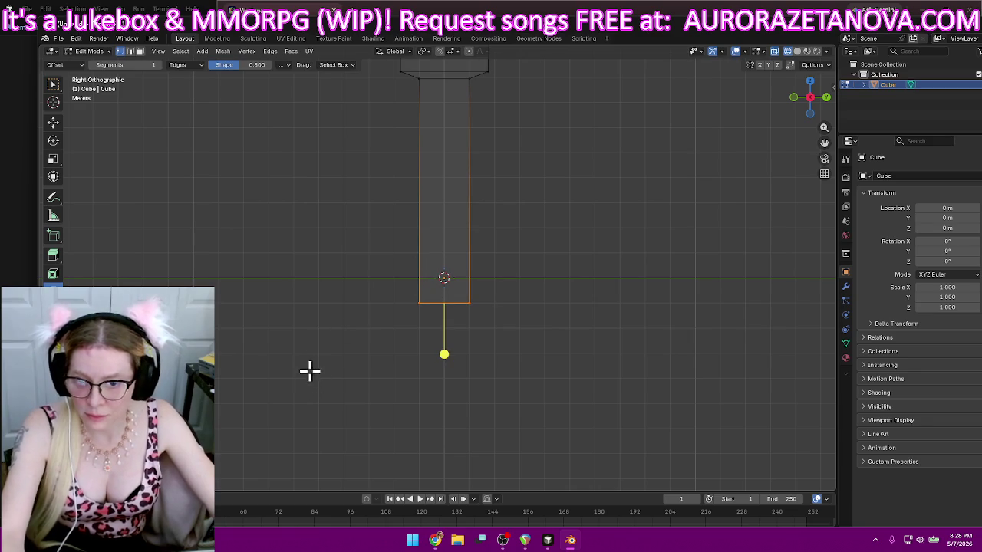
- Extrude the bottom face down and scale it out about 2.1x into a flared base
{"action": "left_click", "coordinate": [60, 259]}
{"action": "left_click_drag", "start_coordinate": [444, 342], "coordinate": [444, 354]}
{"action": "left_click", "coordinate": [55, 163]}
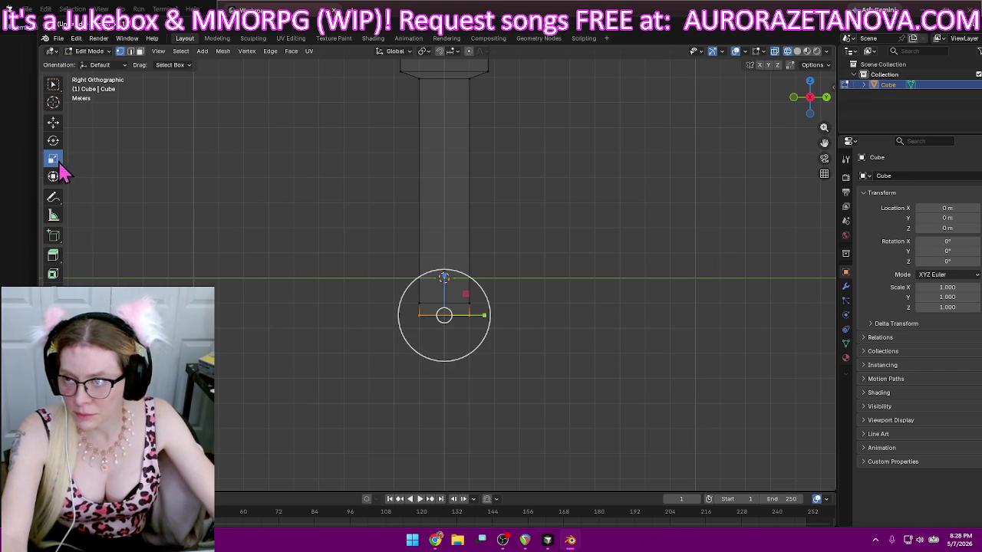
{"action": "mouse_move", "coordinate": [556, 315]}
{"action": "middle_mouse_down"}
{"action": "mouse_move", "coordinate": [514, 322]}
{"action": "mouse_move", "coordinate": [501, 350]}
{"action": "middle_mouse_up"}
{"action": "left_click_drag", "start_coordinate": [443, 330], "coordinate": [415, 373]}
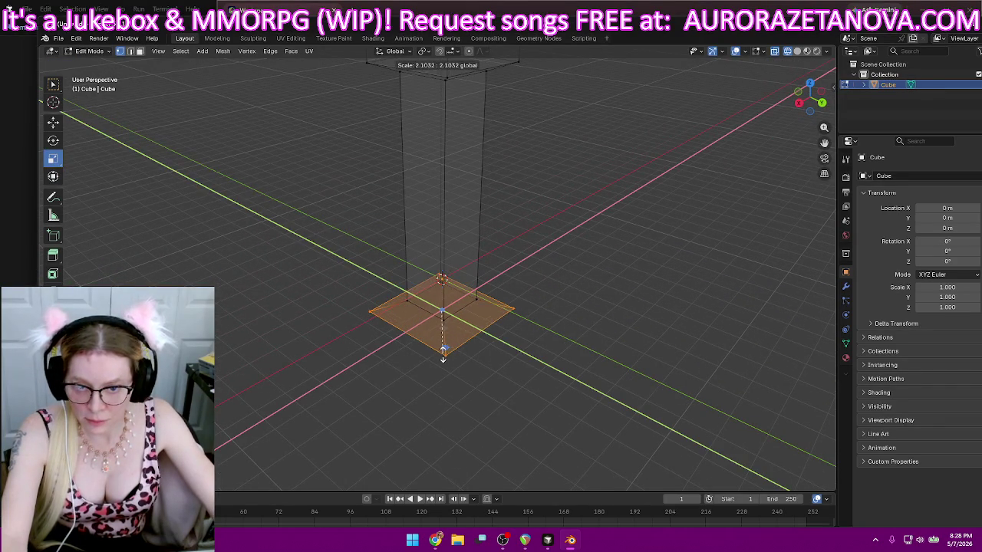
{"action": "mouse_move", "coordinate": [415, 373]}
{"action": "middle_mouse_down"}
{"action": "mouse_move", "coordinate": [363, 335]}
{"action": "mouse_move", "coordinate": [361, 363]}
{"action": "middle_mouse_up"}
{"action": "middle_click_drag", "start_coordinate": [334, 297], "coordinate": [326, 296]}
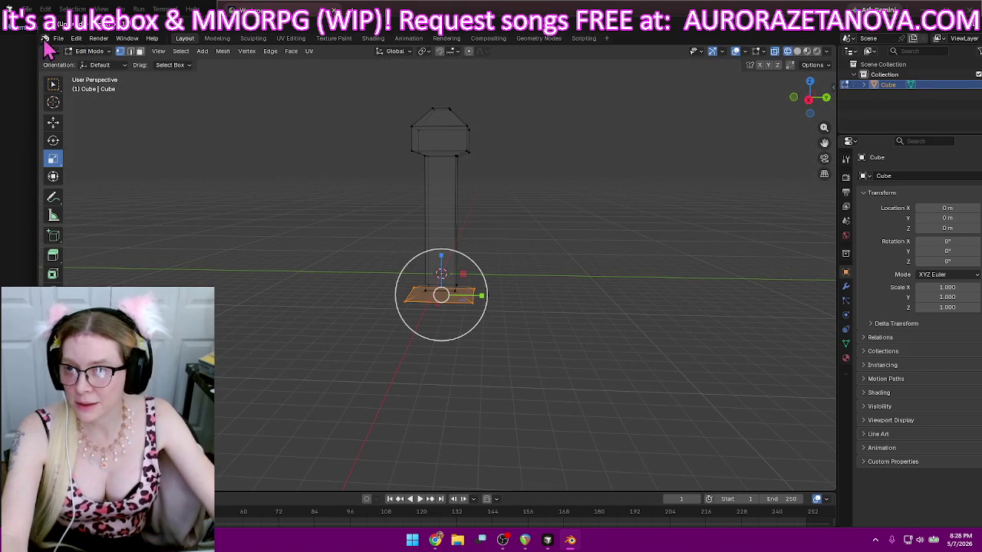
{"action": "key", "text": "alt+a"}
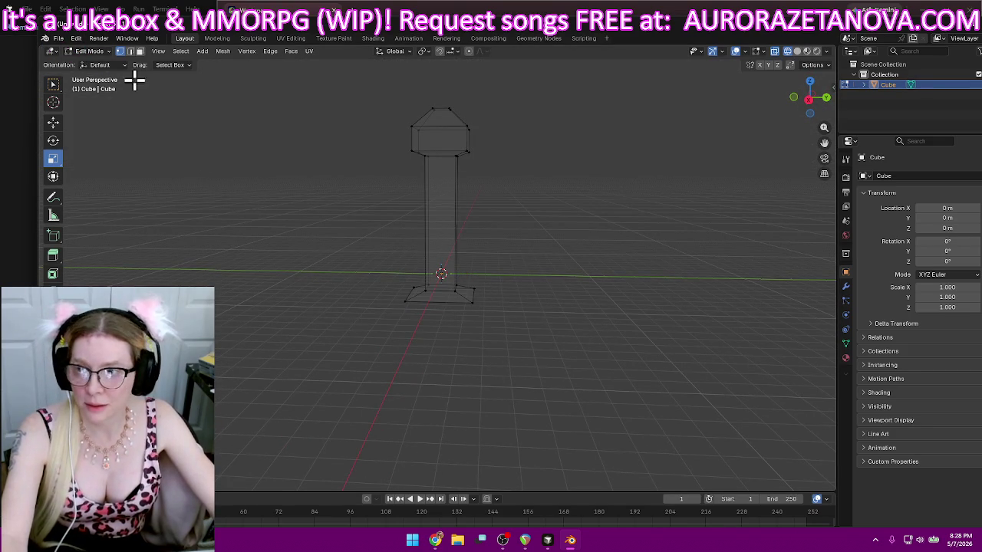
- Switch to Object Mode and turn on Material Preview shading
{"action": "left_click", "coordinate": [89, 51]}
{"action": "left_click", "coordinate": [117, 62]}
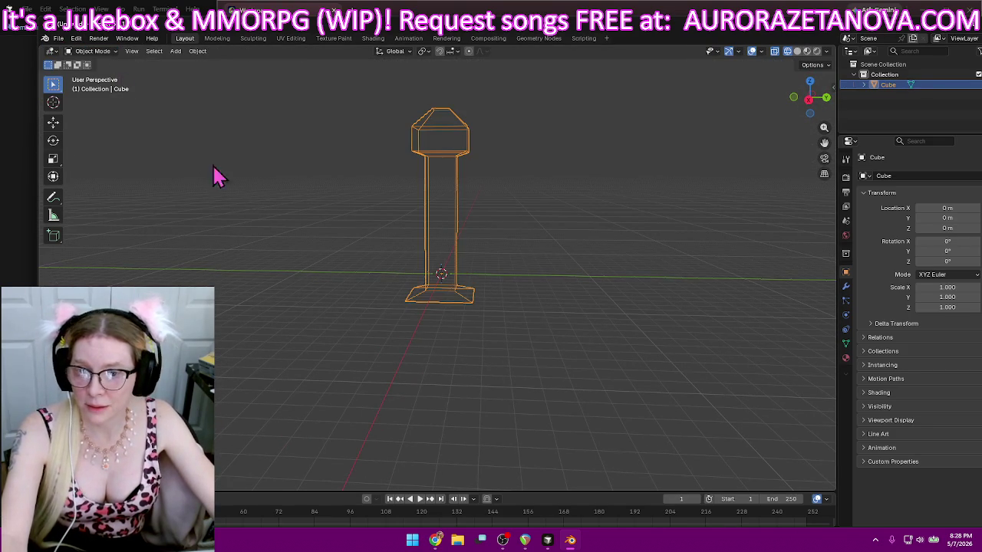
{"action": "middle_click_drag", "start_coordinate": [234, 173], "coordinate": [222, 241], "text": "shift"}
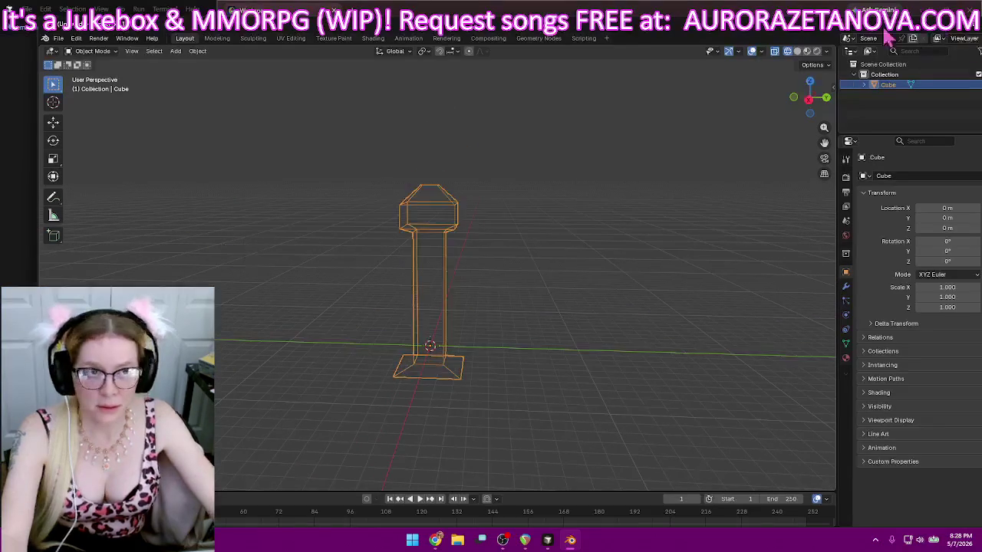
{"action": "left_click", "coordinate": [806, 51]}
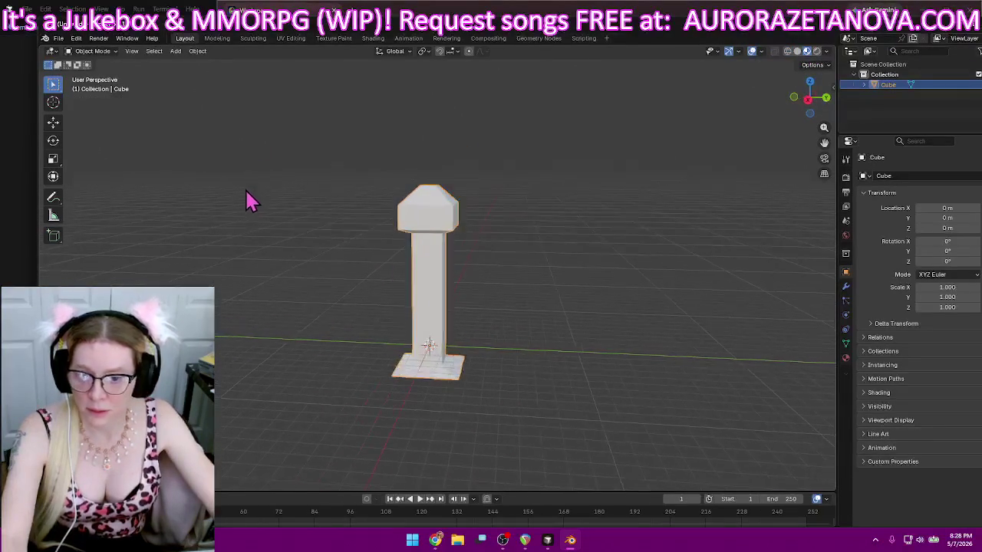
- Export the tower as glTF 2.0, overwriting Untitled.glb in D: Downloads
{"action": "left_click", "coordinate": [58, 39]}
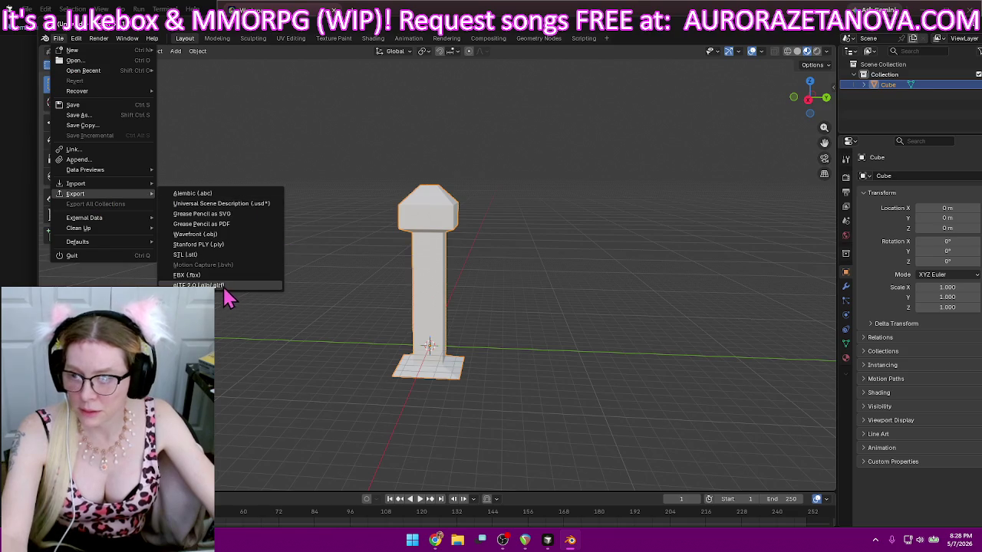
{"action": "mouse_move", "coordinate": [75, 194]}
{"action": "left_click", "coordinate": [280, 282]}
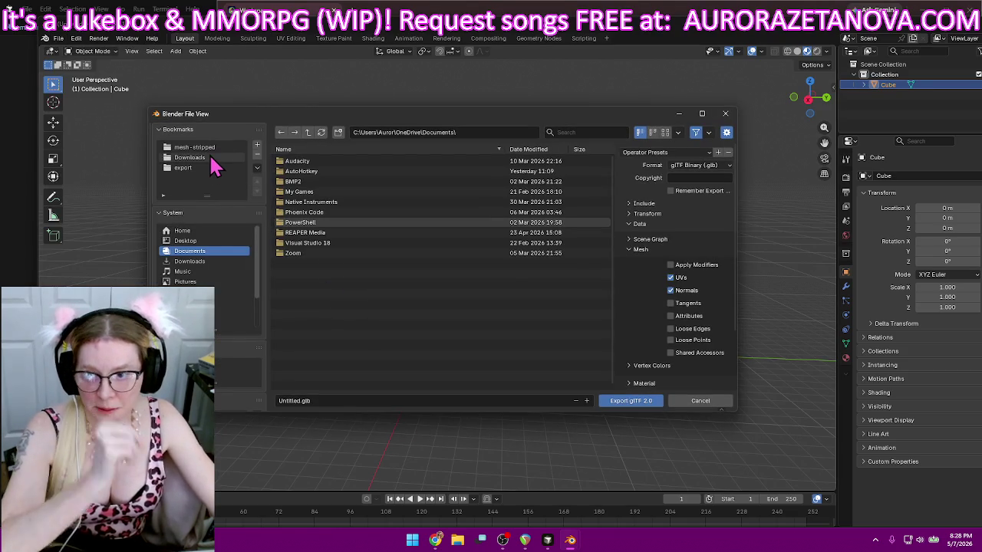
{"action": "left_click", "coordinate": [206, 158]}
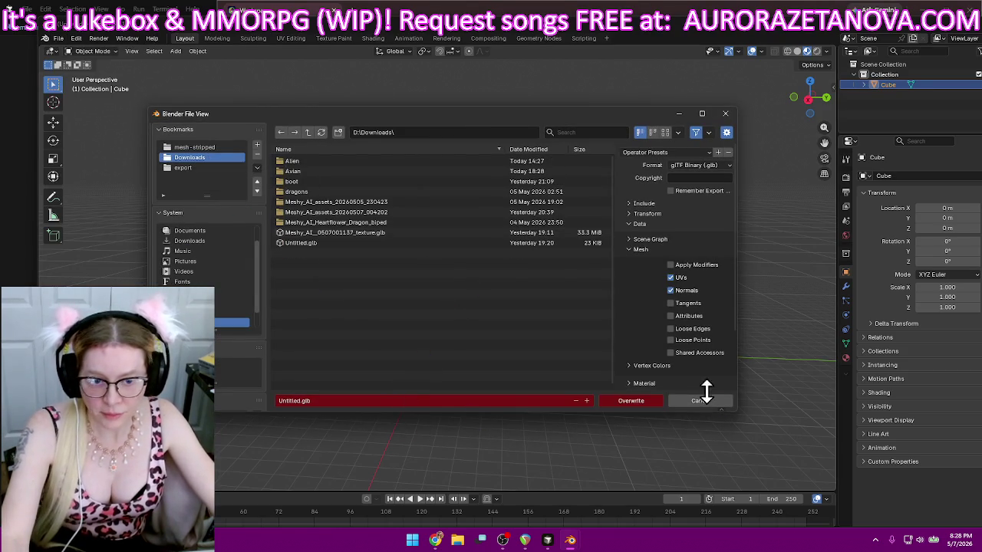
{"action": "scroll", "coordinate": [641, 315], "scroll_direction": "down", "scroll_amount": 3}
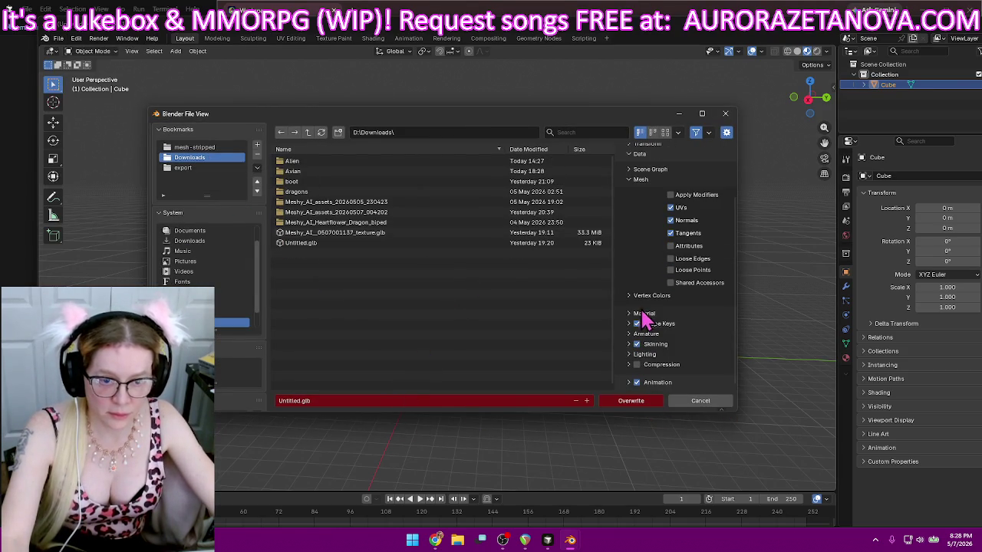
{"action": "left_click", "coordinate": [630, 401]}
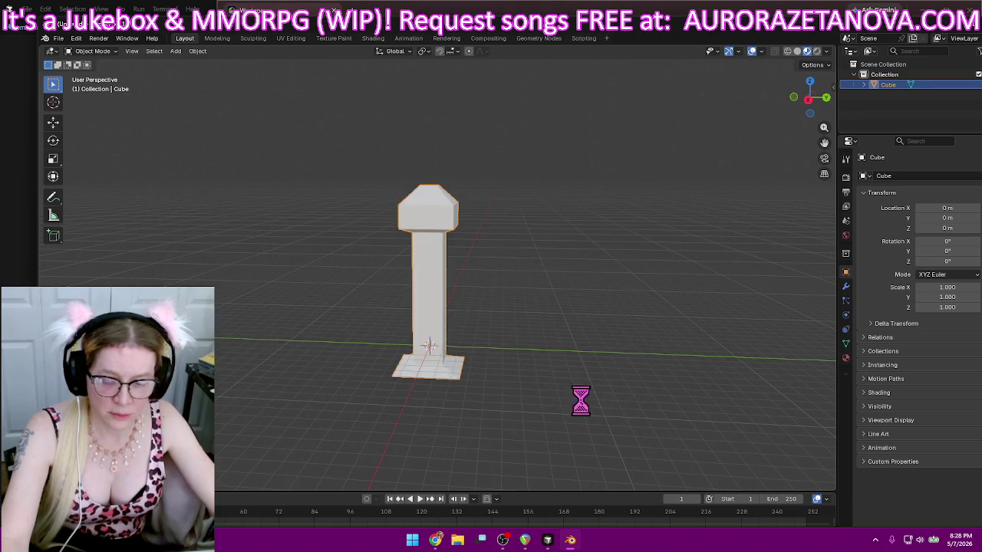
{"action": "left_click", "coordinate": [434, 540]}
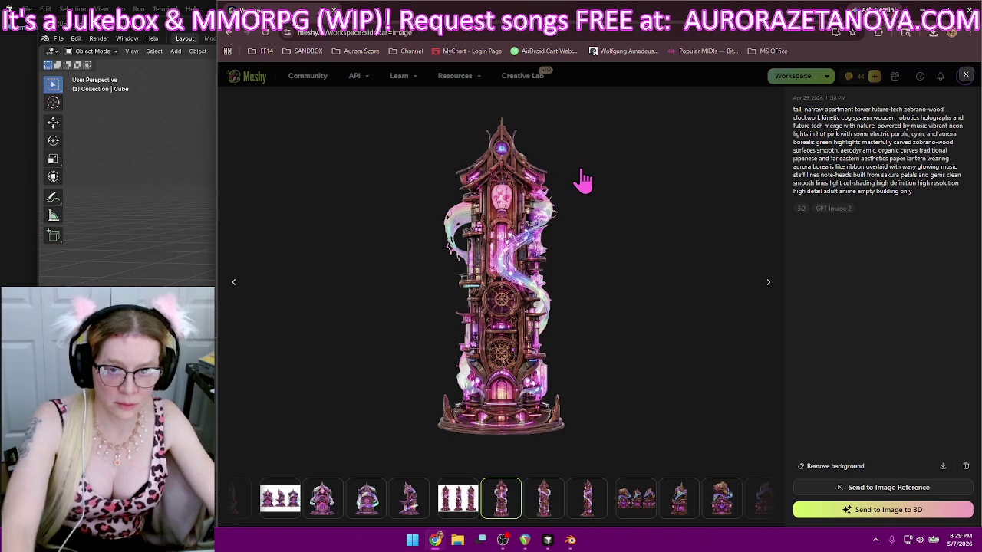
{"action": "left_click", "coordinate": [966, 75]}
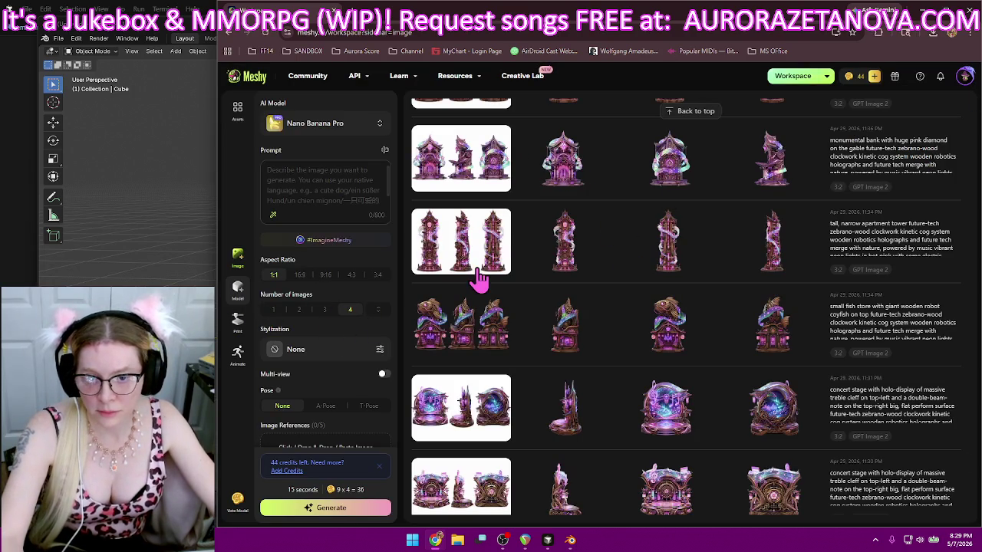
{"action": "left_click", "coordinate": [737, 247]}
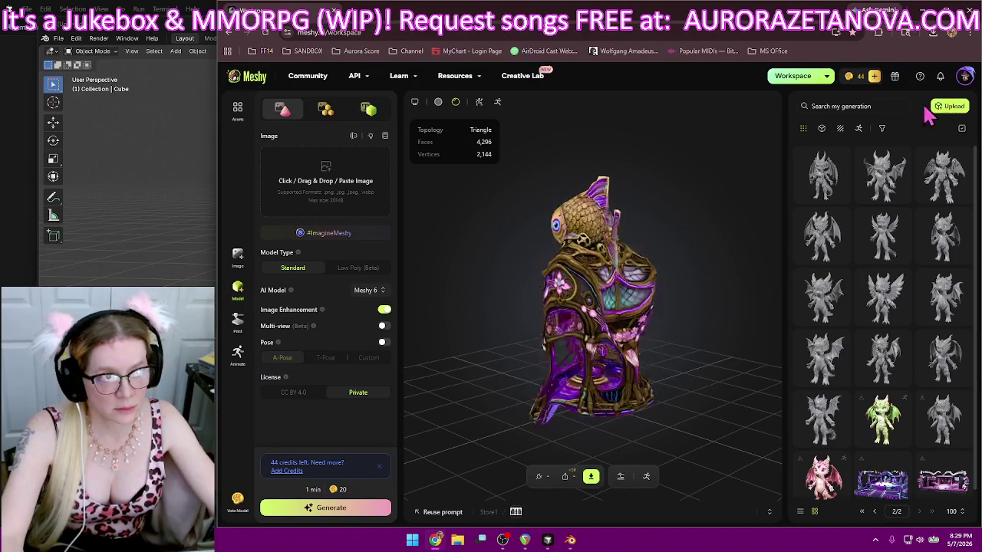
{"action": "left_click", "coordinate": [949, 106]}
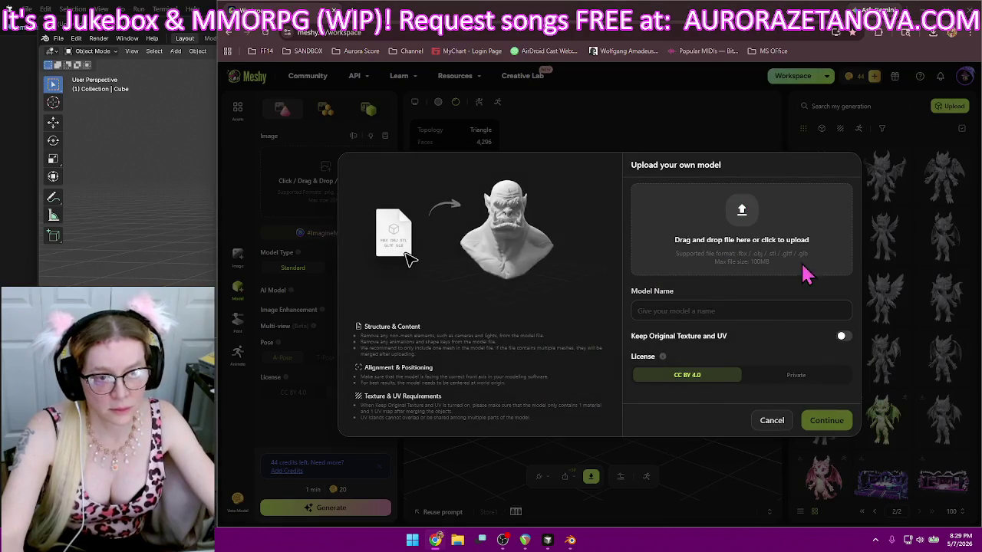
{"action": "left_click", "coordinate": [778, 256]}
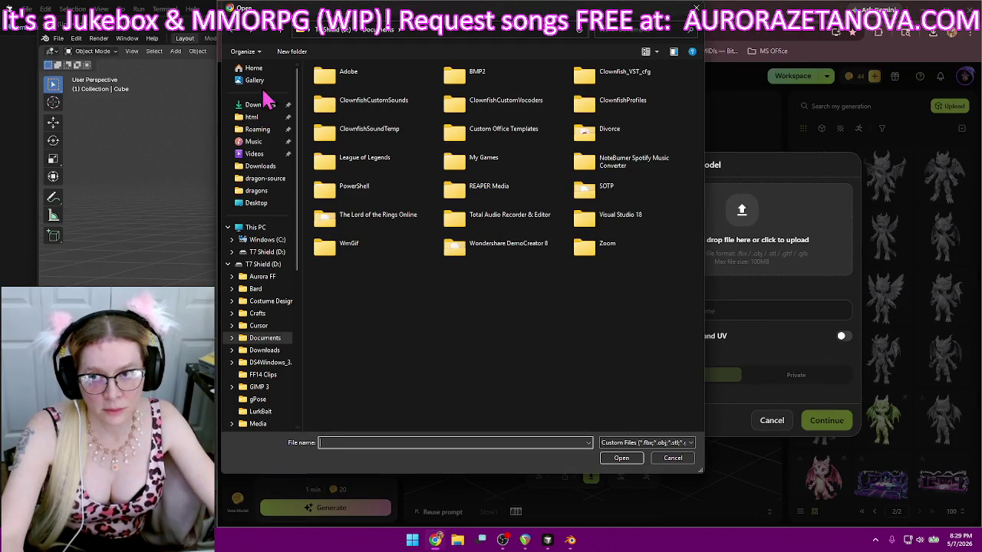
{"action": "left_click", "coordinate": [261, 105]}
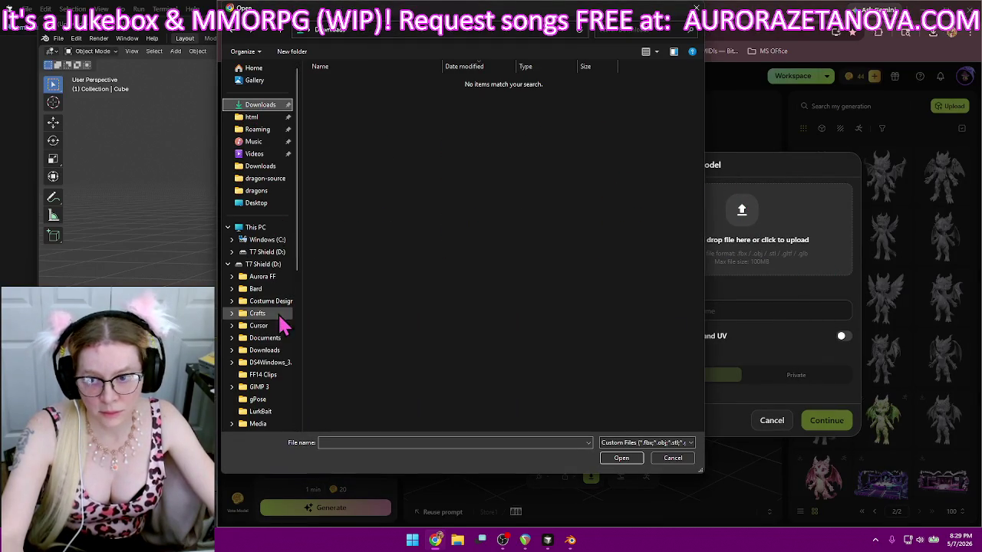
{"action": "left_click", "coordinate": [274, 351]}
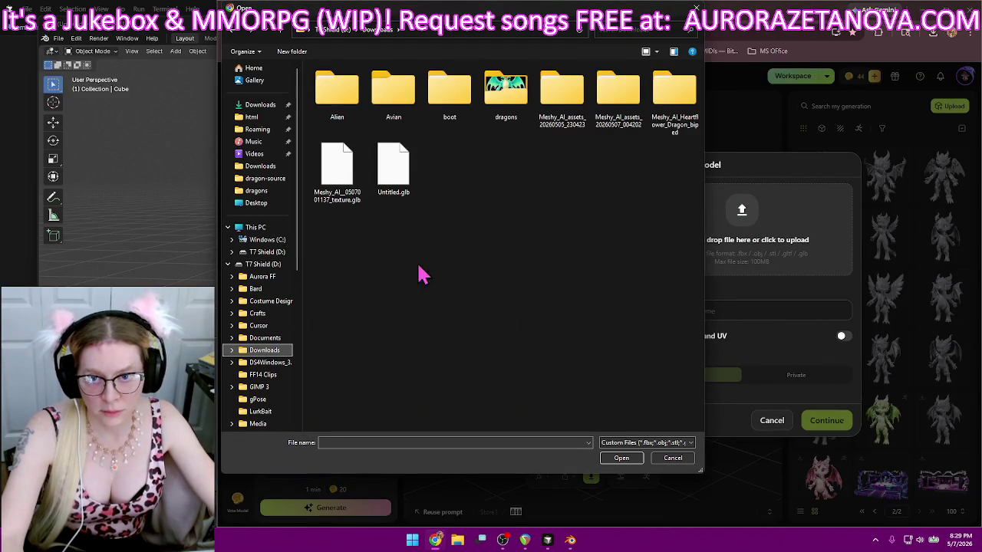
{"action": "double_click", "coordinate": [393, 165]}
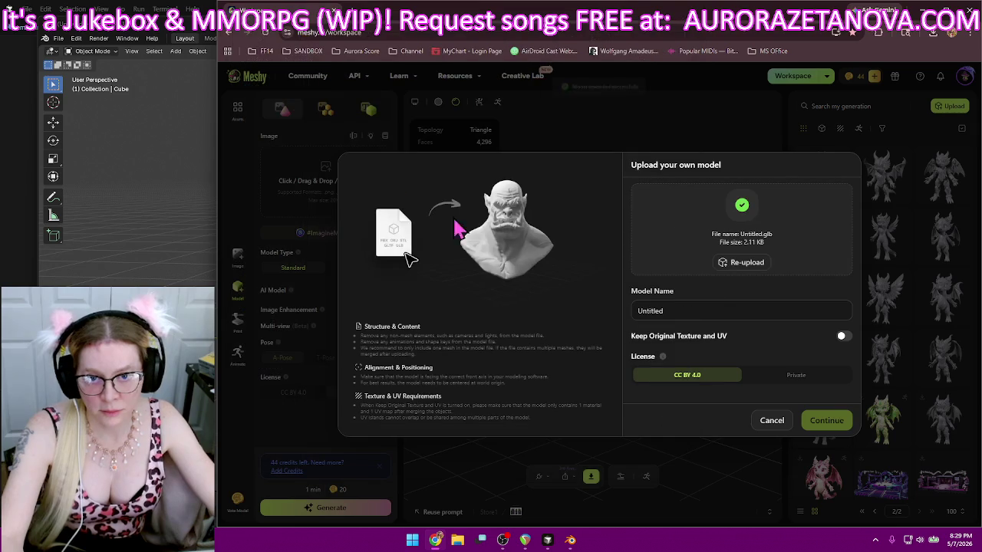
- Set the uploaded model's license to Private, continue, and open the new model
{"action": "left_click", "coordinate": [755, 310]}
{"action": "left_click", "coordinate": [842, 377]}
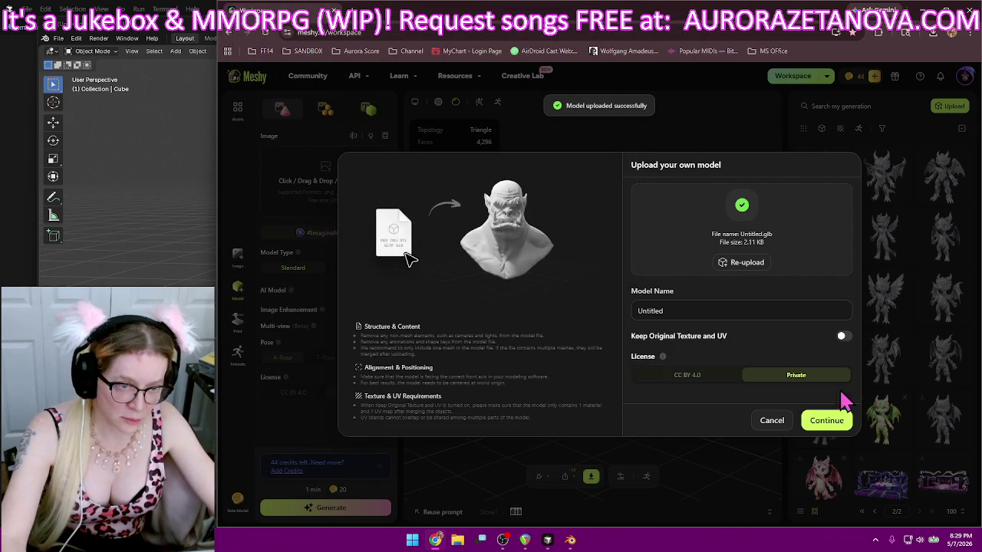
{"action": "left_click", "coordinate": [827, 420]}
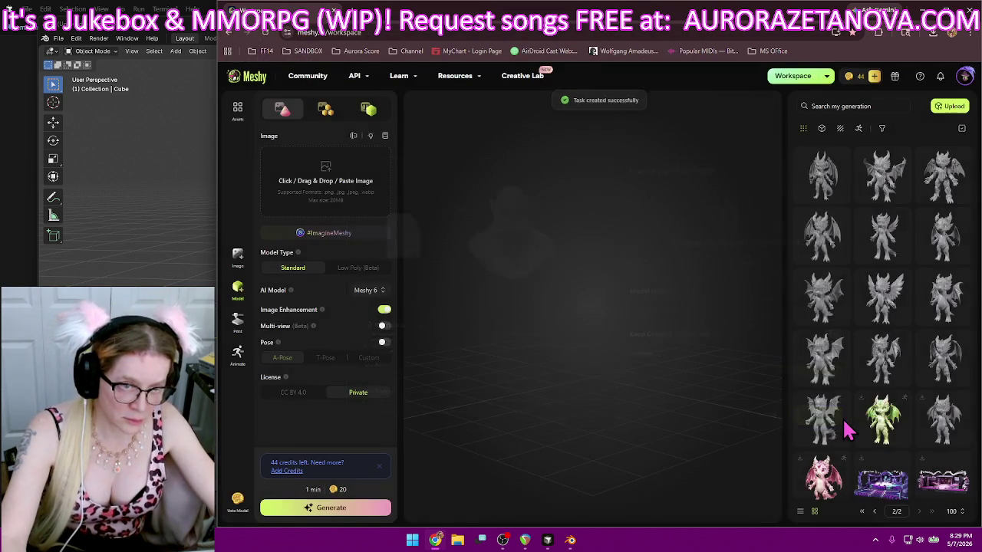
{"action": "left_click", "coordinate": [822, 290]}
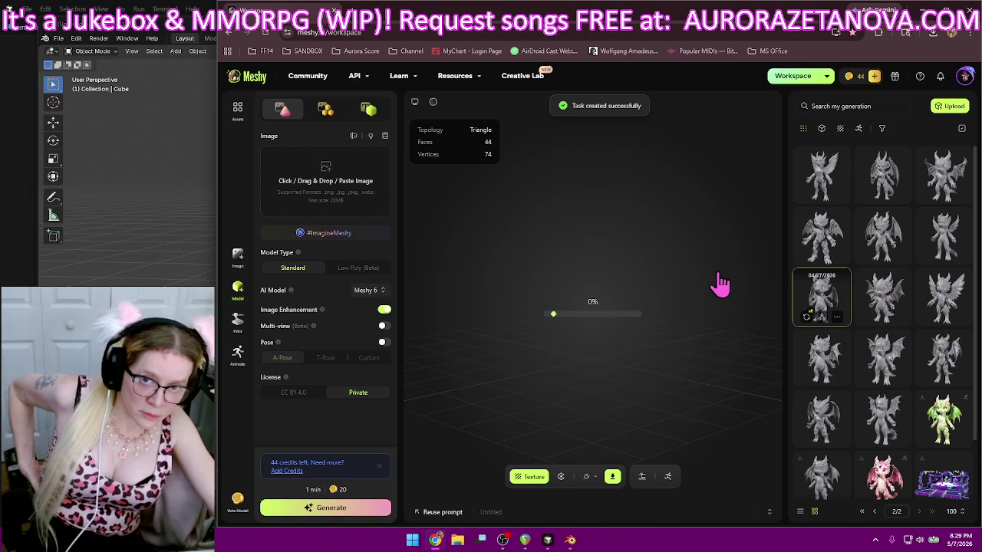